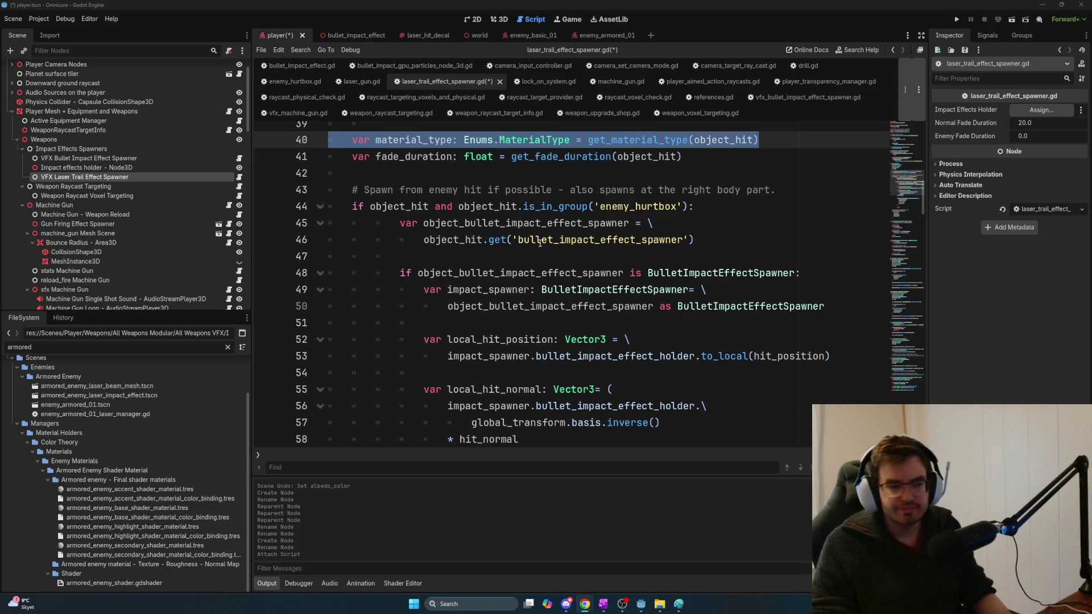
Step: Review the spawner script, highlighting the local impact spawn call on lines 61–66
scroll(540, 243, "up", 4)
scroll(518, 277, "down", 1)
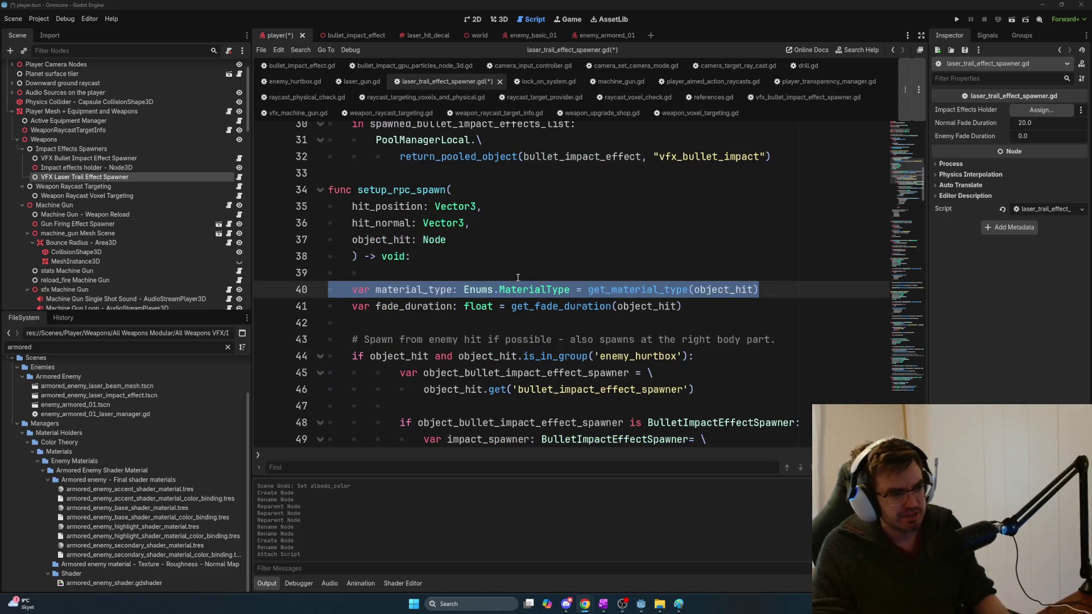
scroll(537, 273, "down", 2)
mouse_move(683, 206)
left_mouse_down()
mouse_move(329, 173)
mouse_move(455, 208)
mouse_move(512, 256)
mouse_move(551, 271)
left_mouse_up()
scroll(402, 219, "up", 2)
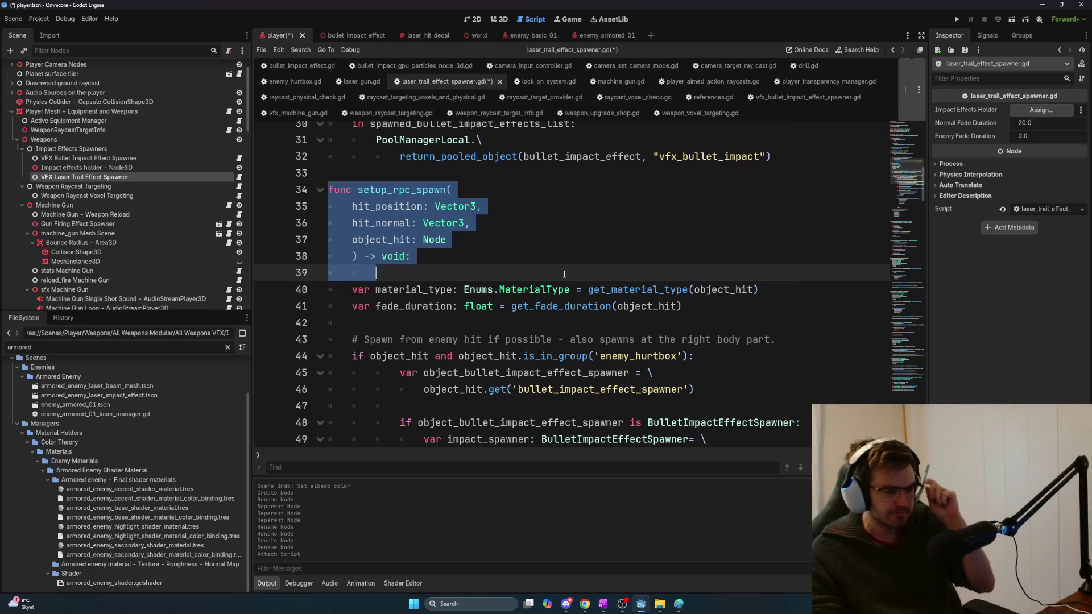
scroll(563, 262, "down", 2)
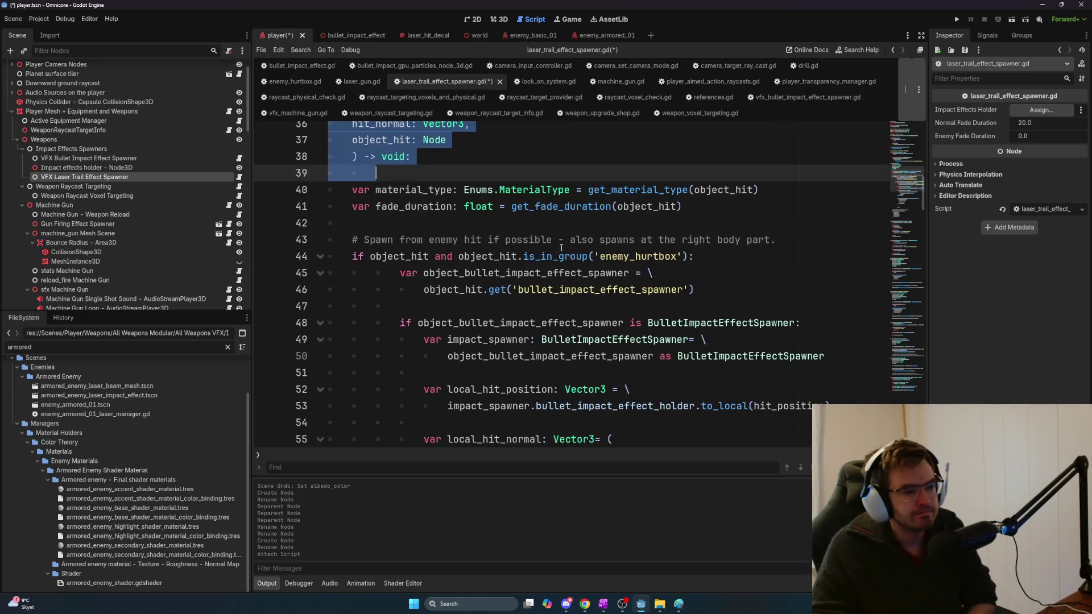
scroll(467, 223, "down", 1)
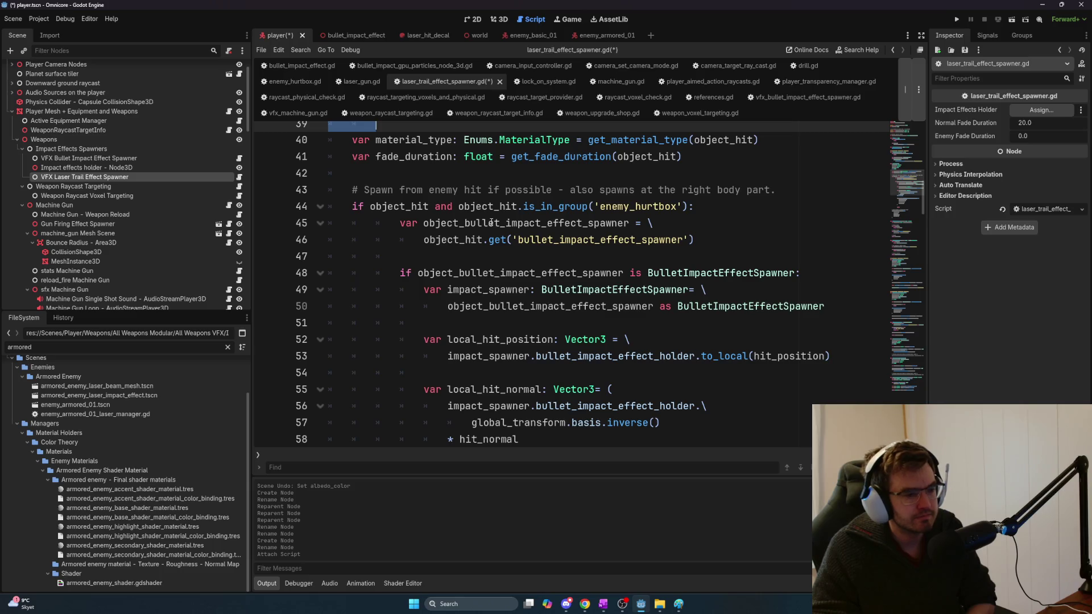
scroll(491, 223, "down", 1)
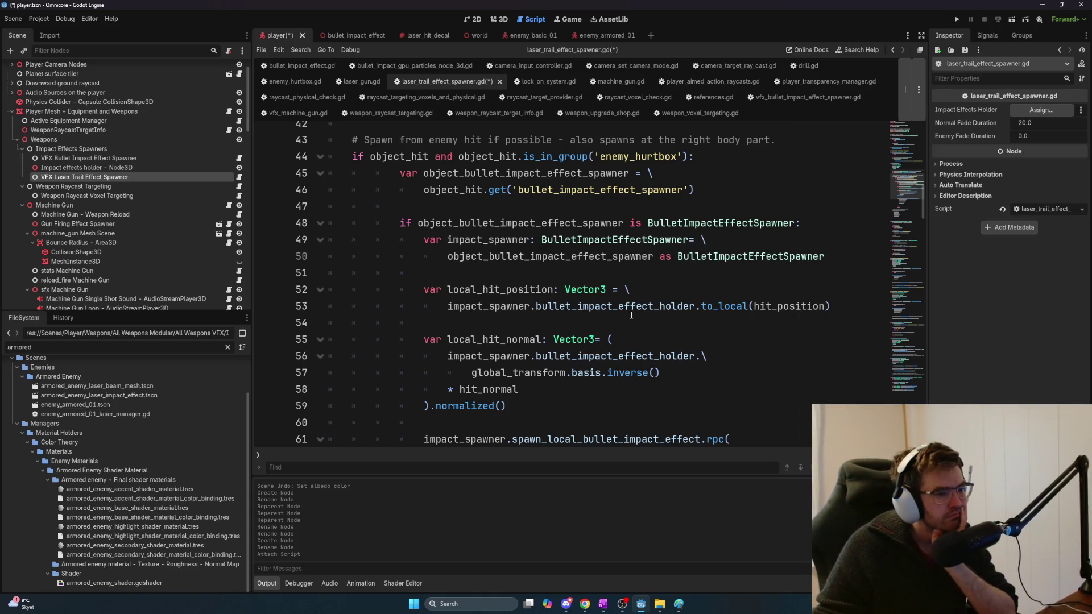
scroll(632, 315, "down", 1)
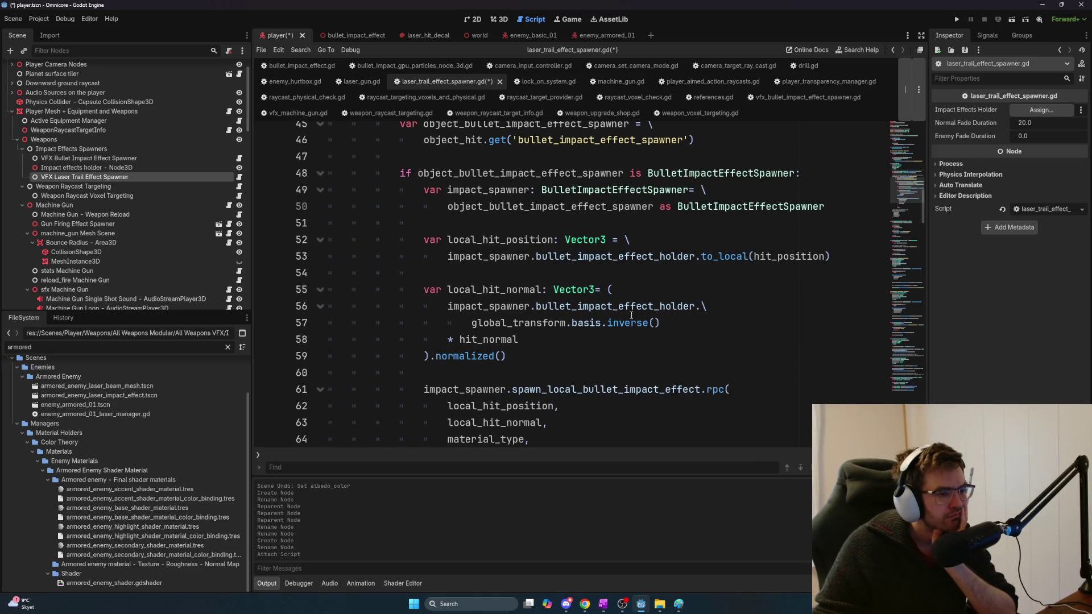
scroll(631, 315, "down", 2)
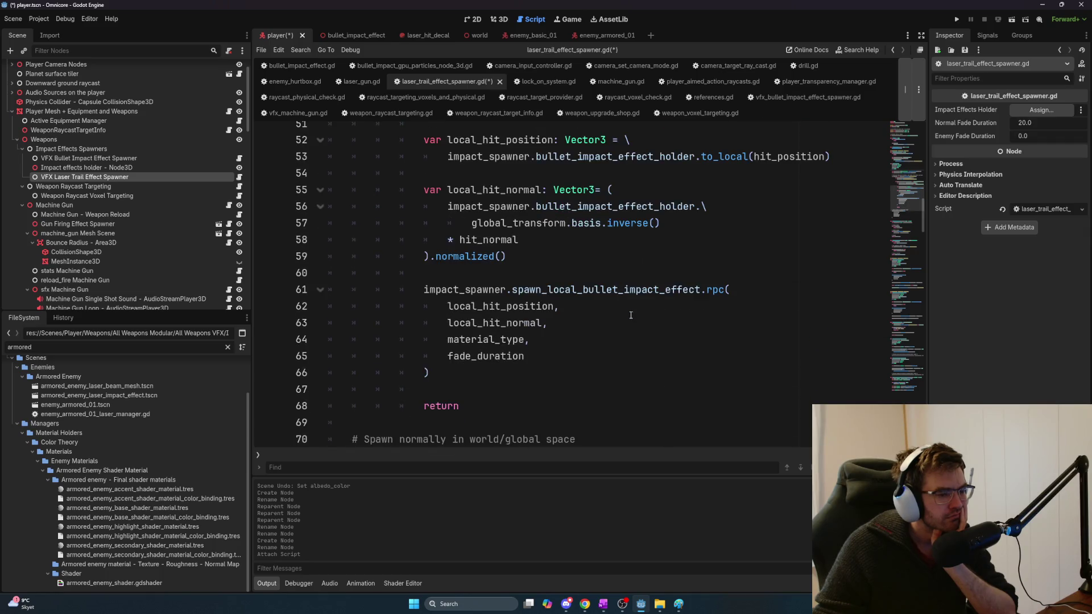
scroll(632, 315, "down", 1)
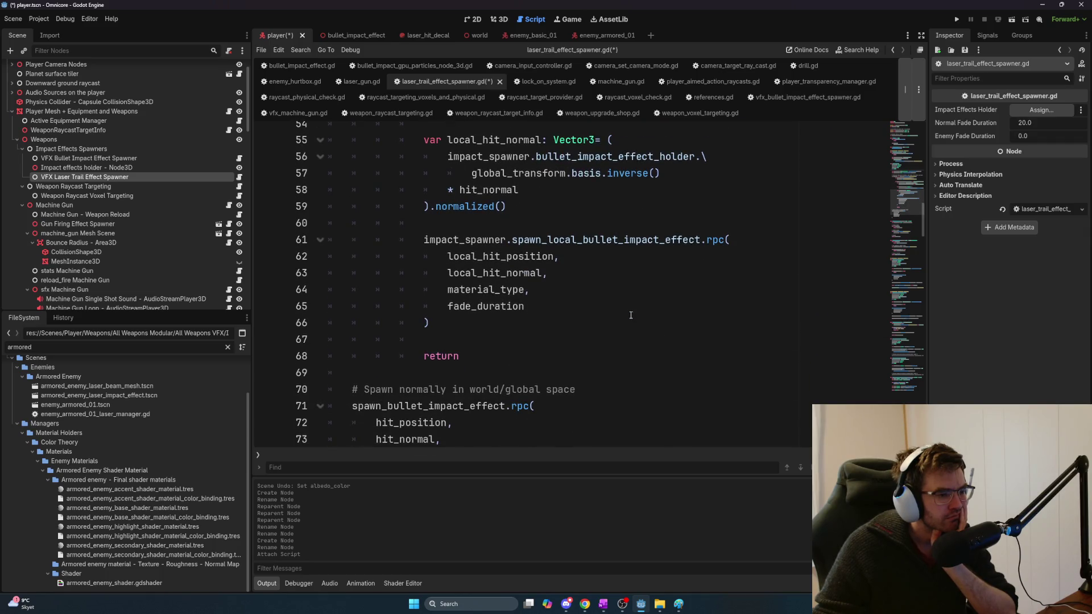
mouse_move(519, 333)
left_mouse_down()
mouse_move(424, 289)
mouse_move(423, 234)
left_mouse_up()
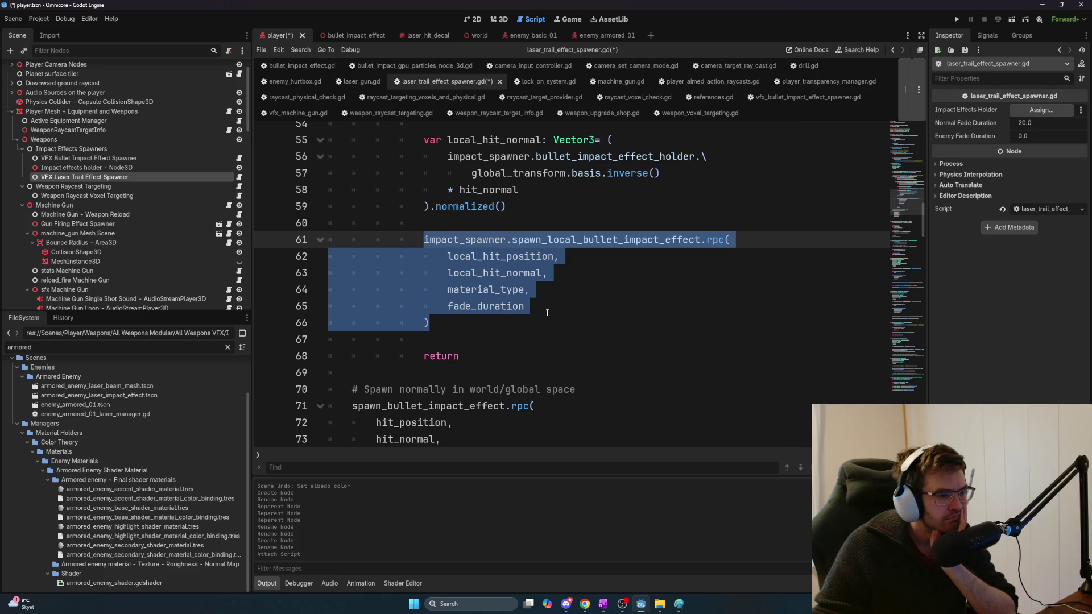
scroll(545, 323, "down", 3)
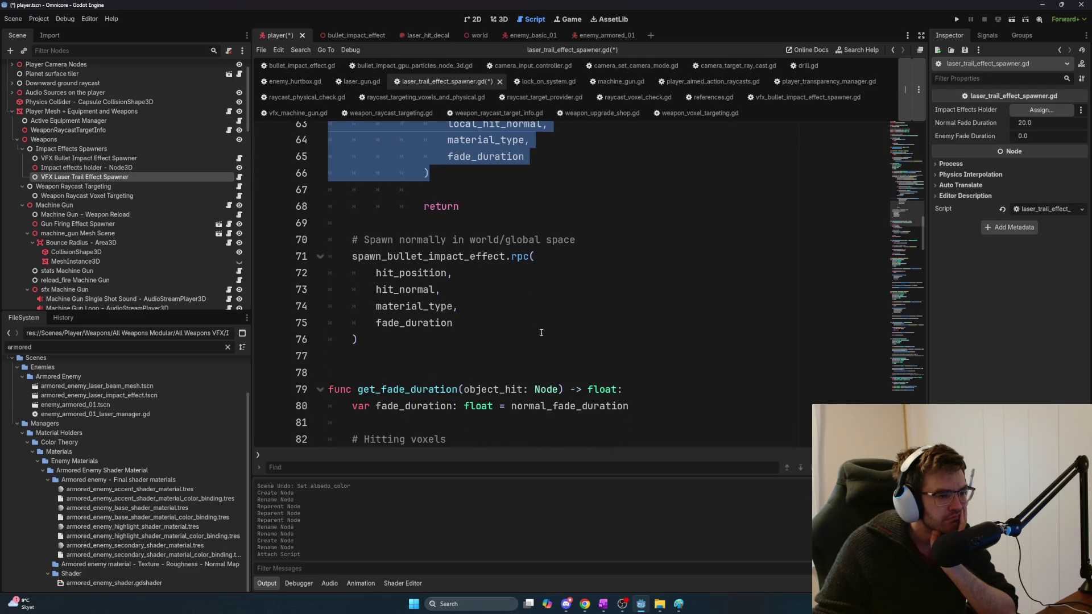
scroll(541, 333, "up", 1)
scroll(541, 332, "up", 3)
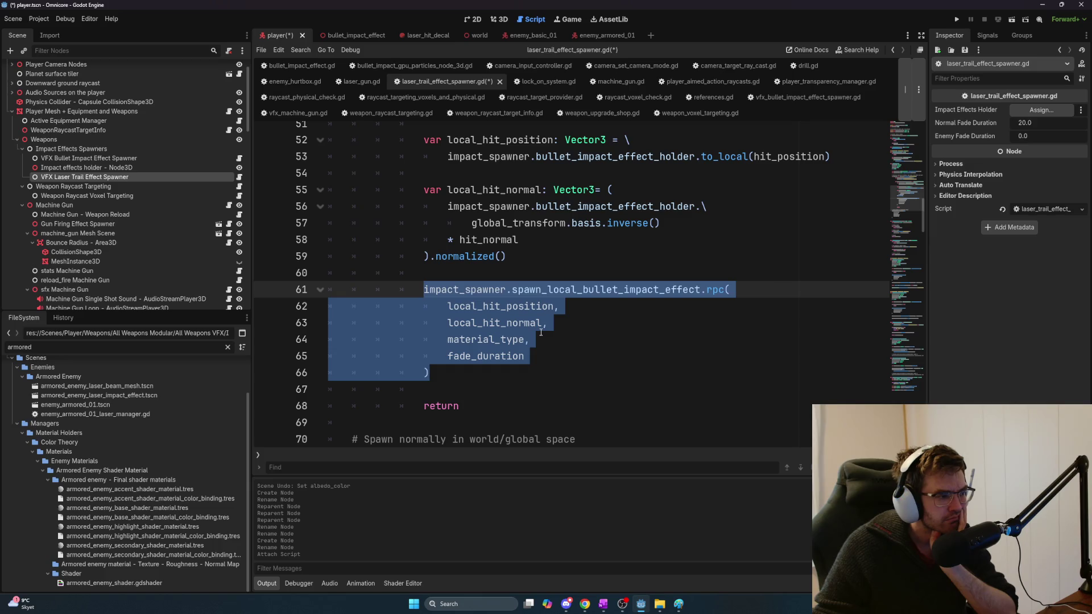
Step: Compare the VFX Laser Trail and VFX Bullet Impact Effect Spawner nodes' properties
left_click(141, 203)
left_click(141, 176)
scroll(499, 348, "up", 15)
scroll(498, 348, "up", 1)
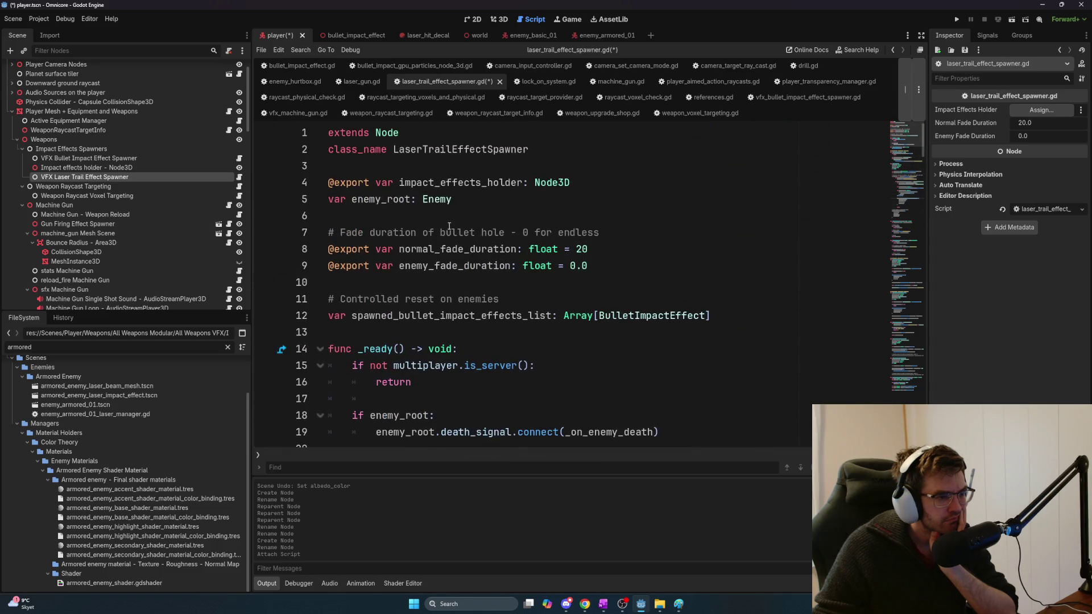
left_click(91, 158)
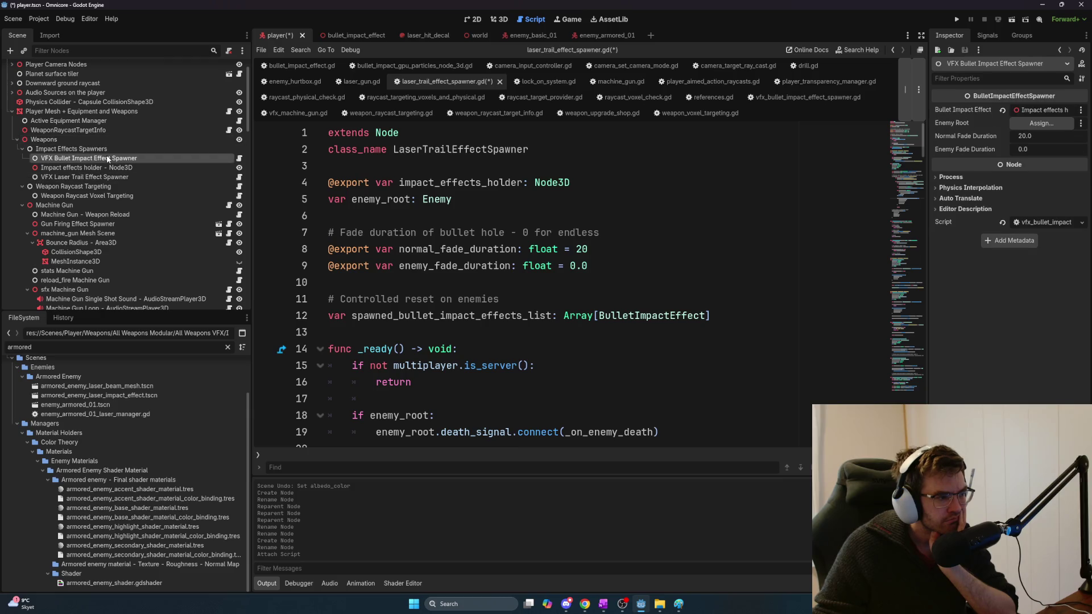
left_click(91, 177)
left_click(87, 159)
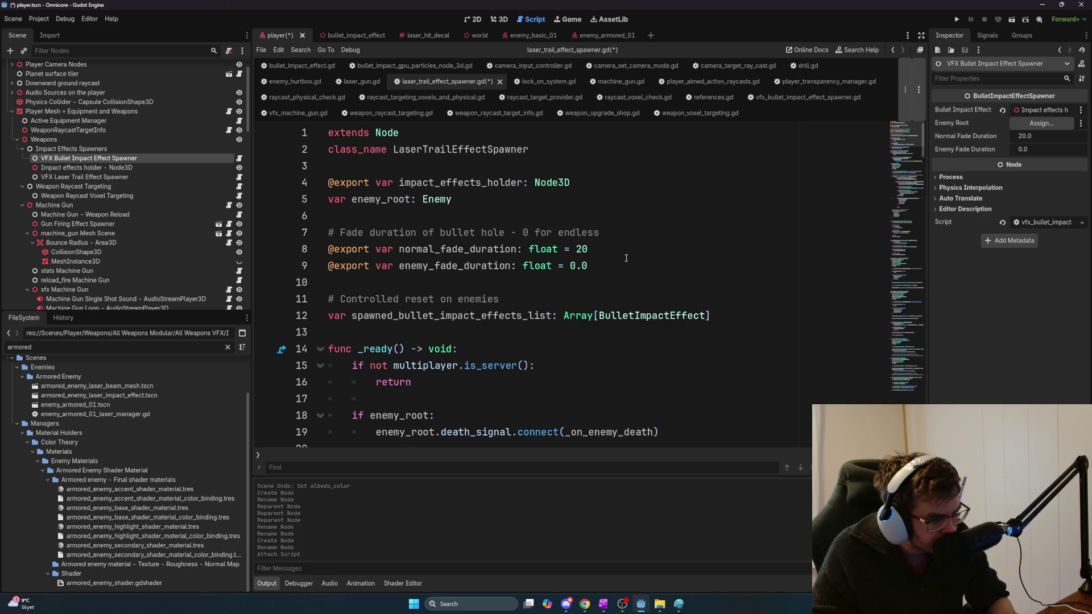
scroll(627, 258, "down", 10)
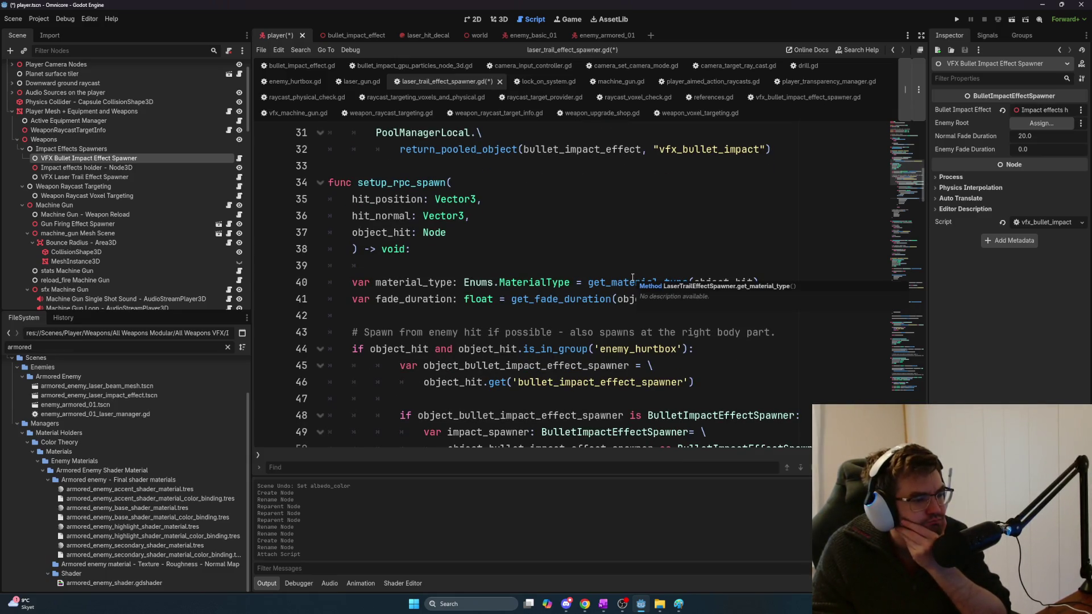
scroll(654, 286, "down", 3)
scroll(692, 299, "up", 4)
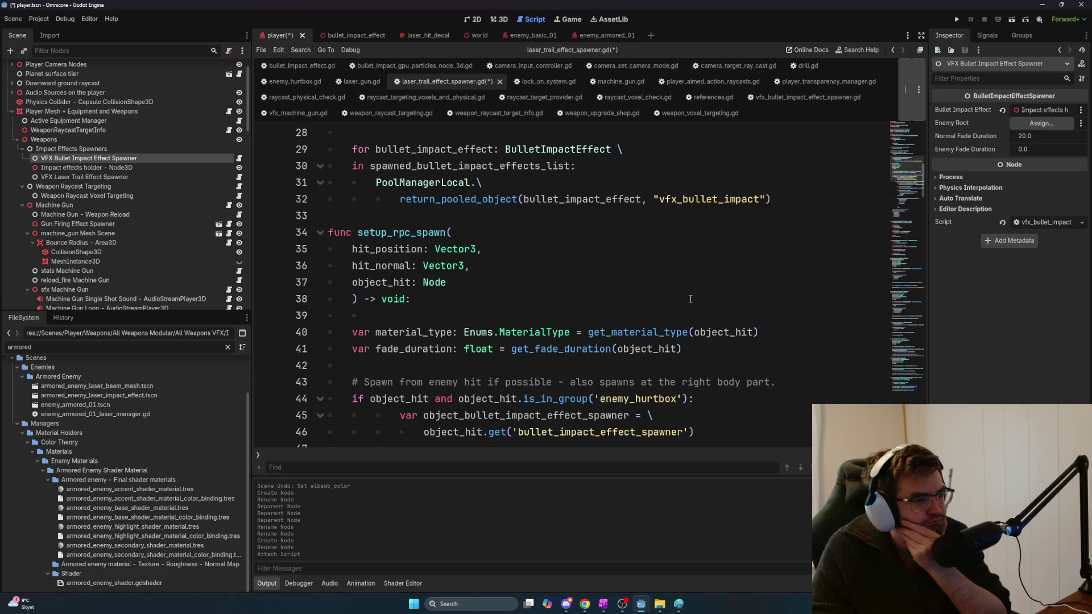
scroll(691, 298, "down", 7)
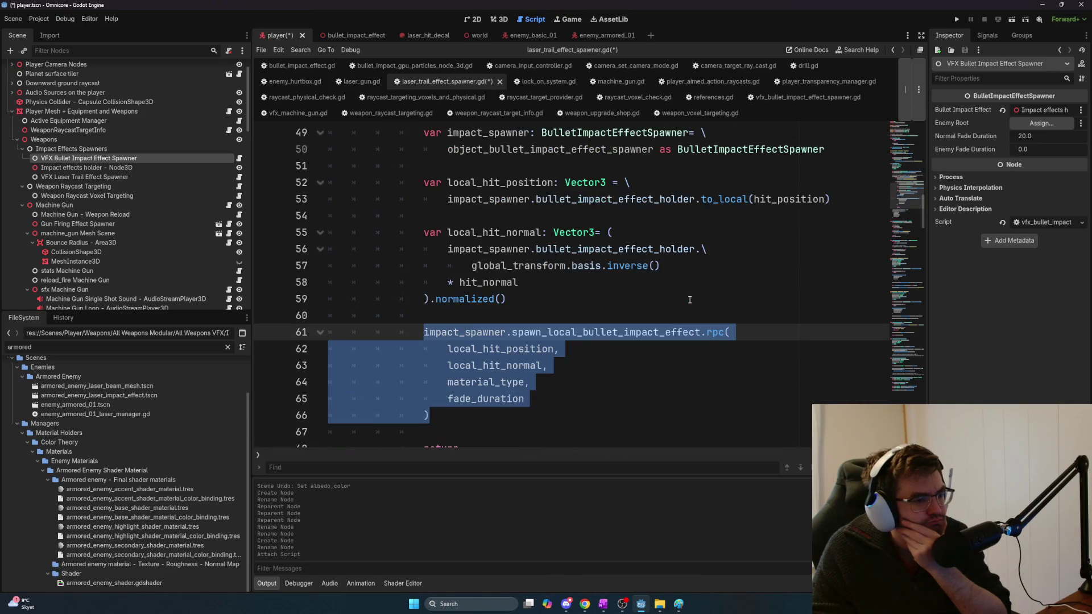
scroll(689, 298, "down", 2)
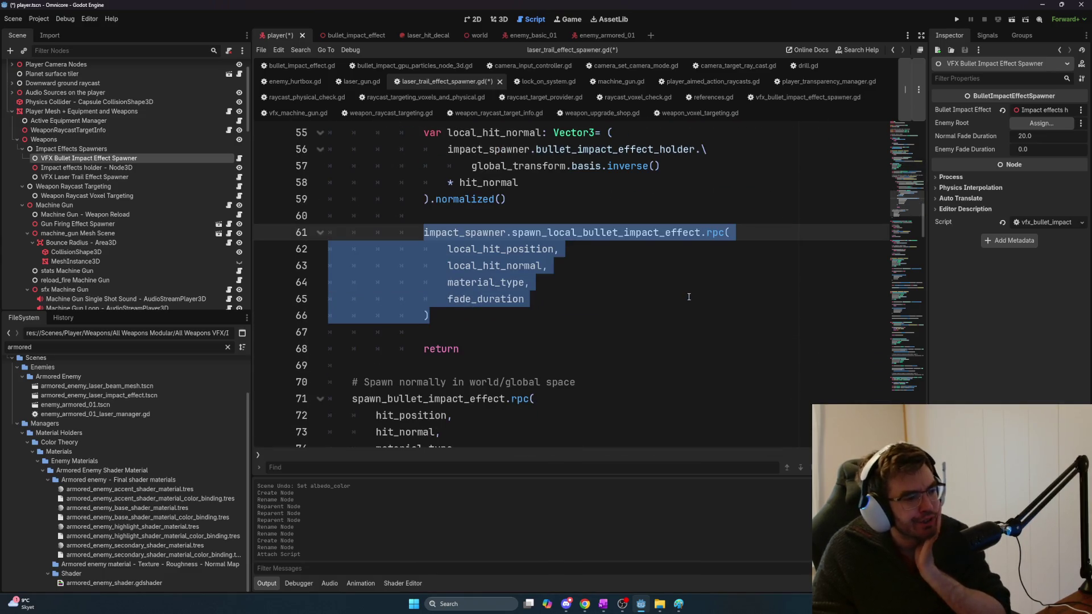
scroll(689, 297, "down", 3)
scroll(551, 238, "down", 8)
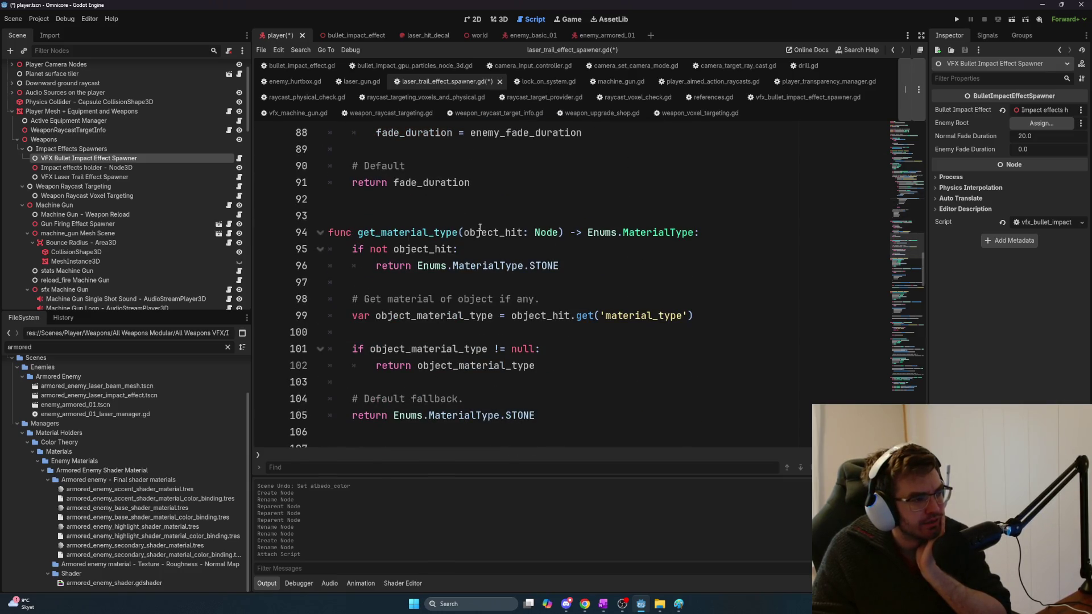
Step: Switch back to the VFX Laser Trail Effect Spawner and review its properties
left_click(135, 177)
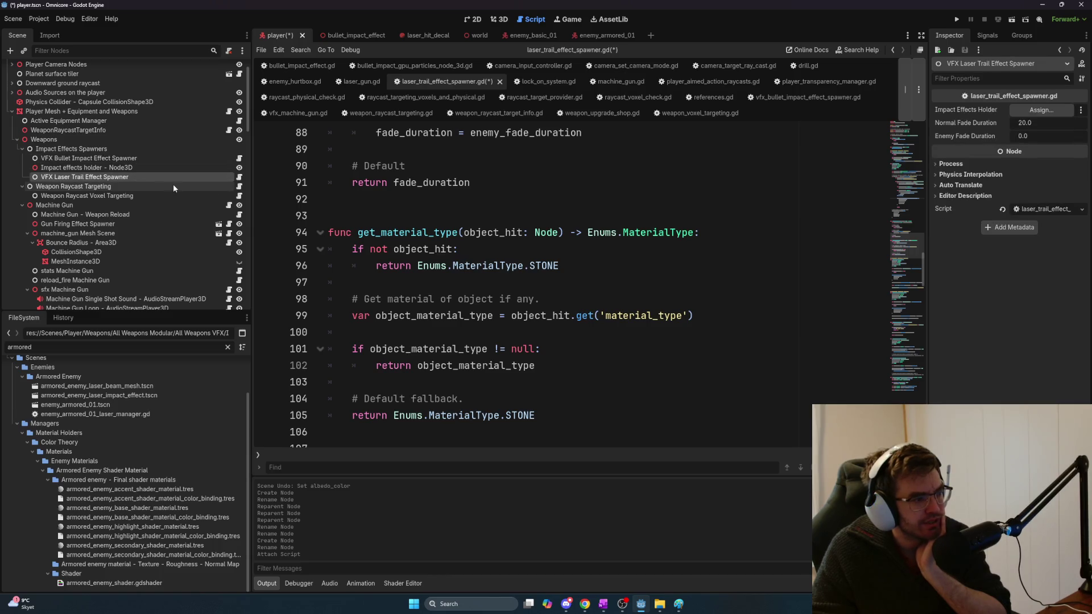
left_click(240, 178)
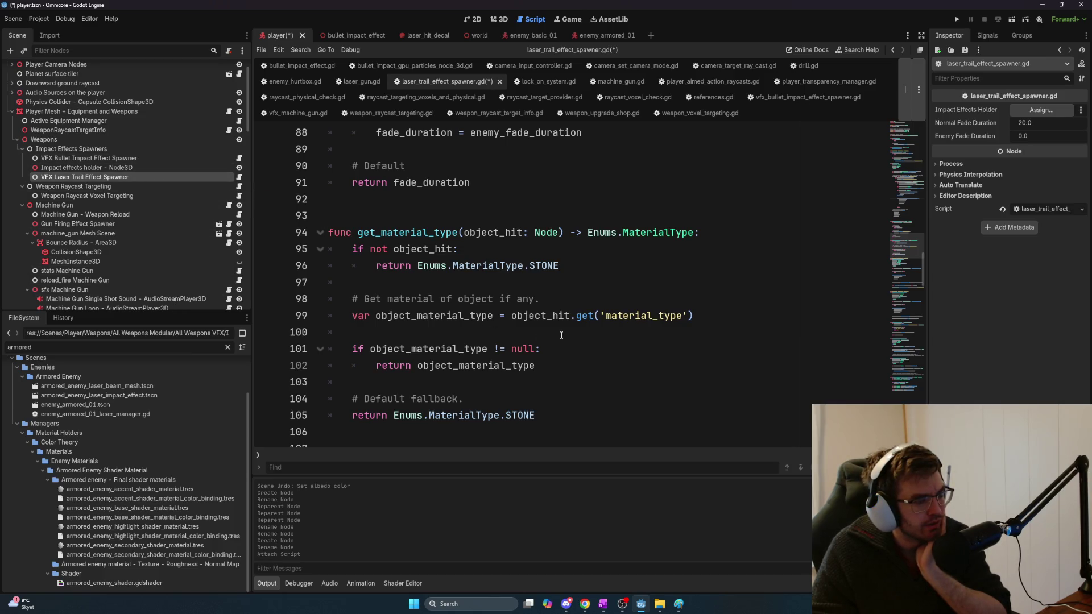
scroll(540, 344, "up", 4)
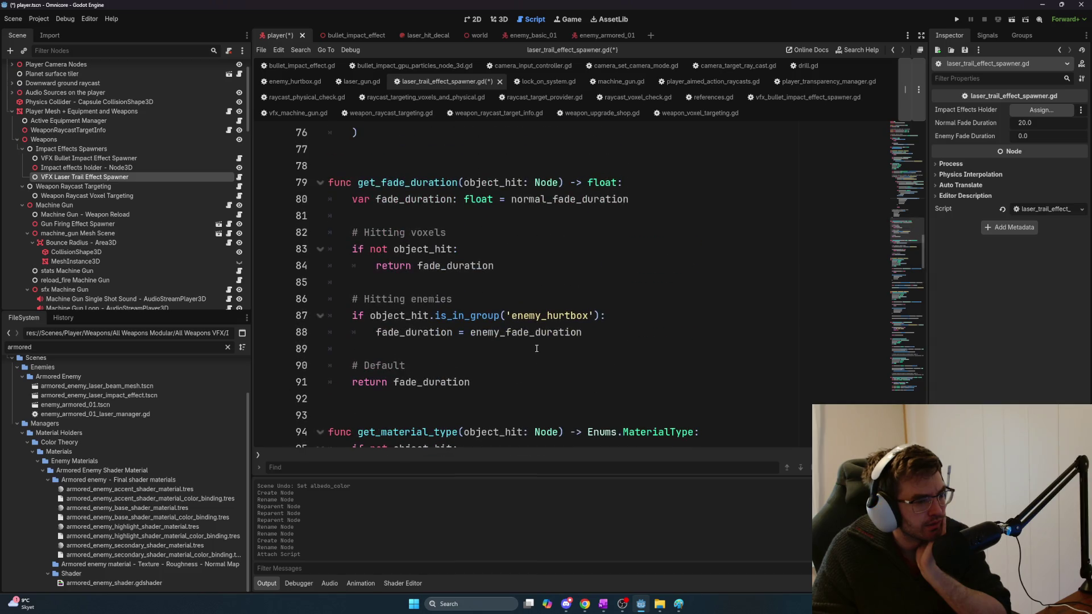
scroll(537, 348, "up", 12)
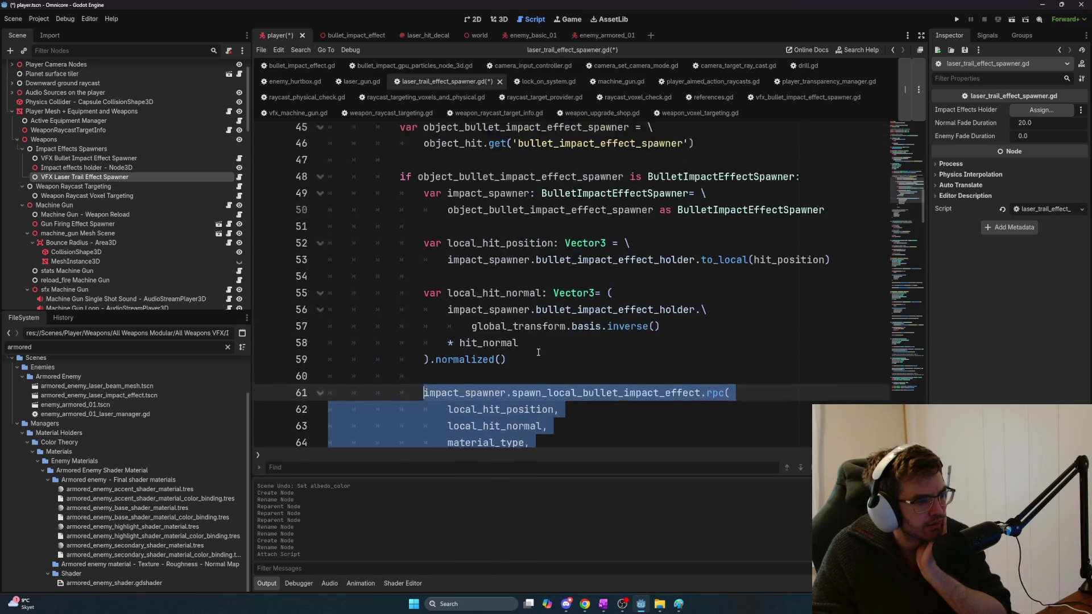
scroll(538, 354, "up", 13)
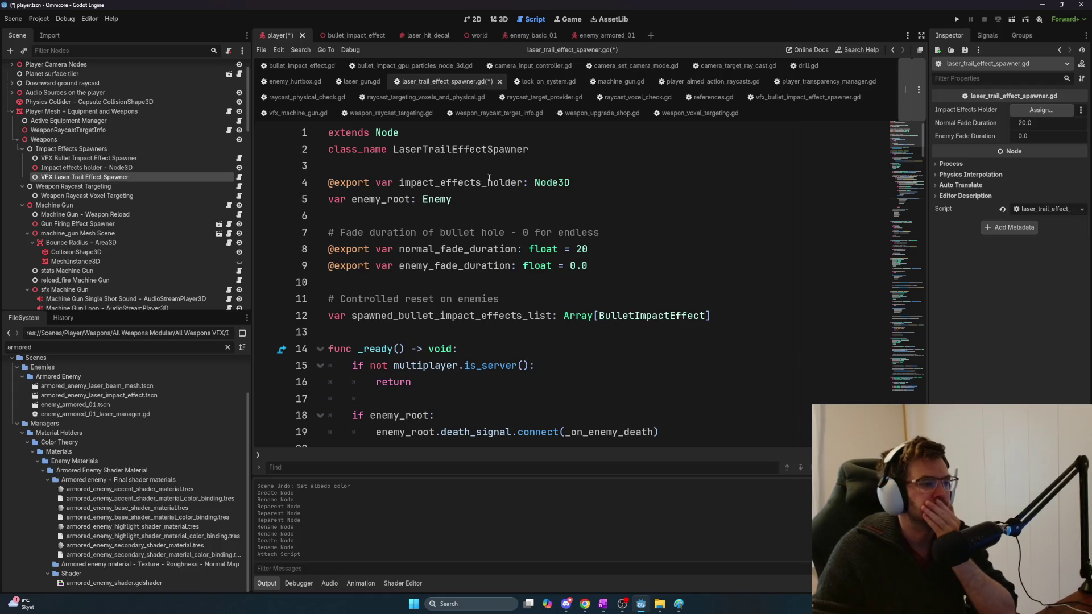
Step: Below the effects list, declare 'var laser_previous_hit_position: Vector3 = Vector3.ZERO'
left_click(239, 158)
left_click(553, 165)
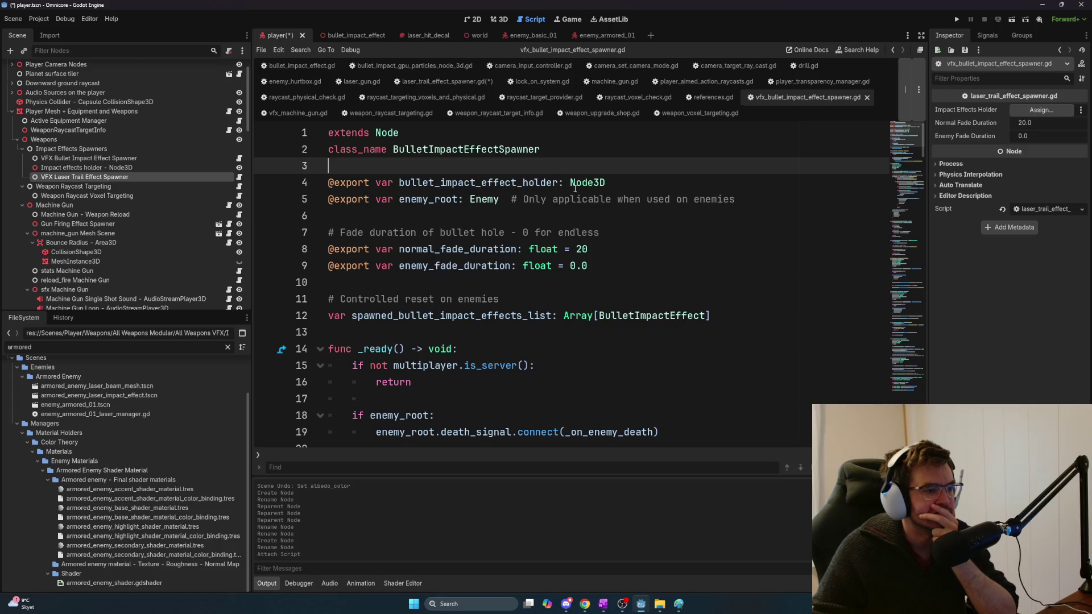
left_click(532, 213)
scroll(583, 240, "down", 2)
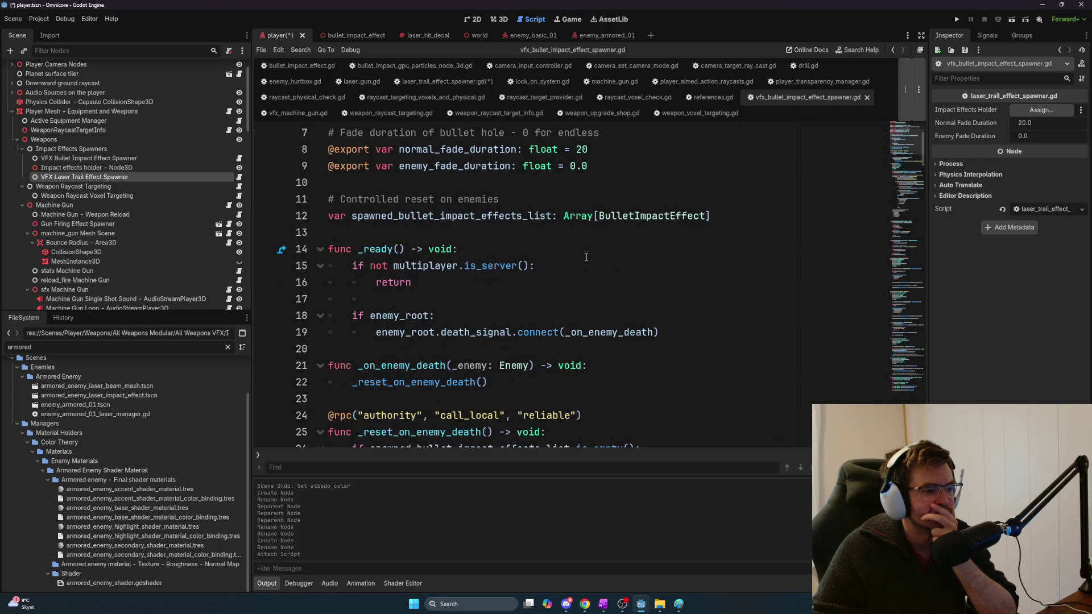
left_click(727, 217)
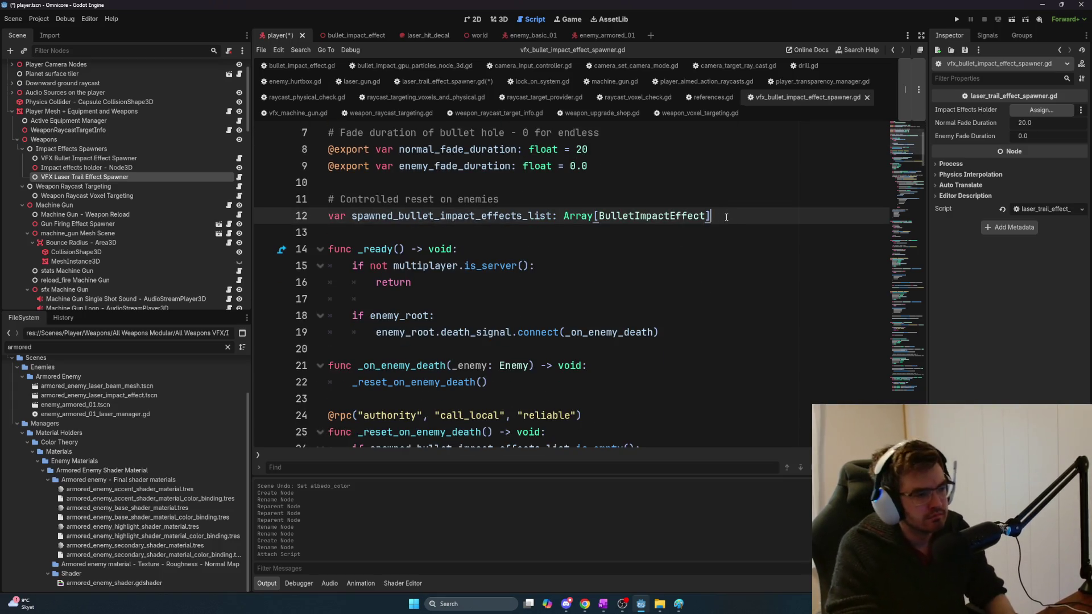
key("Return")
key("Return")
type("var laser_pr")
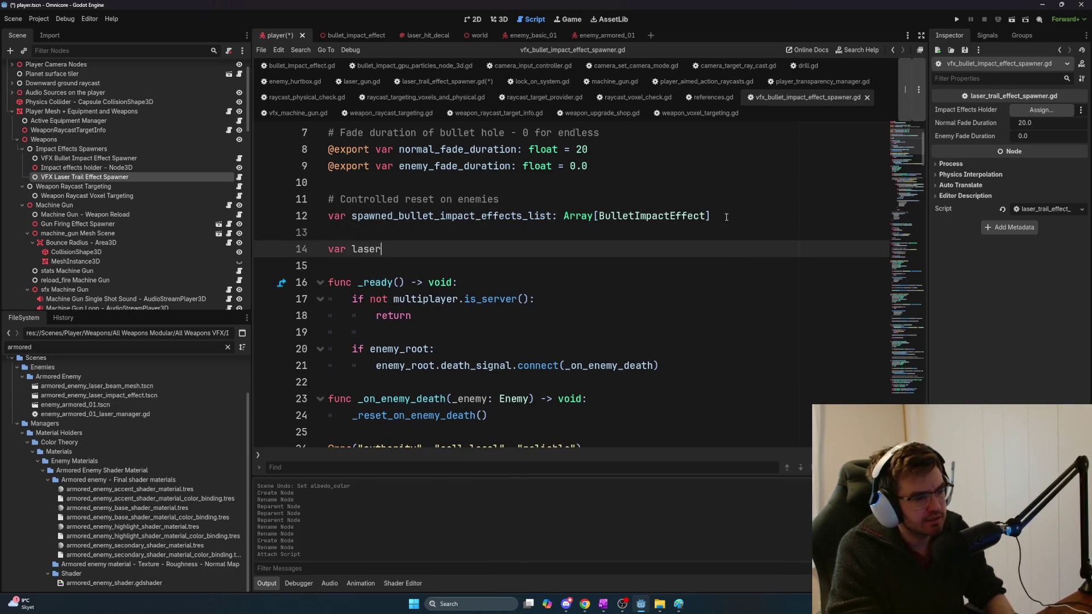
type("evious_hit_position:")
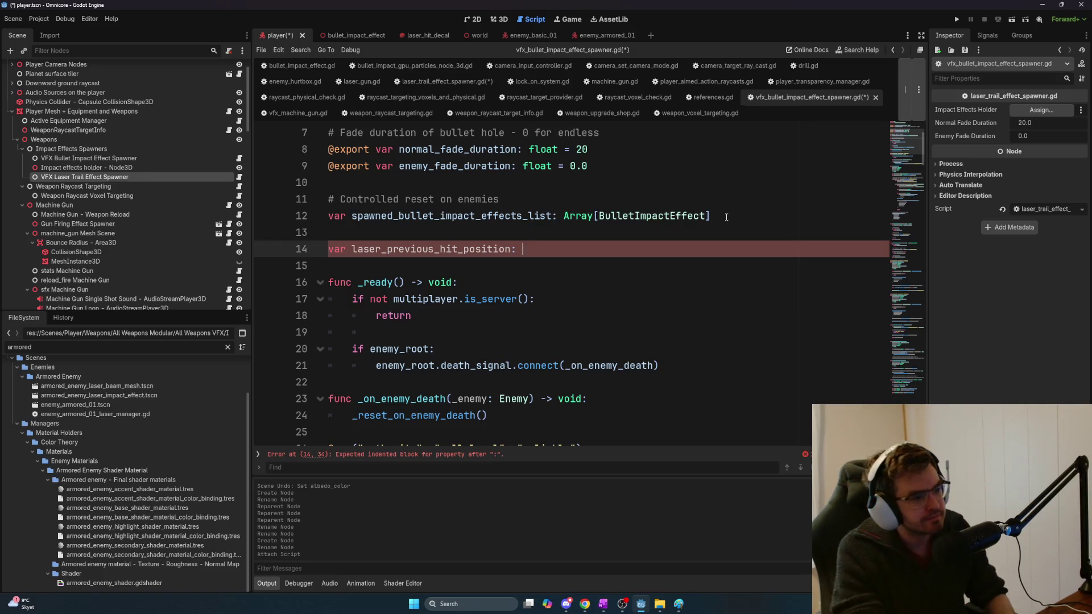
type("V")
type("ector34")
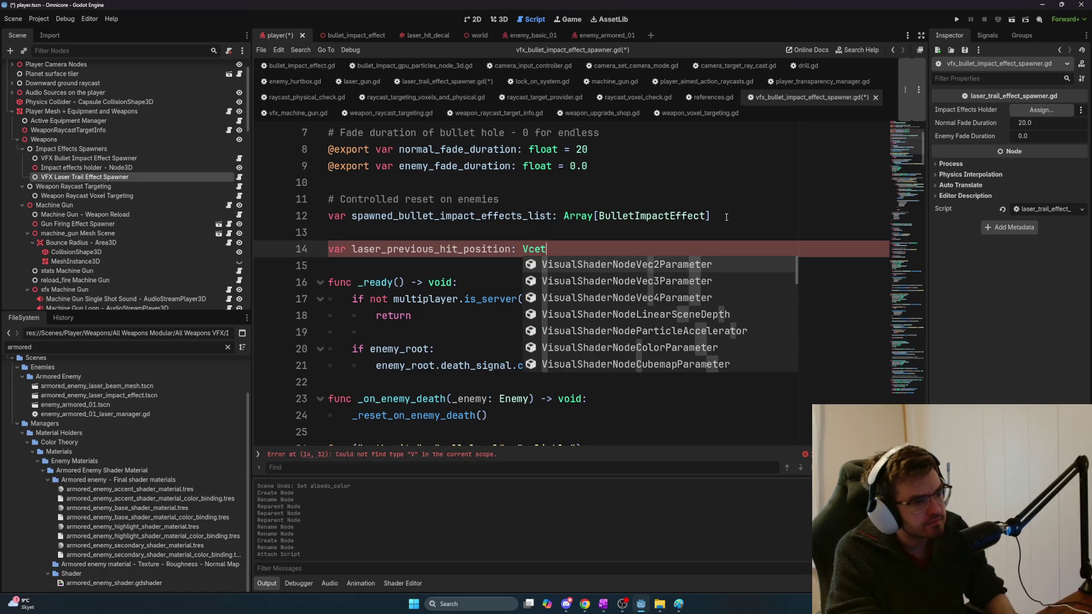
key("BackSpace")
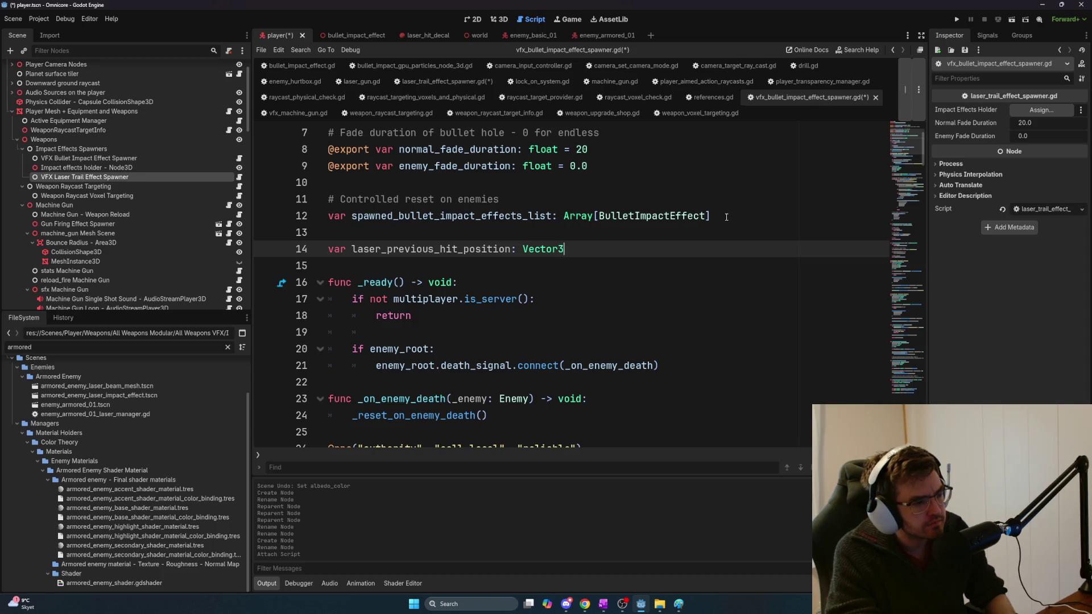
type("= ")
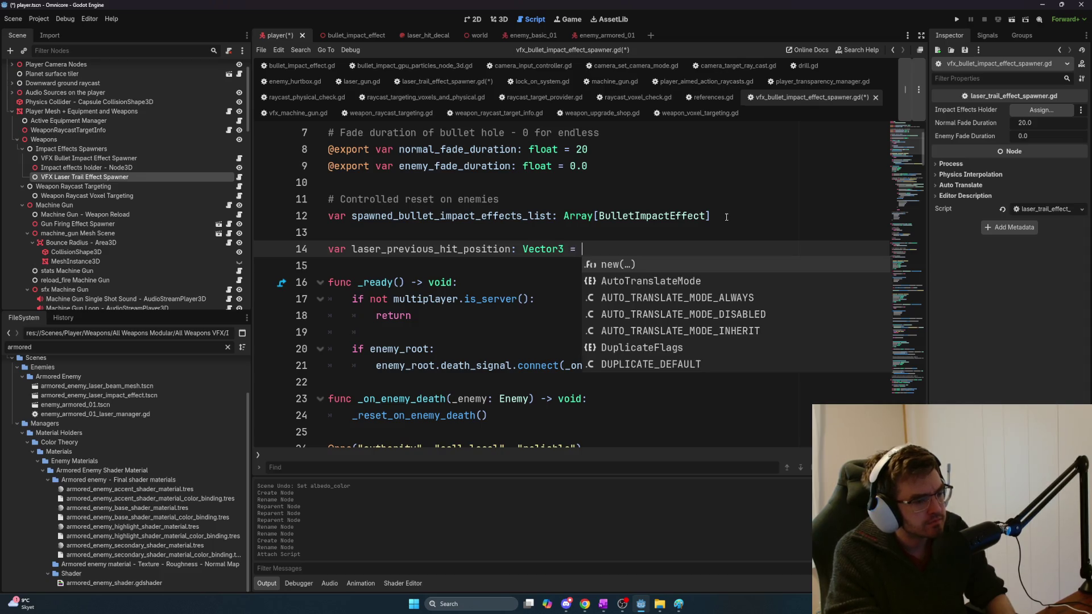
type("Vector3.Z")
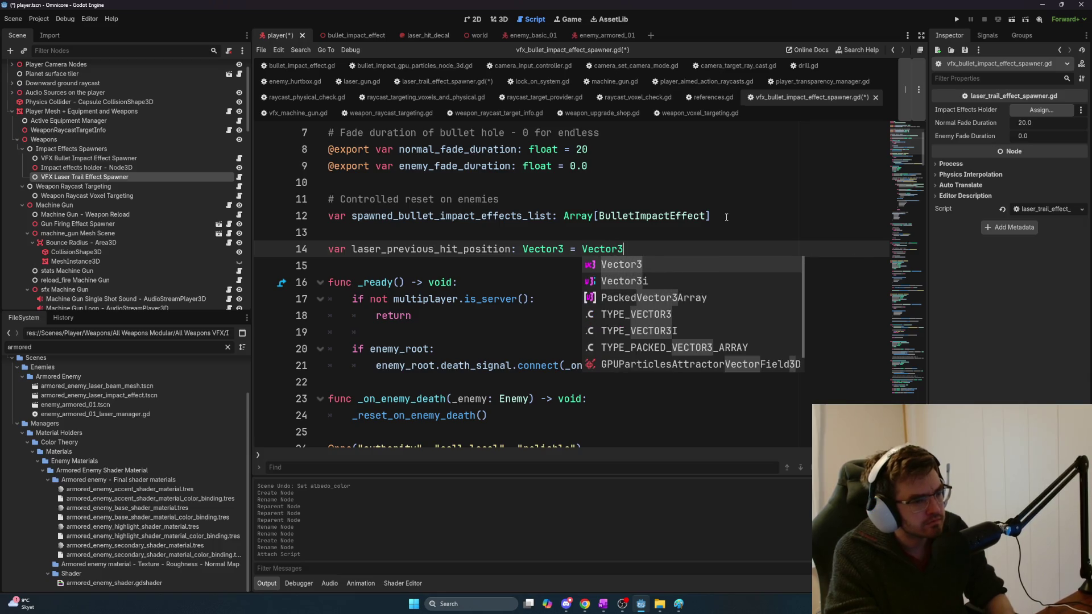
key("Return")
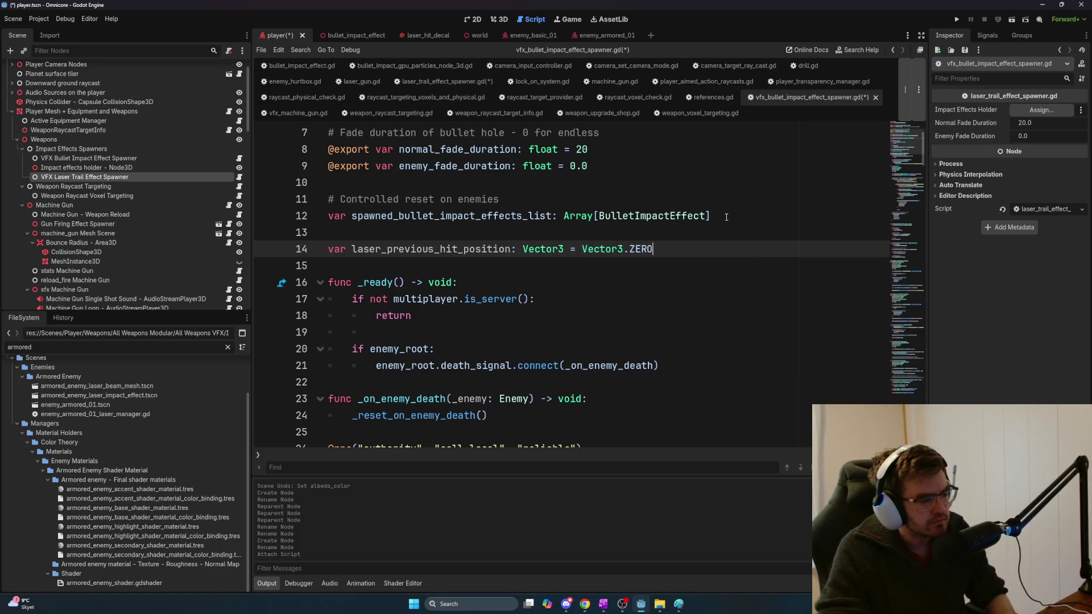
Step: Add a '# Laser effect' comment line above the new declaration
left_click(656, 233)
key("Return")
type("# Laser effect")
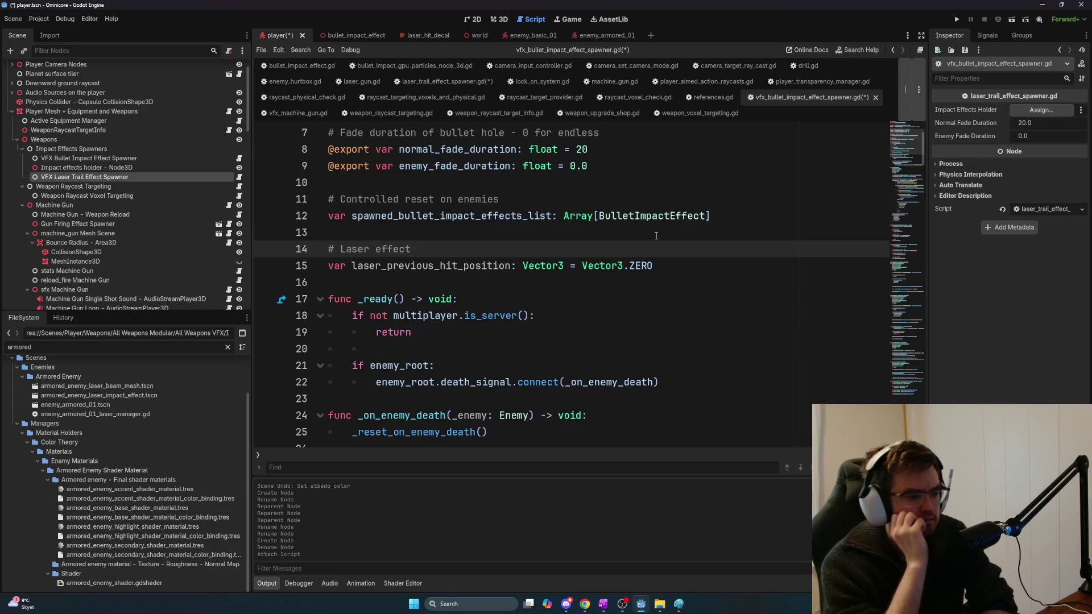
Step: Review the enemy hit spawner lookup and the hit normal calculation on lines 60–62
scroll(645, 267, "down", 3)
scroll(645, 267, "down", 5)
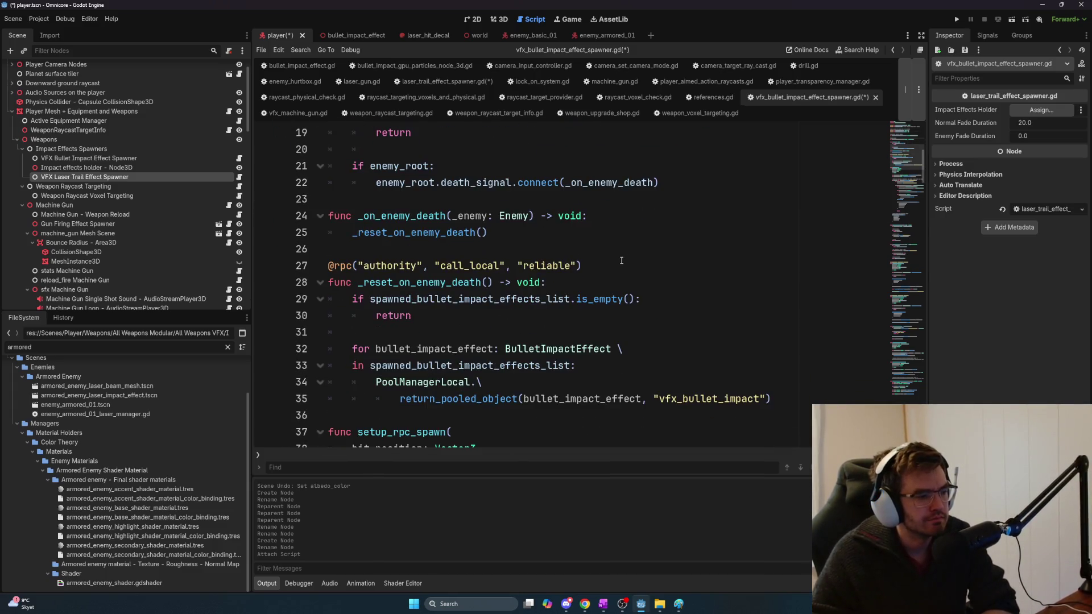
scroll(507, 272, "down", 3)
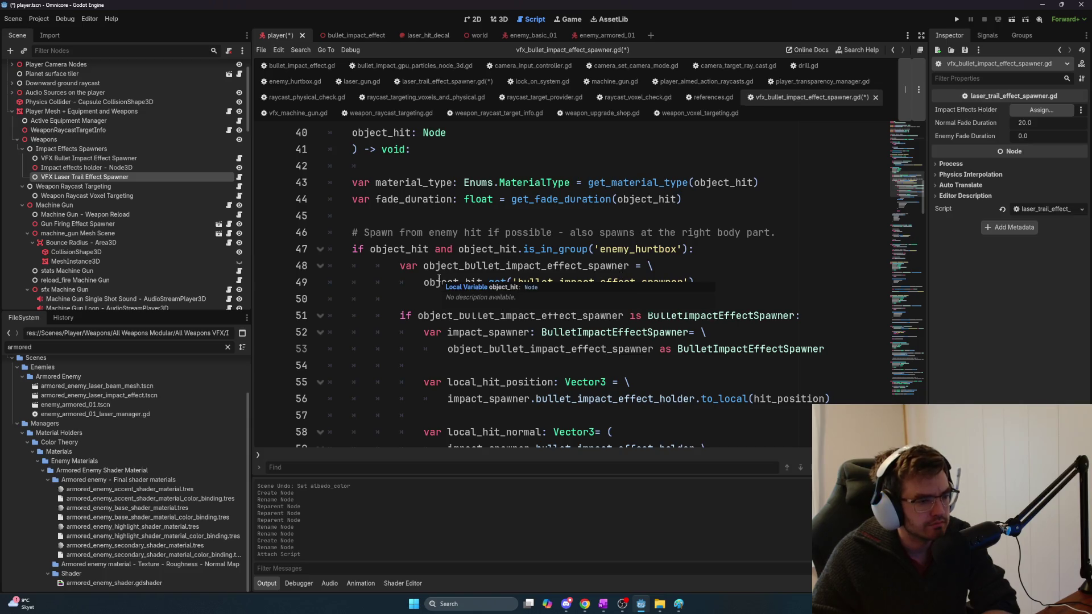
mouse_move(400, 263)
left_mouse_down()
mouse_move(743, 284)
mouse_move(557, 299)
mouse_move(537, 317)
mouse_move(797, 319)
mouse_move(708, 336)
left_mouse_up()
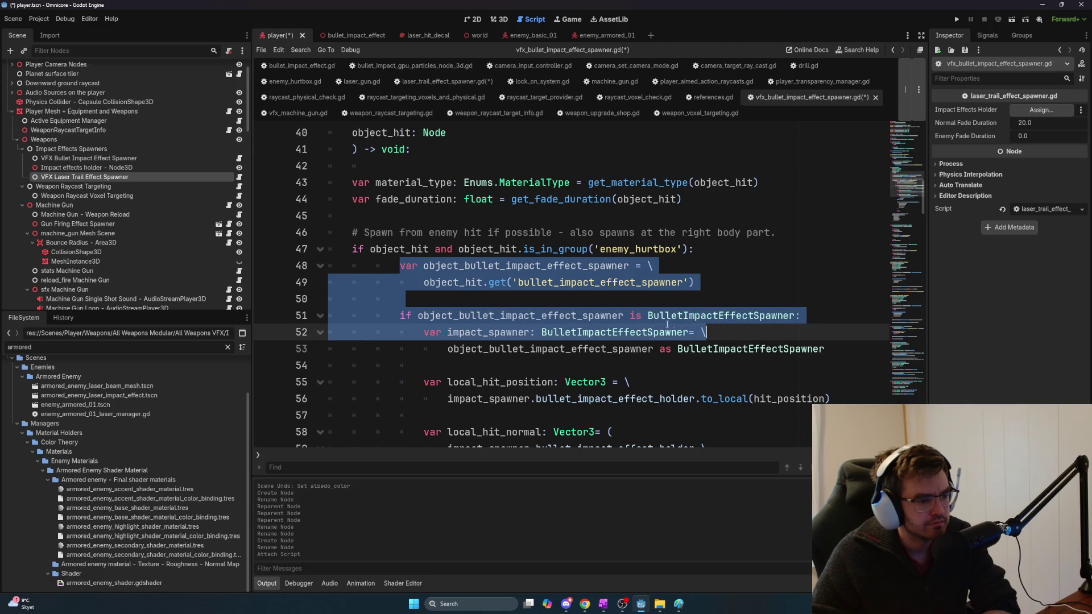
scroll(616, 312, "down", 2)
scroll(483, 279, "down", 2)
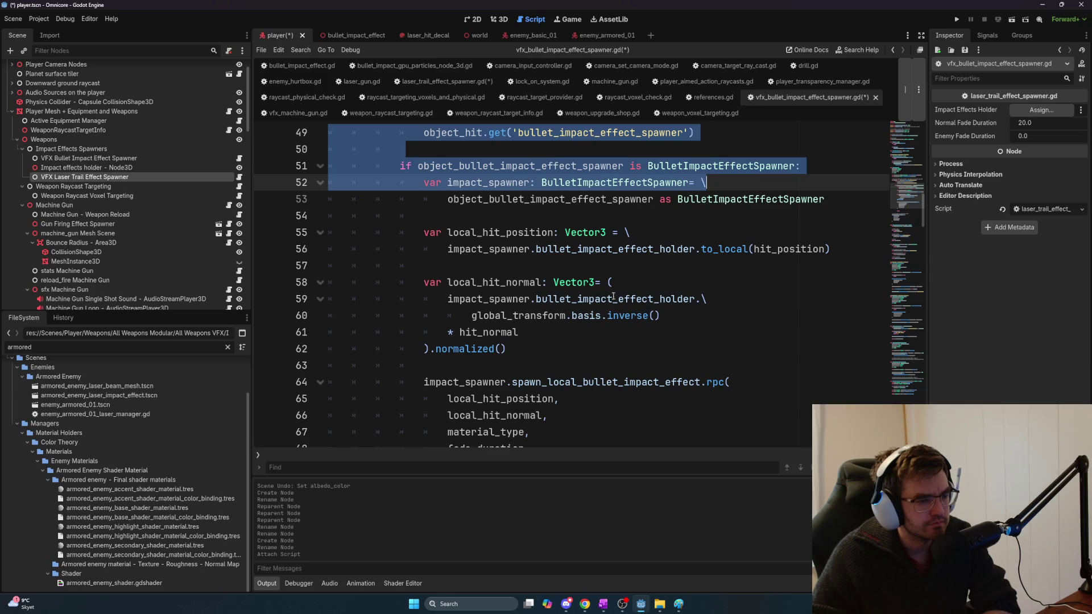
scroll(615, 307, "down", 1)
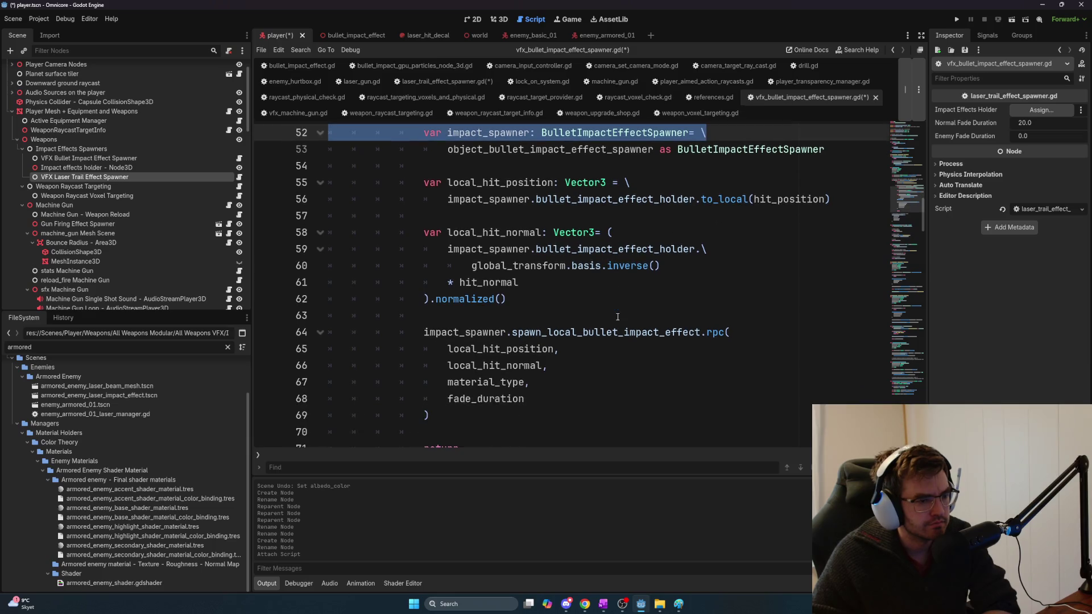
left_click(553, 298)
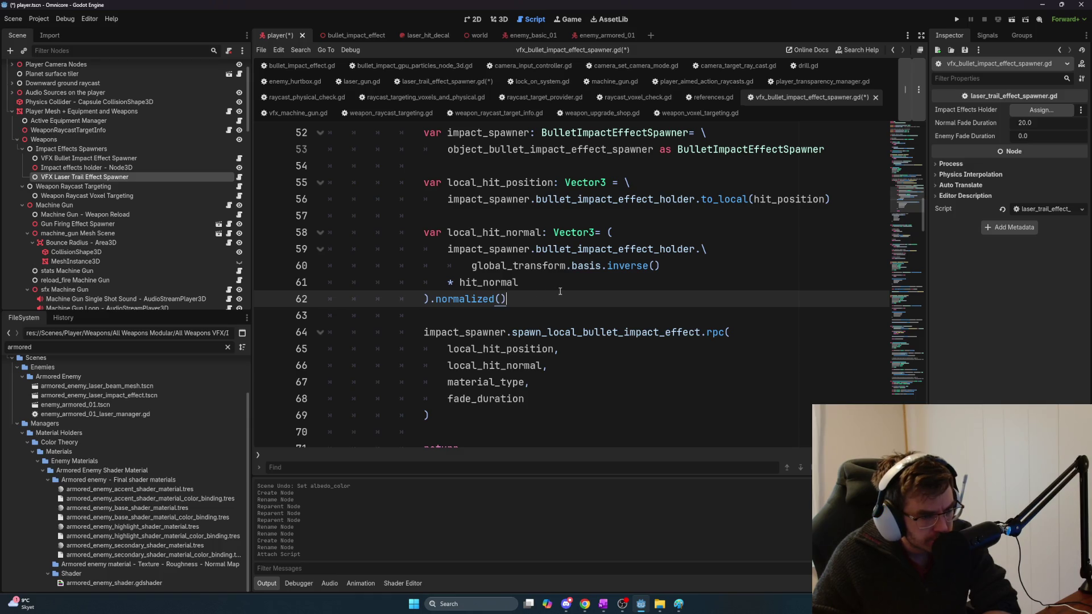
mouse_move(564, 291)
left_mouse_down()
mouse_move(489, 282)
mouse_move(442, 246)
mouse_move(500, 278)
left_mouse_up()
left_click(535, 292)
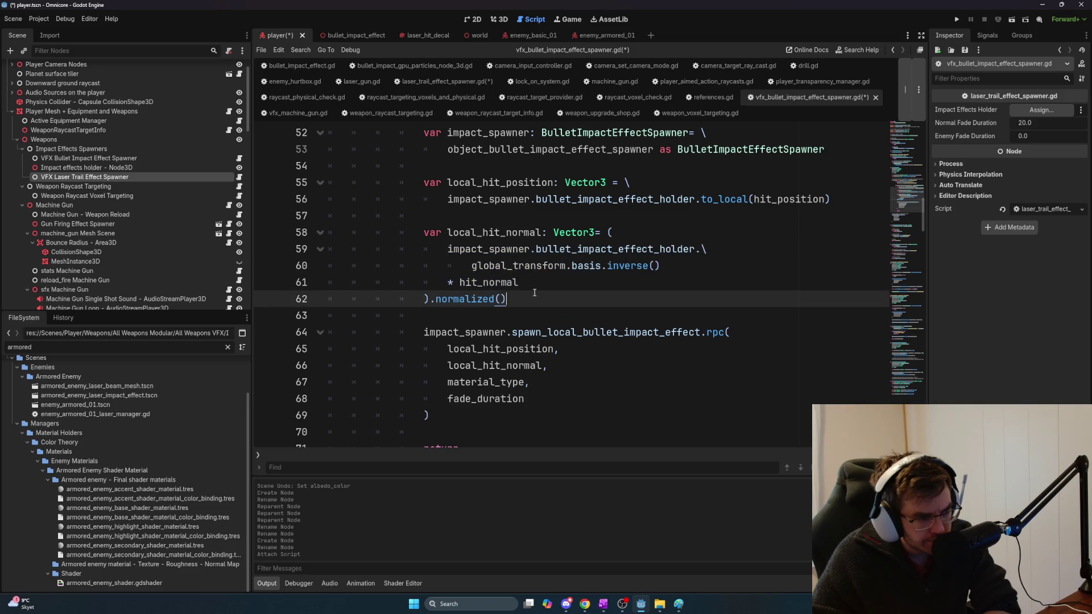
scroll(548, 309, "down", 2)
mouse_move(431, 317)
left_mouse_down()
mouse_move(437, 239)
mouse_move(423, 232)
left_mouse_up()
scroll(614, 365, "up", 20)
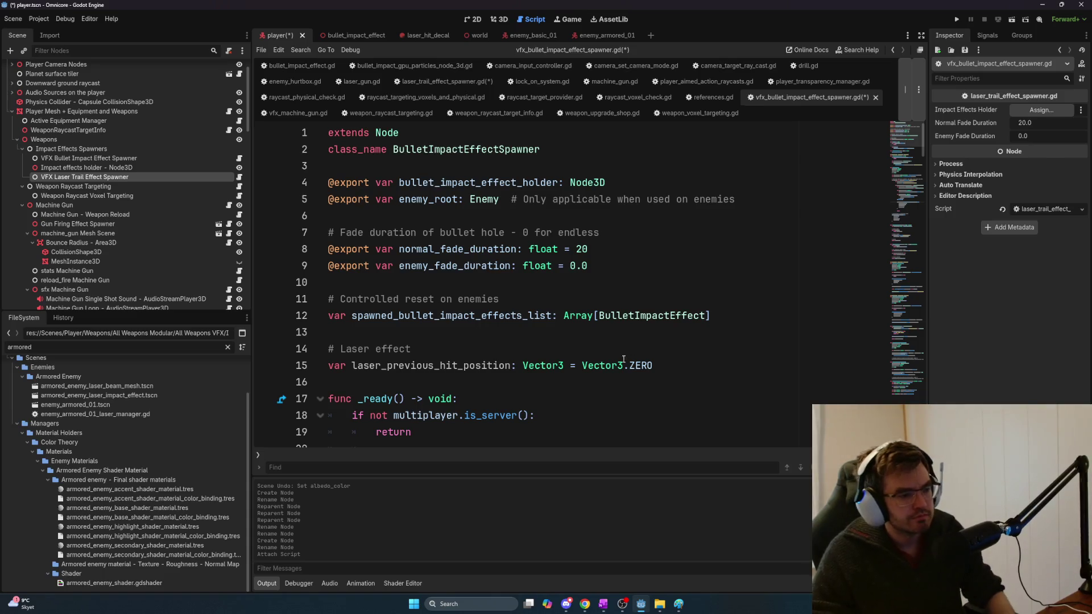
Step: Add 'var laser_previous_hit_normal: Vector3 = Vector3.ZERO' below the hit position and save
left_click(670, 367)
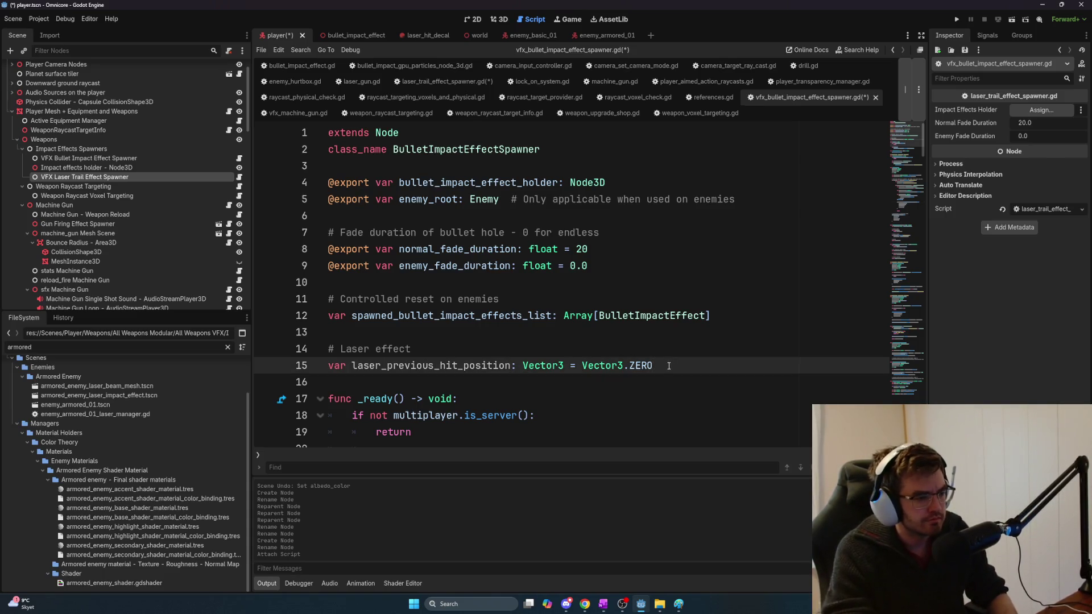
key("Return")
type("var laser_p")
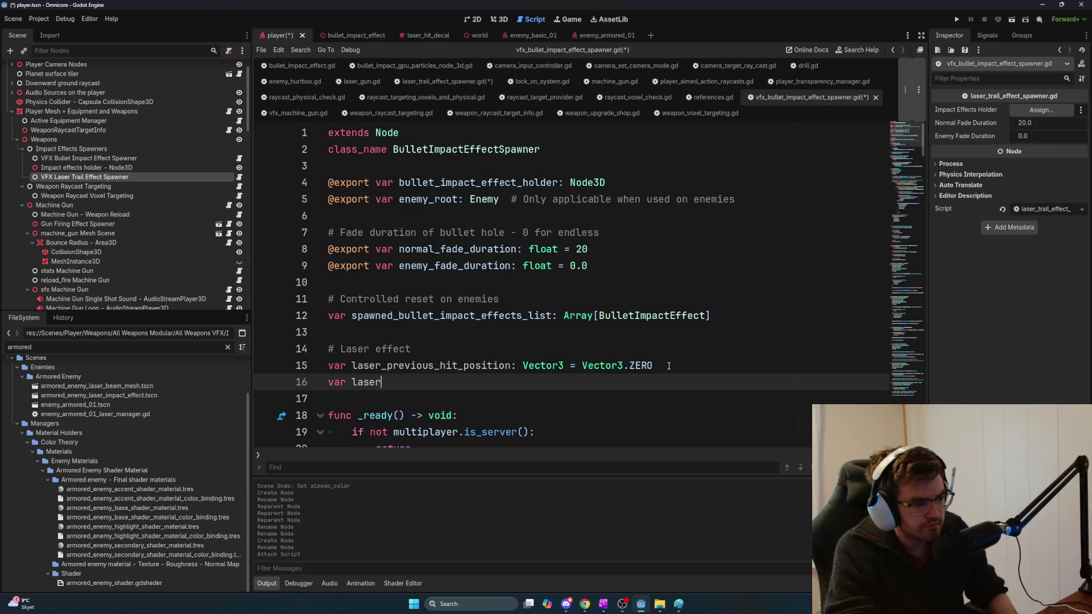
type("revious_normal")
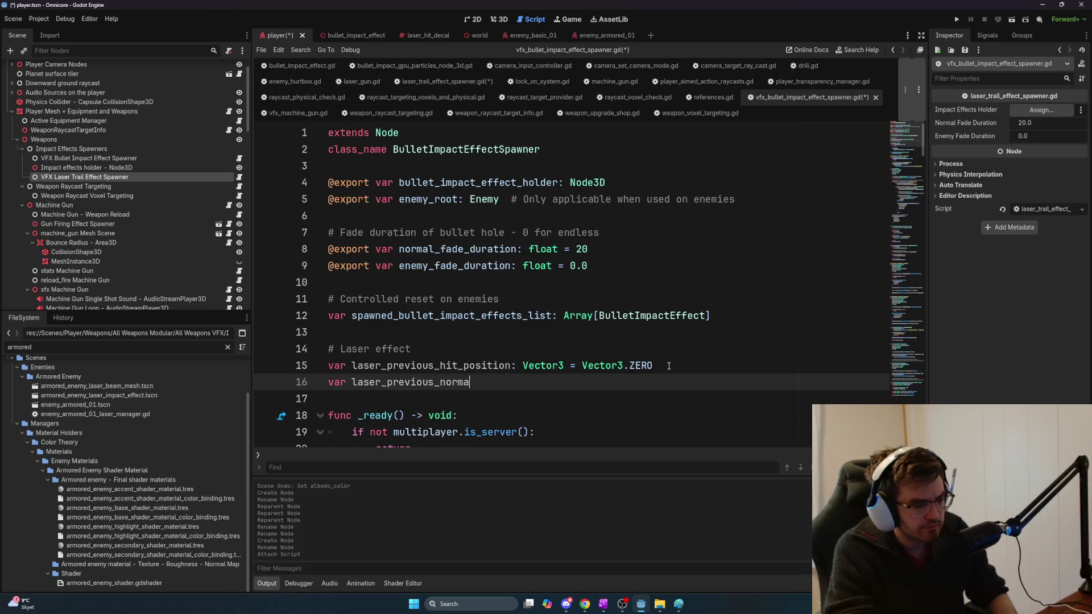
type(":")
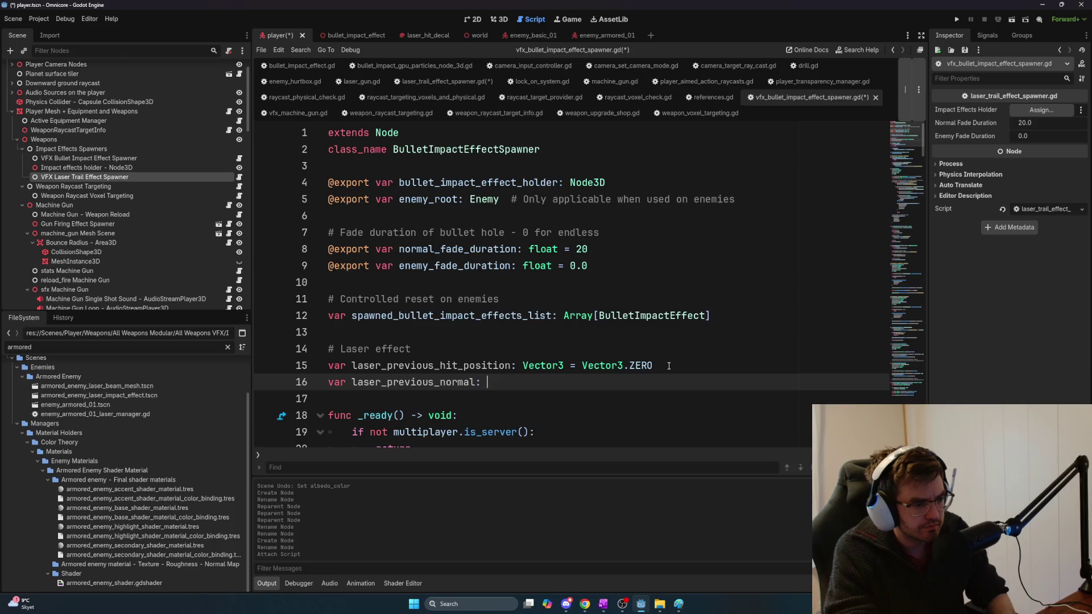
key("BackSpace")
key("BackSpace")
key("BackSpace")
type("hit_normal")
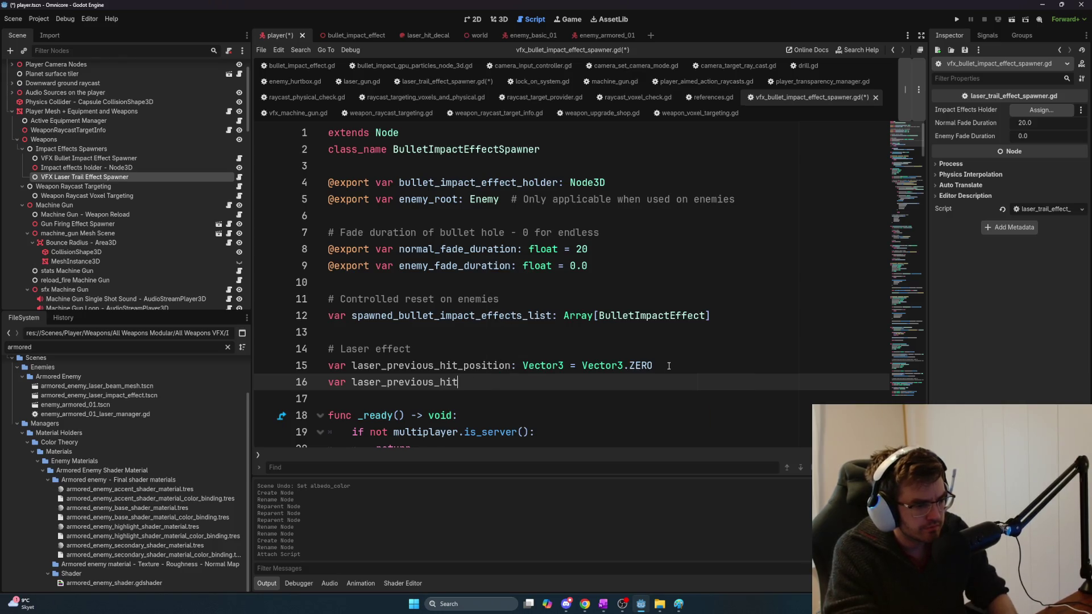
type(": Vector3")
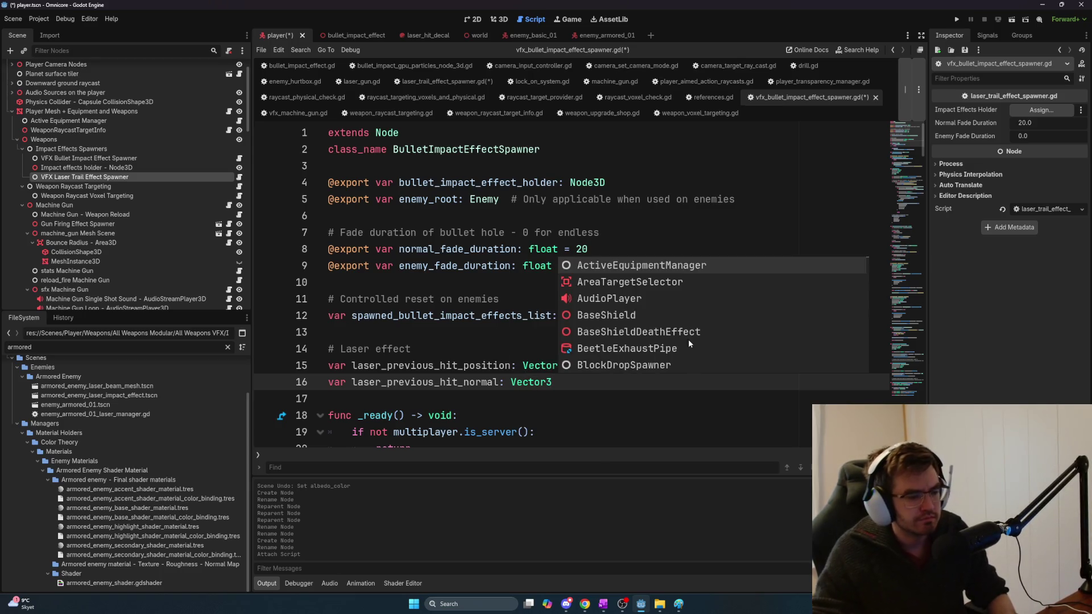
left_click(595, 388)
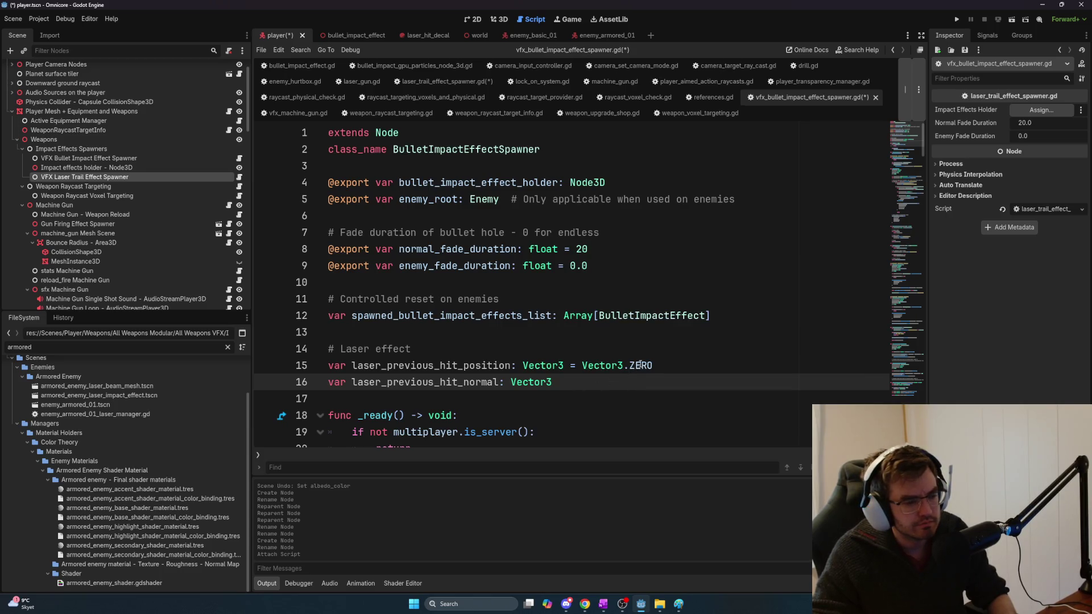
left_click_drag(652, 369, 582, 369)
key("ctrl+c")
left_click(594, 381)
type("=")
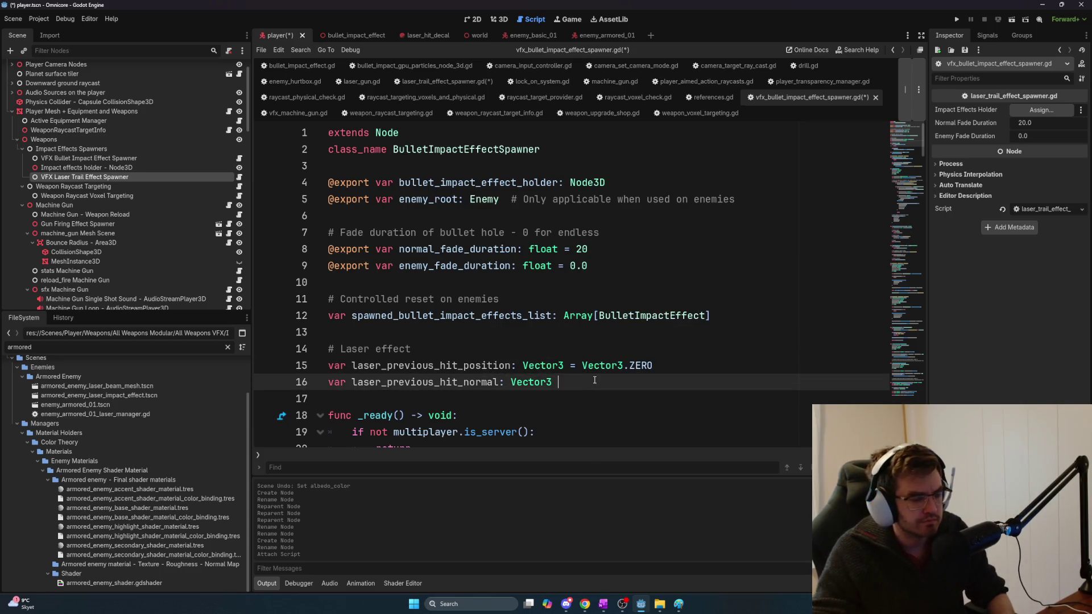
key("ctrl+v")
key("ctrl+s")
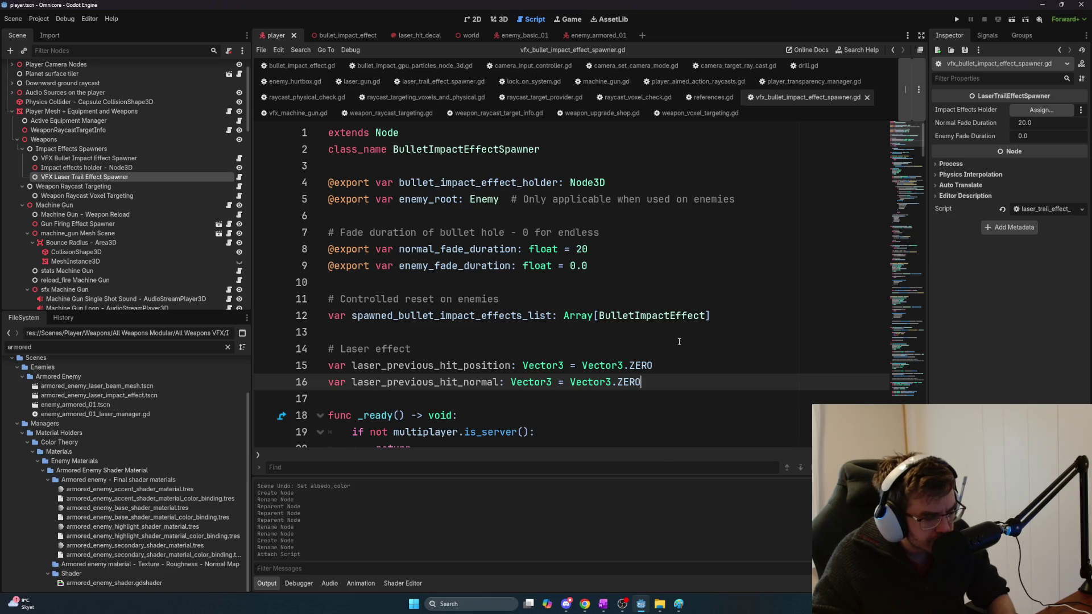
Step: Add a 'was_laser_firing: bool = false' flag and save the script
key("Return")
type("var ")
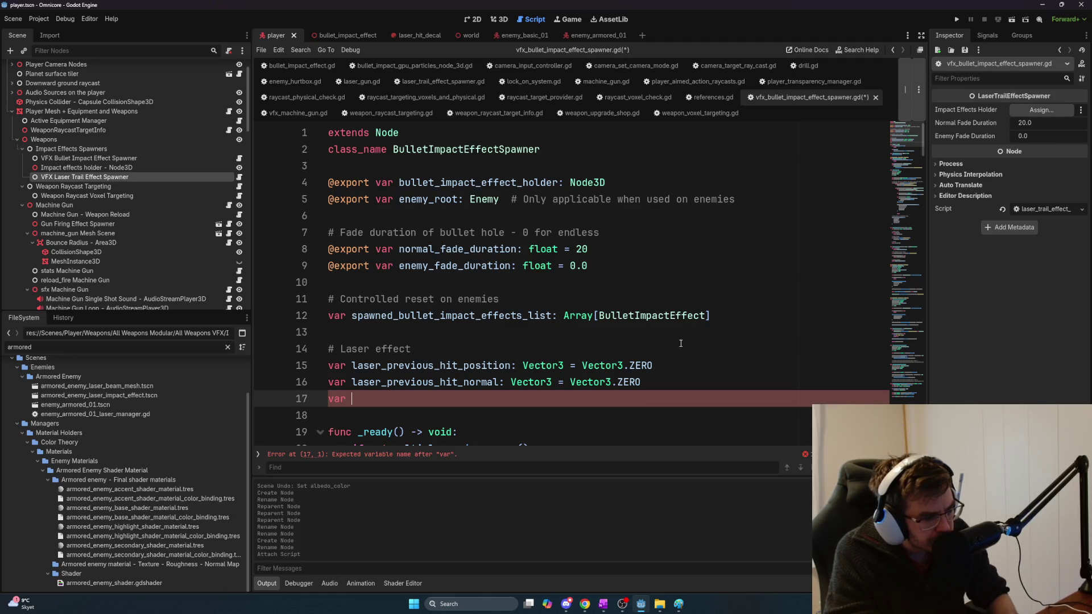
type("a")
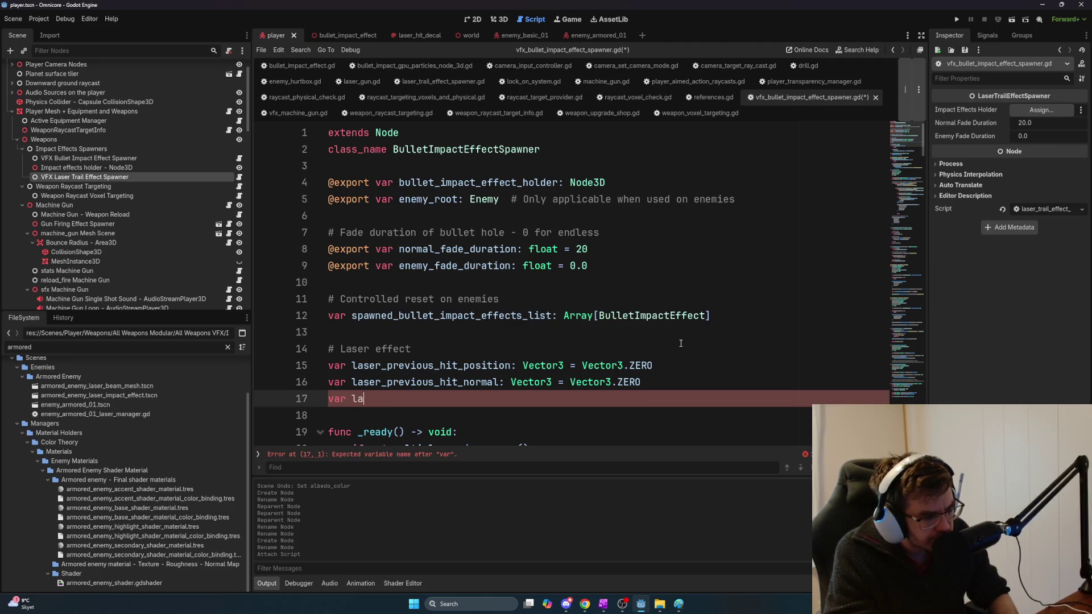
type("was_laser_firing:")
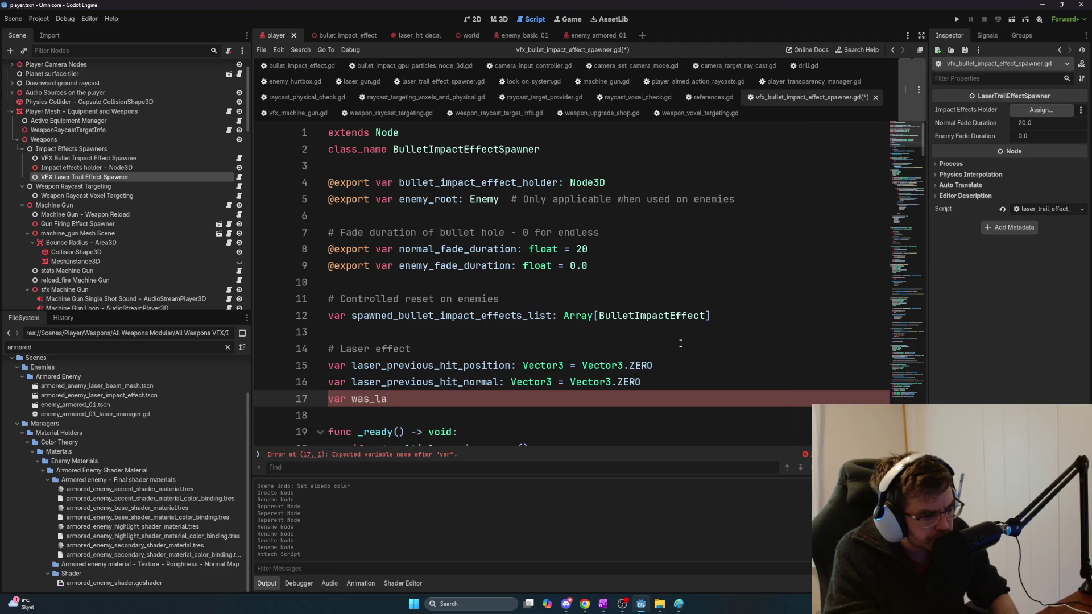
type(" bo")
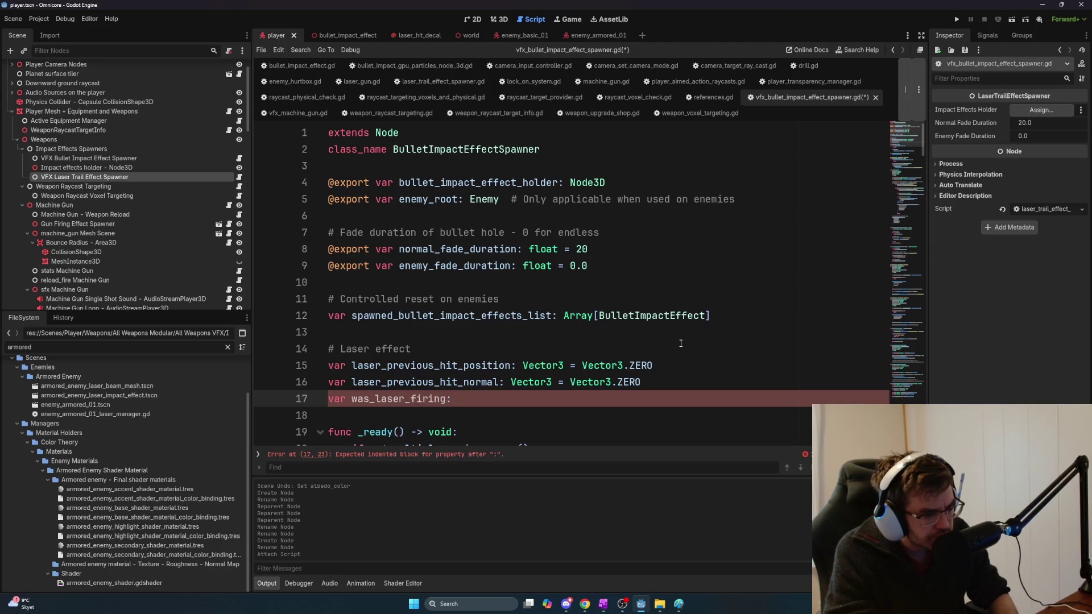
type(" = false")
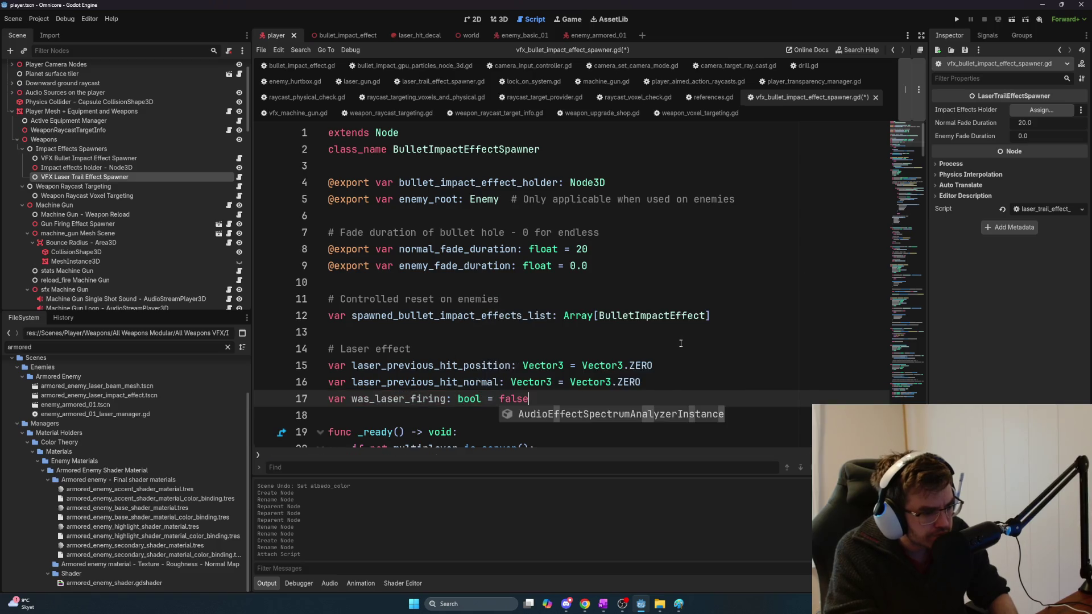
key("ctrl+s")
scroll(705, 330, "down", 4)
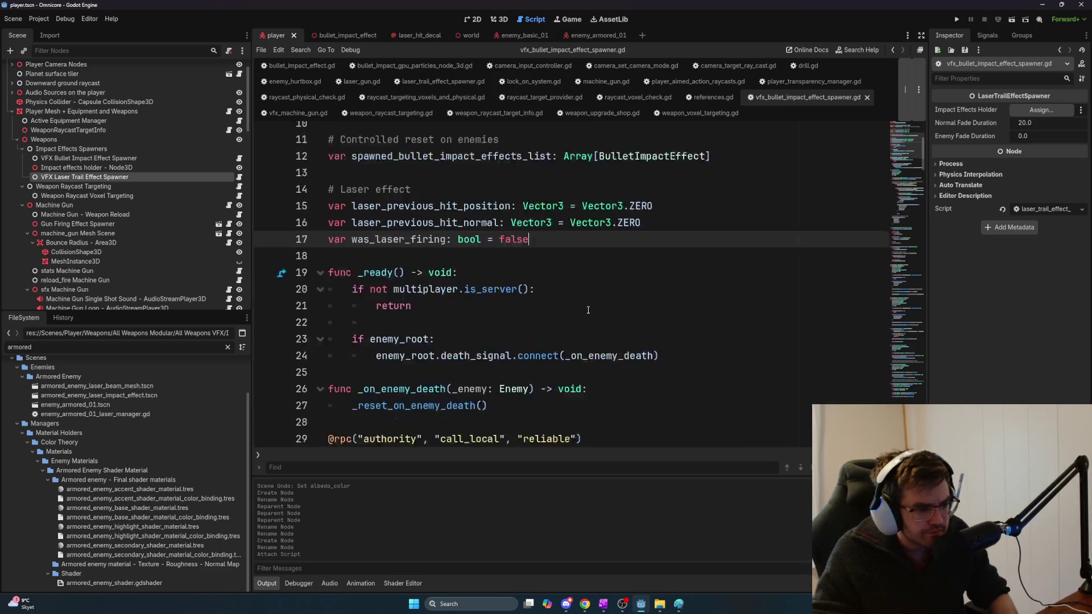
left_click(730, 311)
key("Return")
key("Return")
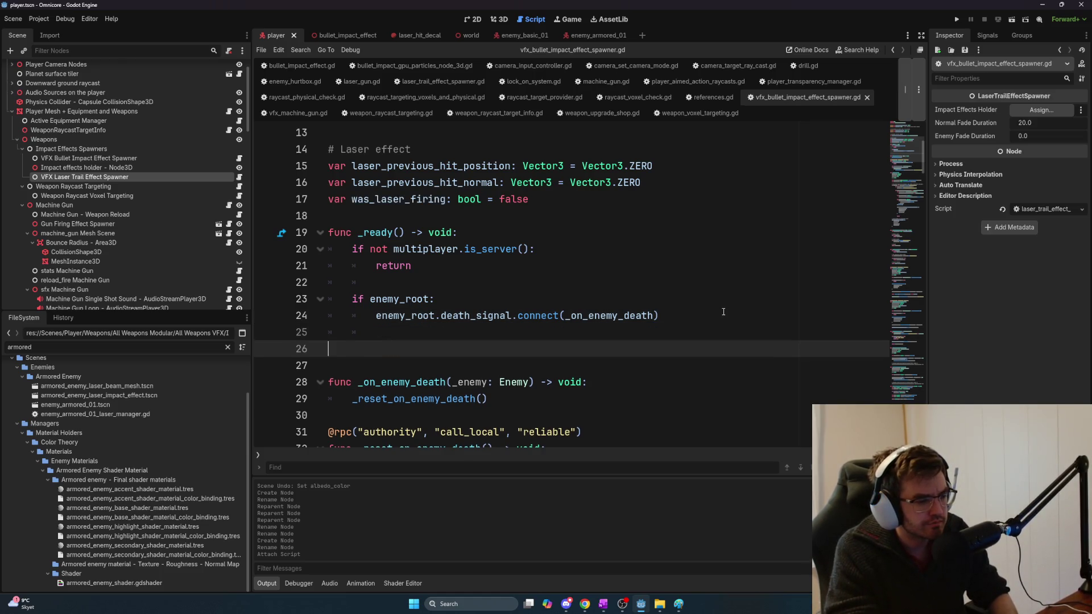
key("BackSpace")
key("BackSpace")
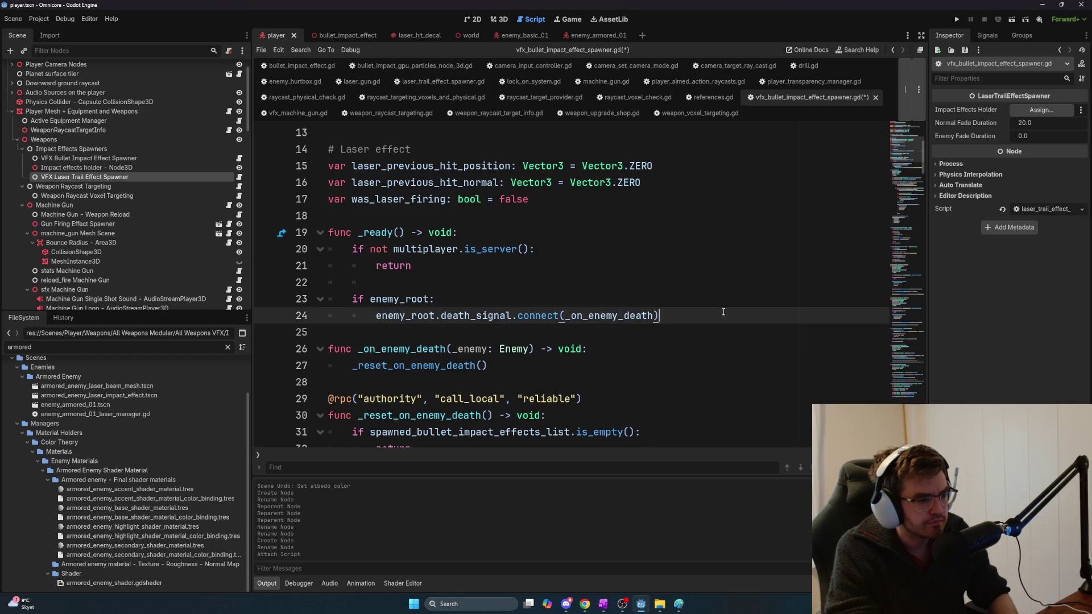
scroll(721, 310, "down", 12)
left_click(686, 308)
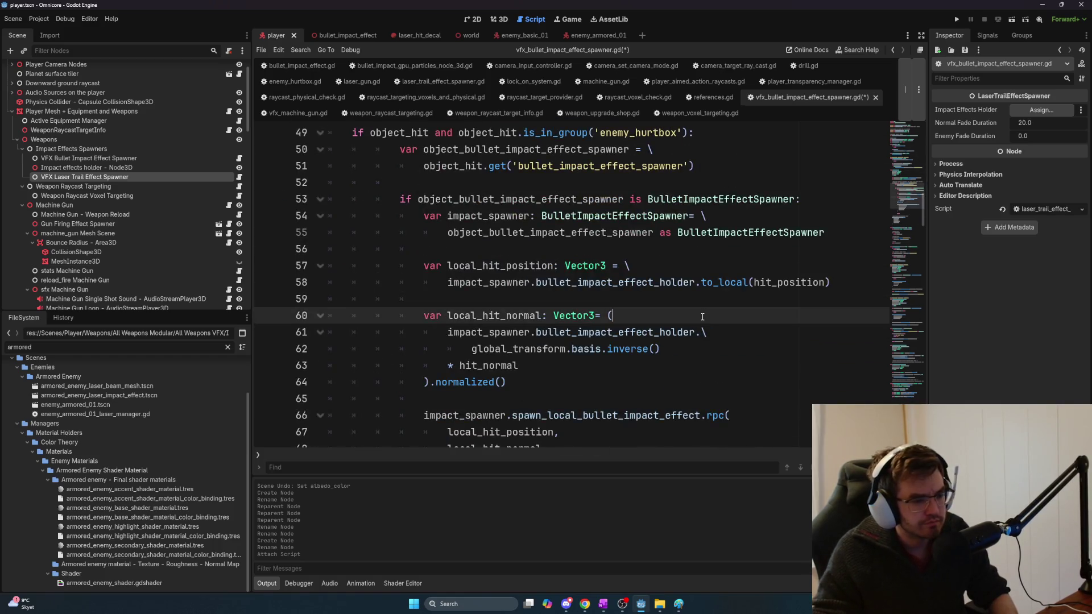
key("ctrl+End")
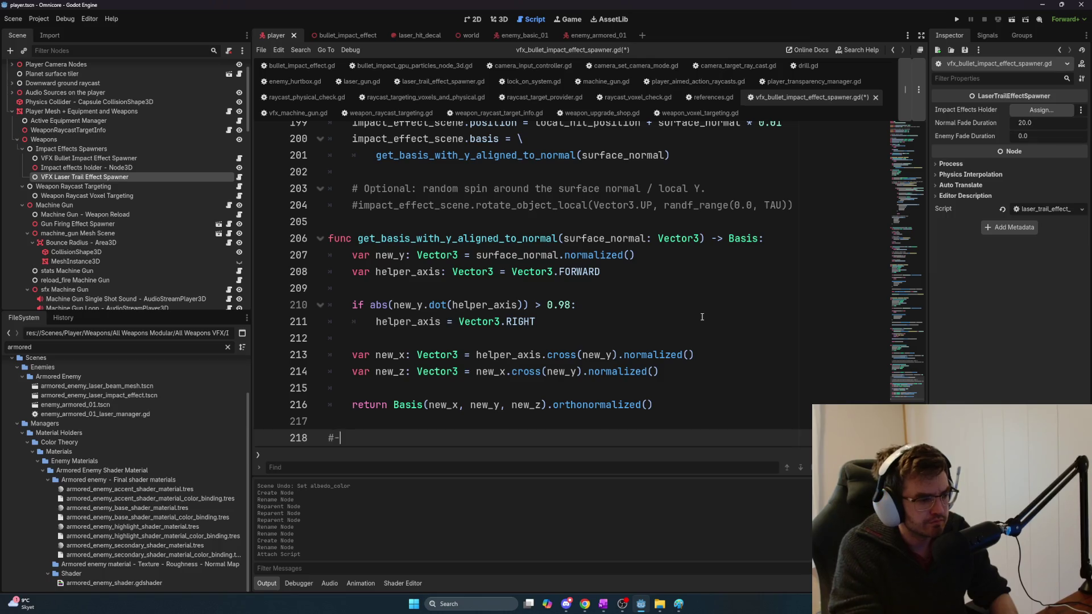
key("ctrl+v")
type("LASER")
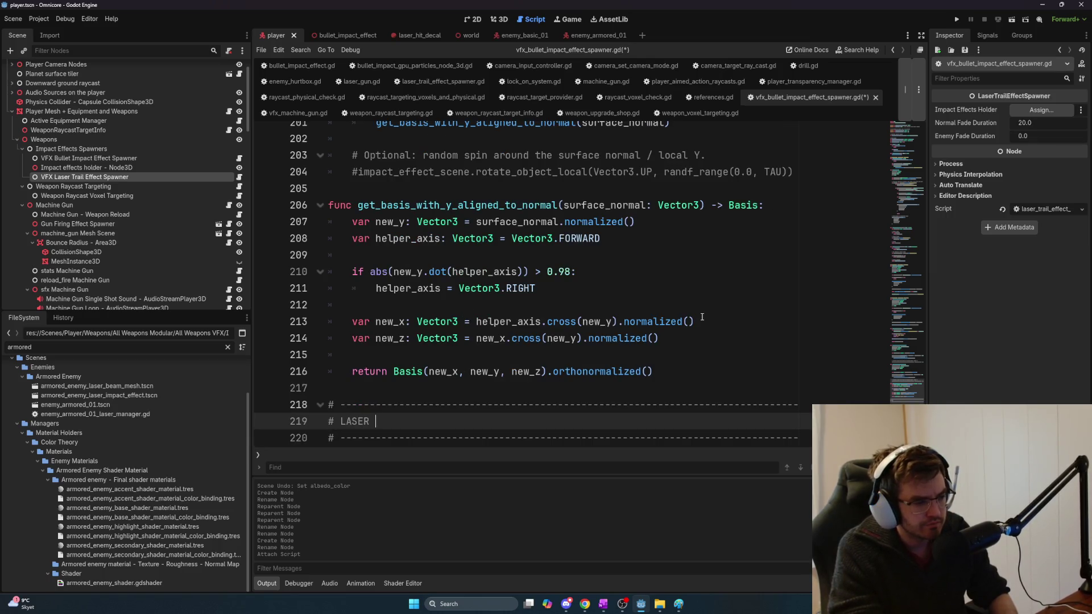
key("Down")
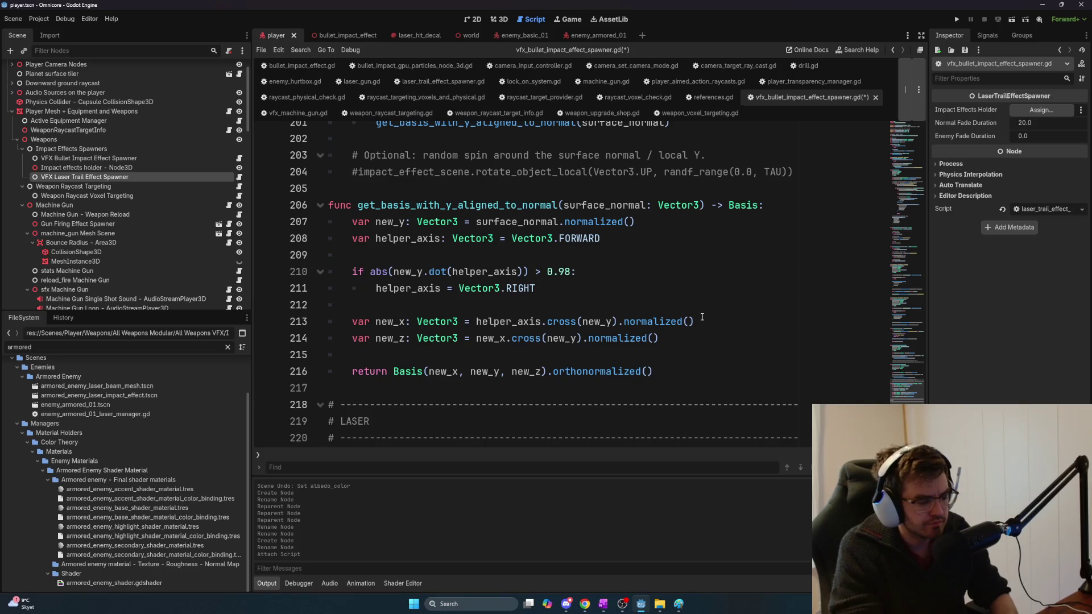
key("Return")
type("W")
key("Return")
type("func _process")
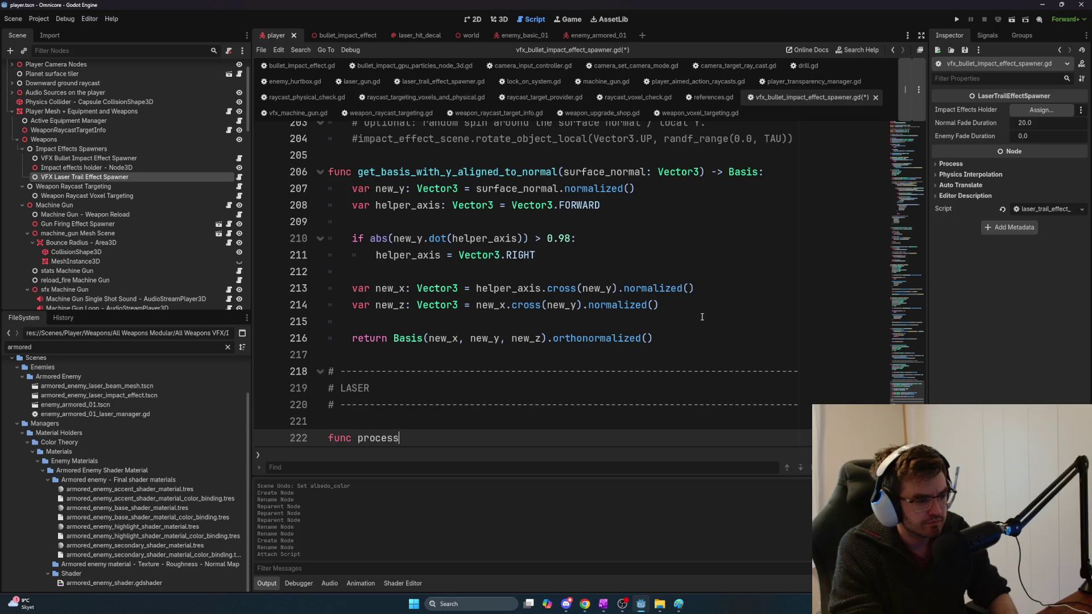
key("Return")
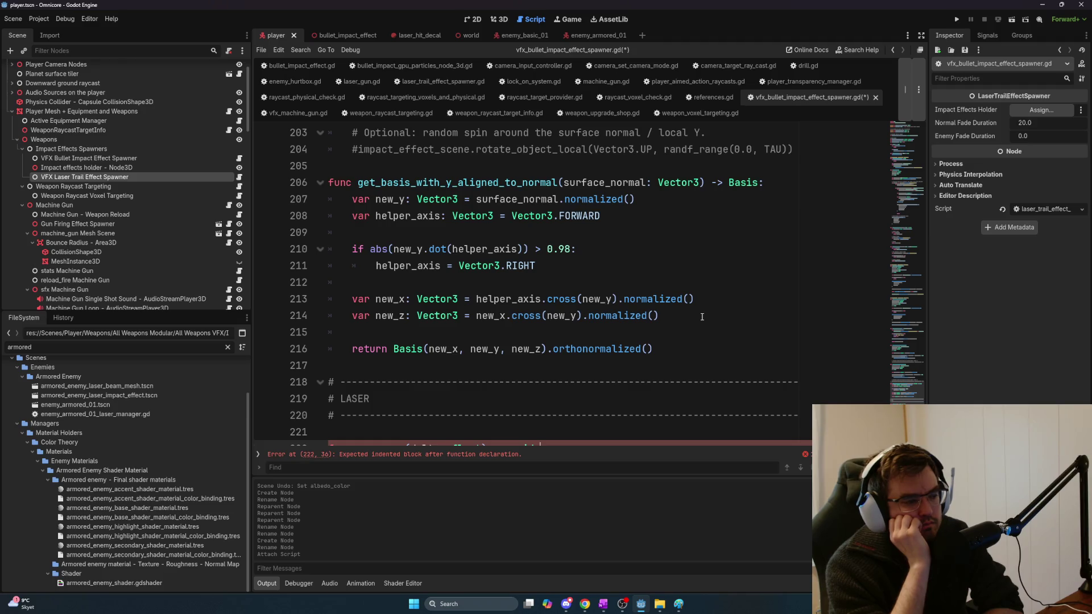
scroll(591, 426, "down", 1)
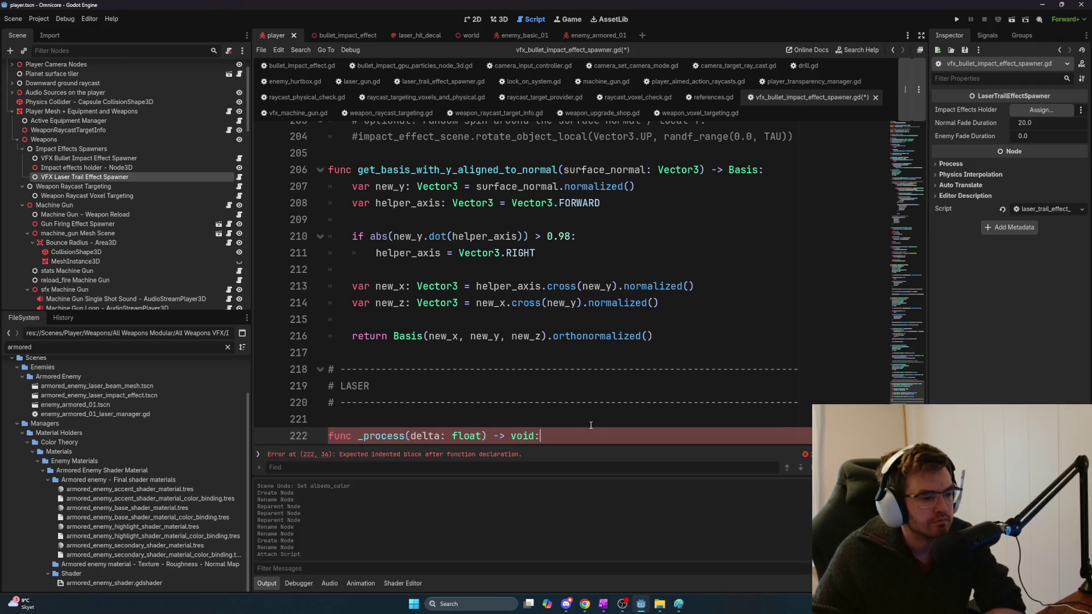
key("shift+Up")
key("shift+Up")
key("shift+Up")
key("BackSpace")
key("BackSpace")
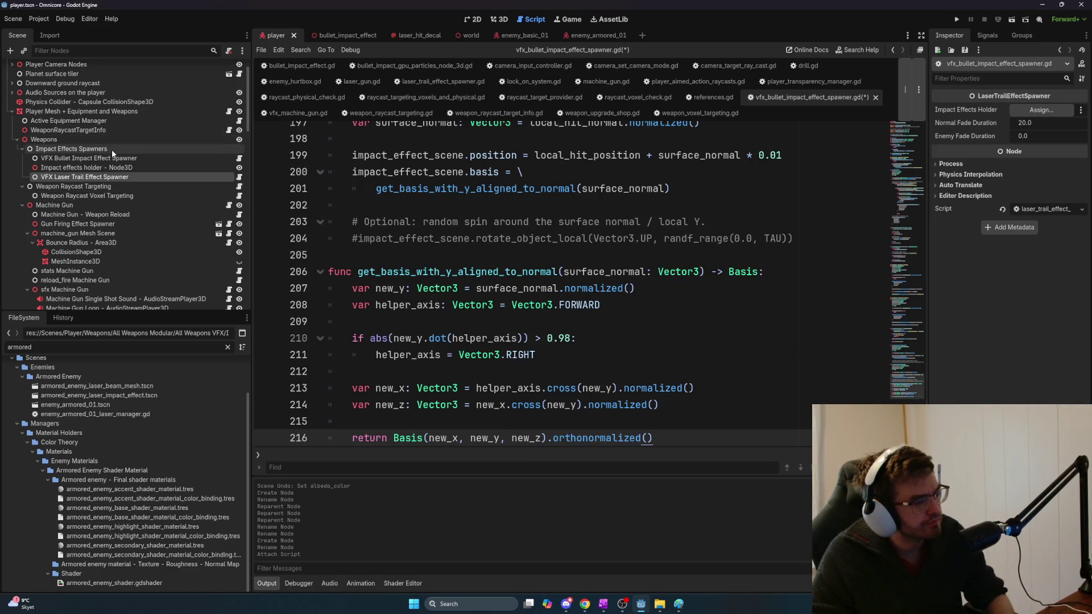
left_click(111, 149)
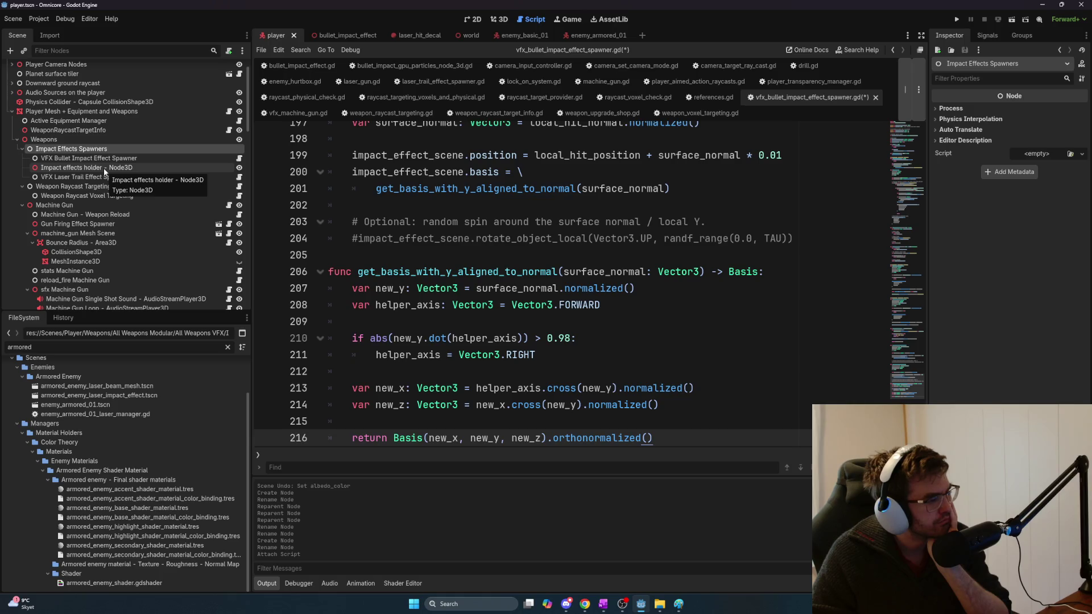
Step: Drag Impact effects holder up to sit directly under Weapons, above Impact Effects Spawners
left_click_drag(104, 168, 74, 146)
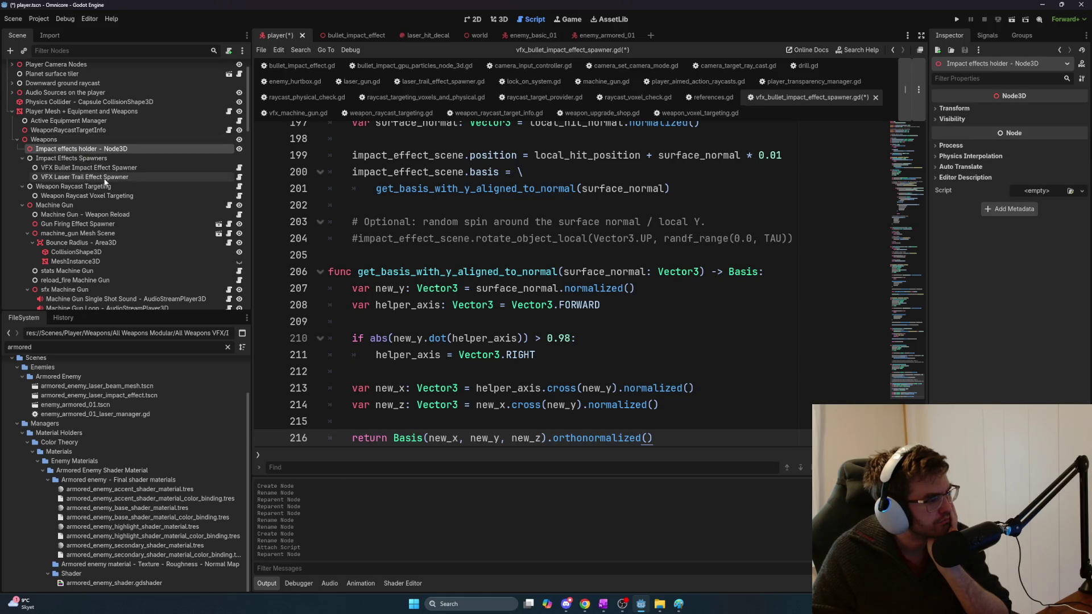
left_click(106, 177)
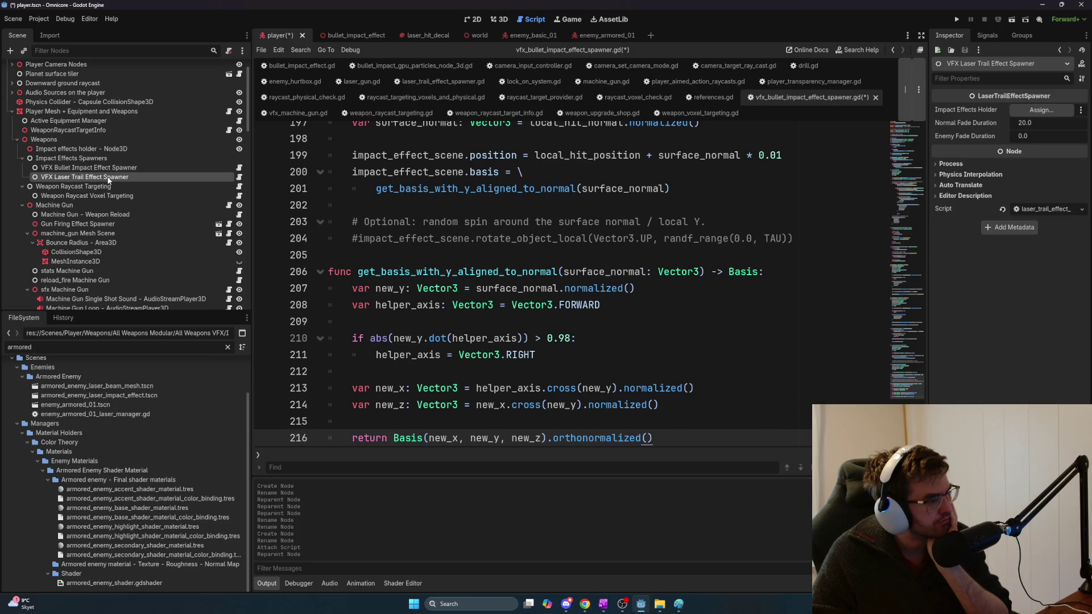
right_click(111, 177)
key("Escape")
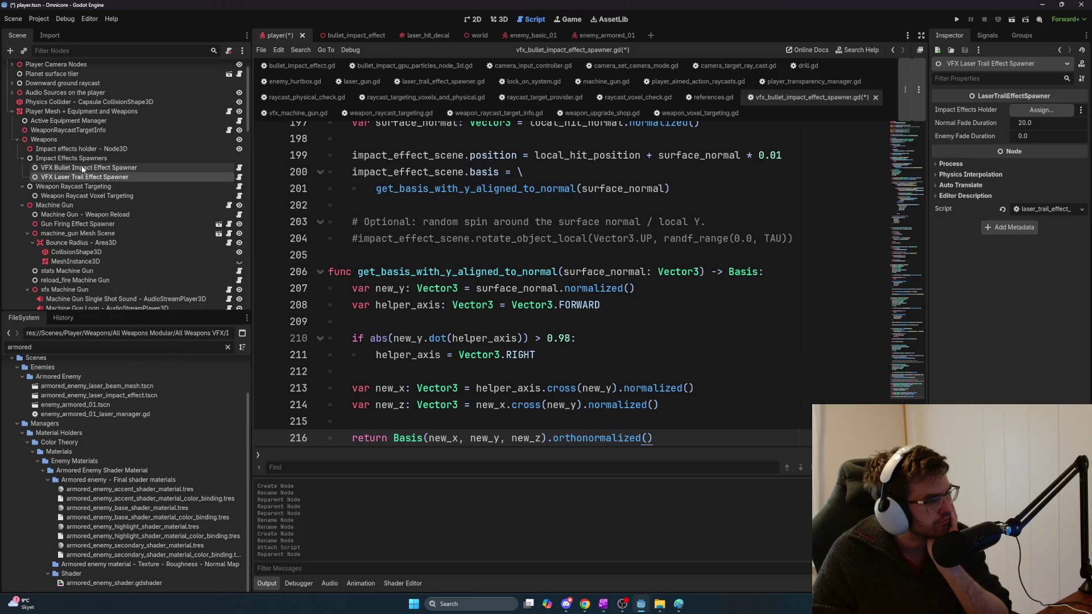
left_click(80, 160)
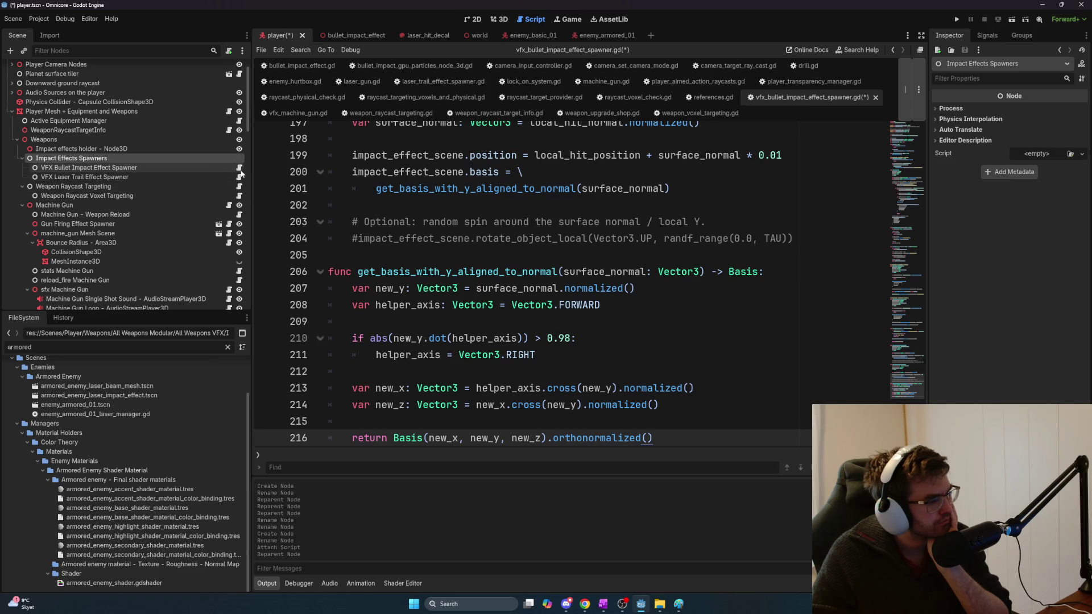
double_click(19, 347)
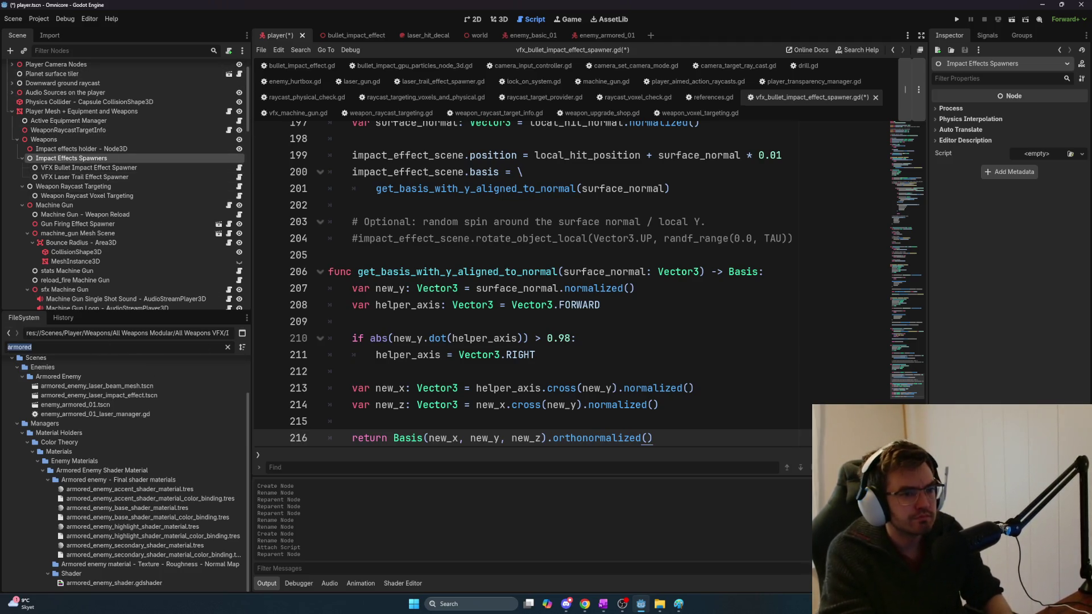
Step: Filter FileSystem for 'laser impact' and open laser_impact_effect.gd in the script editor
key("BackSpace")
type("laser impact")
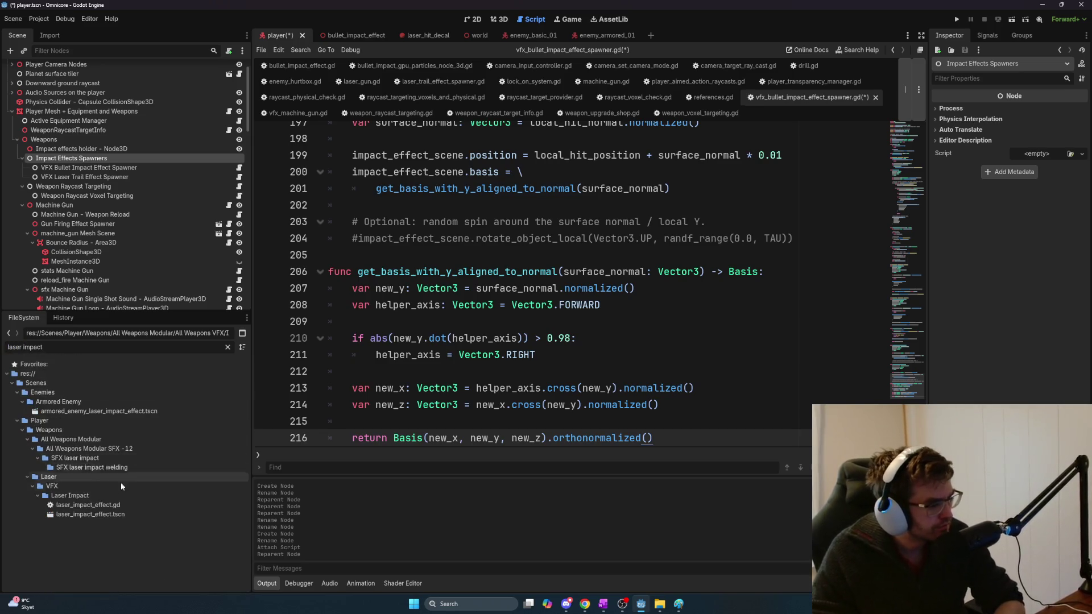
left_click(115, 515)
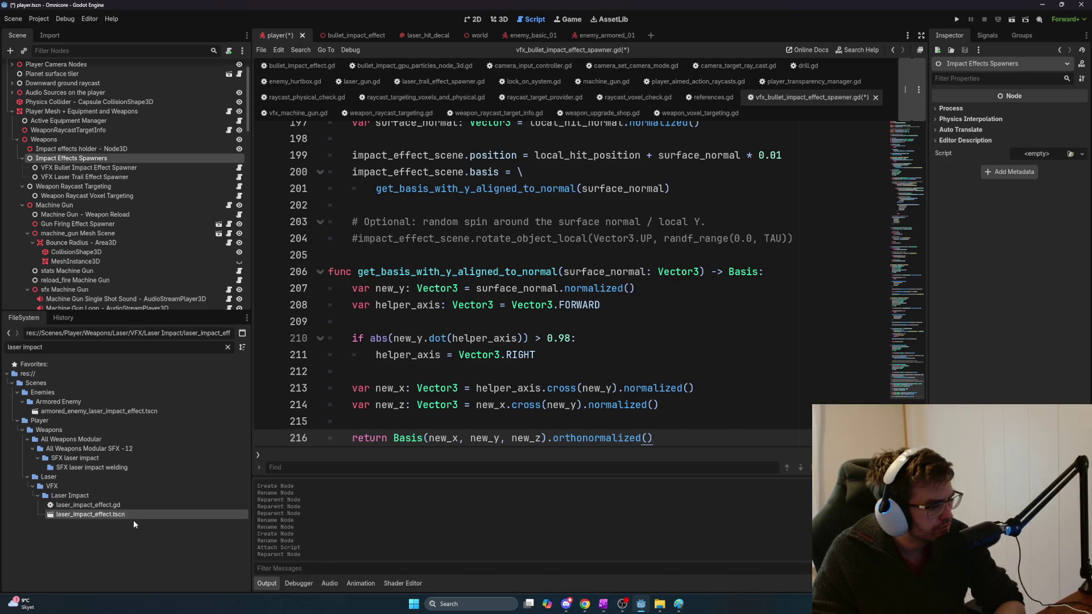
double_click(111, 506)
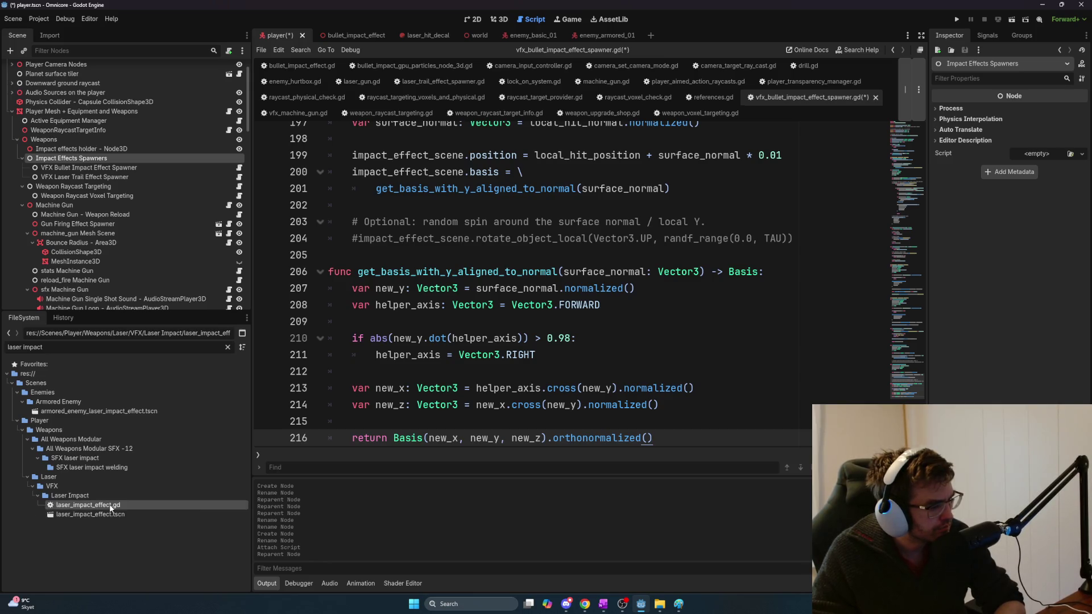
scroll(531, 332, "down", 5)
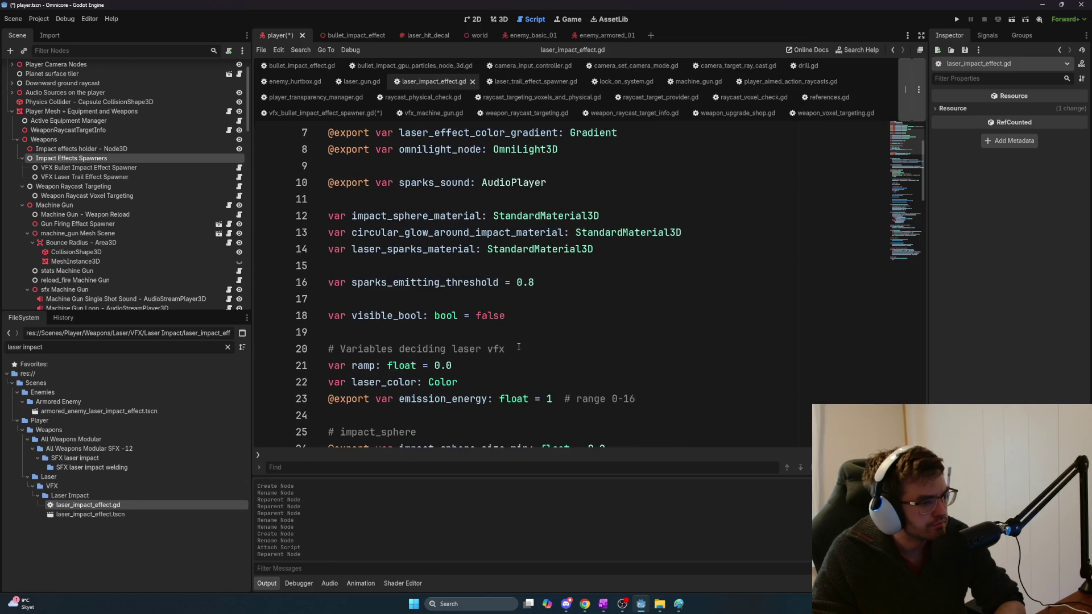
Step: Refilter for 'laser effect' and request deletion of laser_trail_effect_spawner.gd
triple_click(81, 349)
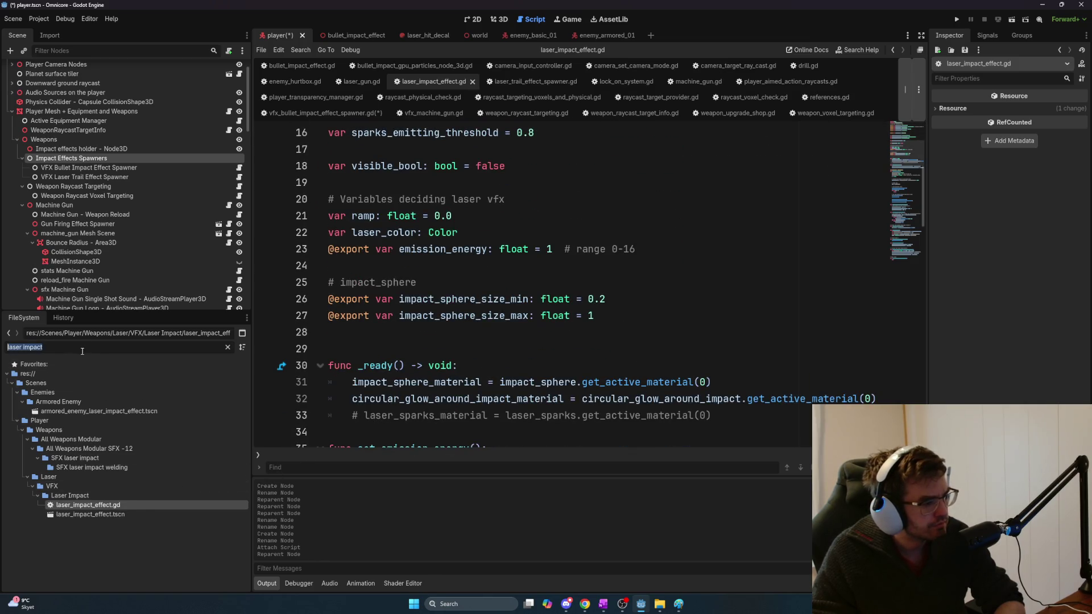
type("laser effect")
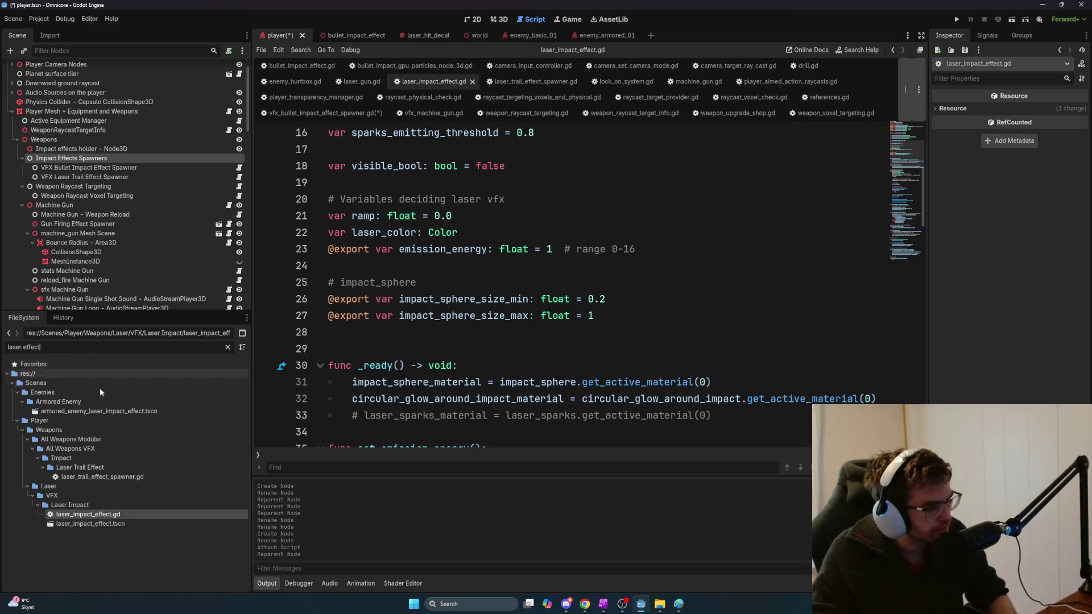
left_click(128, 479)
key("Delete")
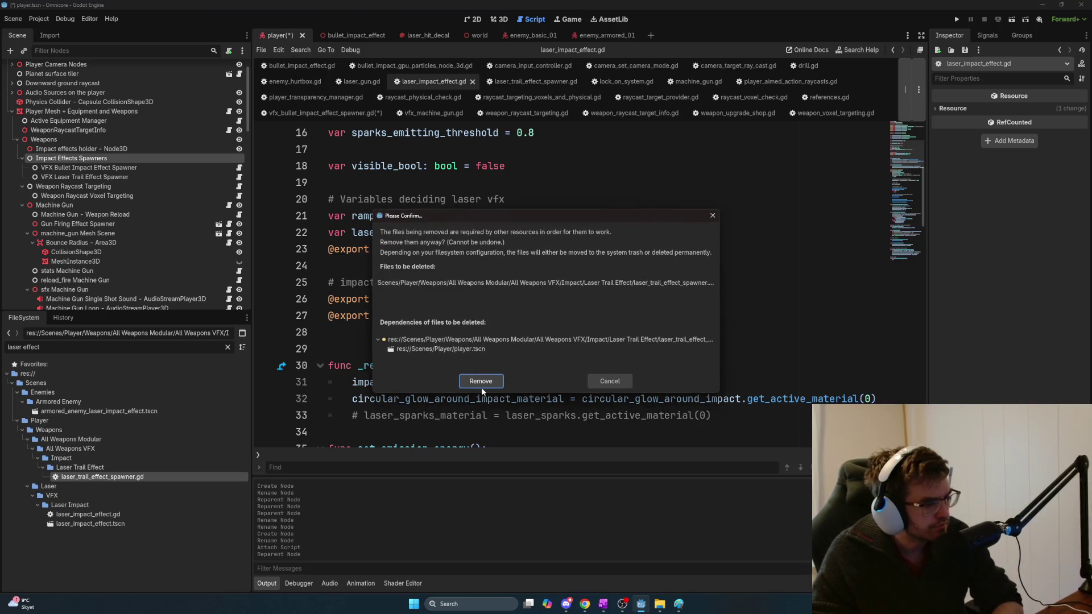
Step: Confirm removing laser_trail_effect_spawner.gd, then delete the VFX Laser Trail Effect Spawner node
left_click(479, 382)
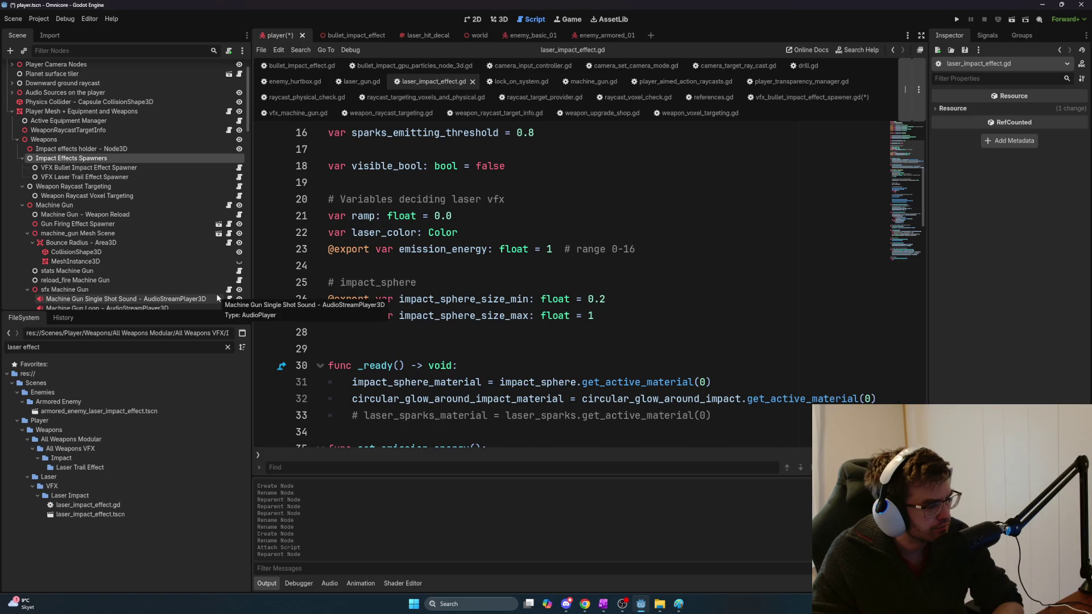
left_click(103, 178)
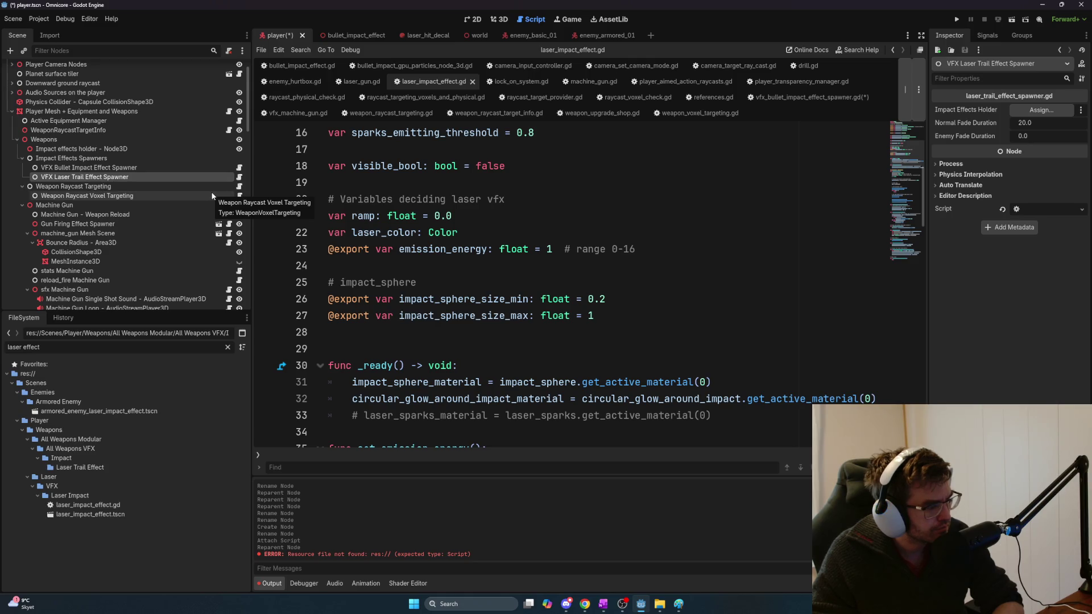
key("Delete")
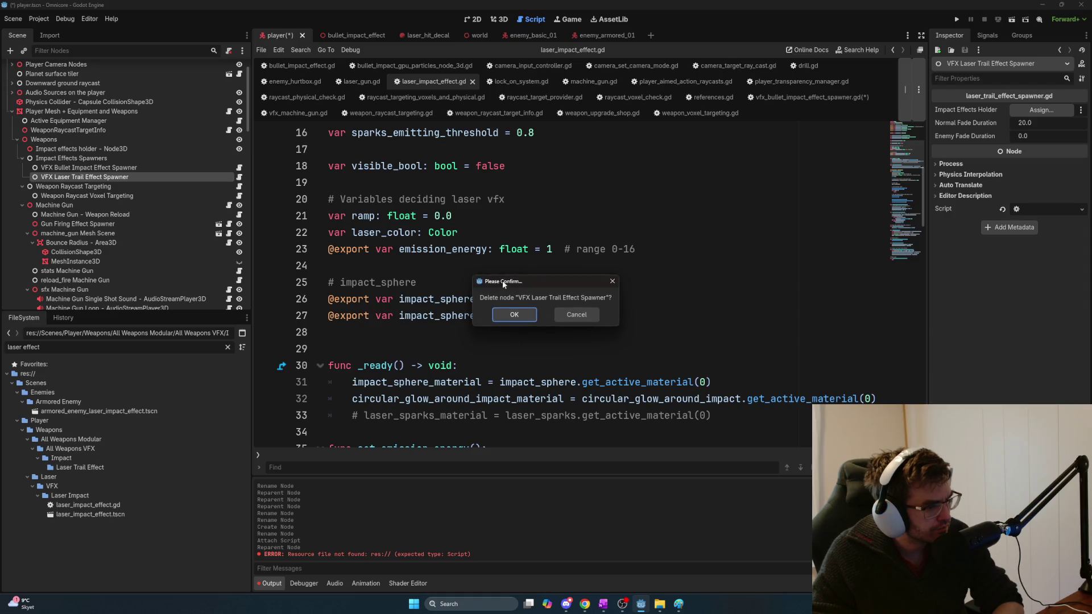
left_click(514, 314)
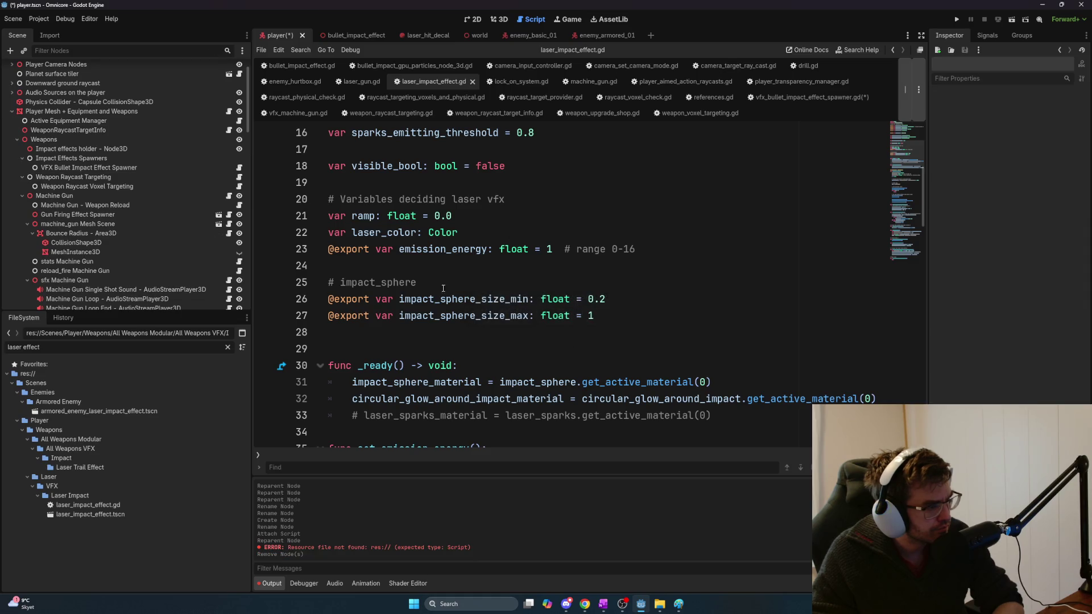
left_click(143, 160)
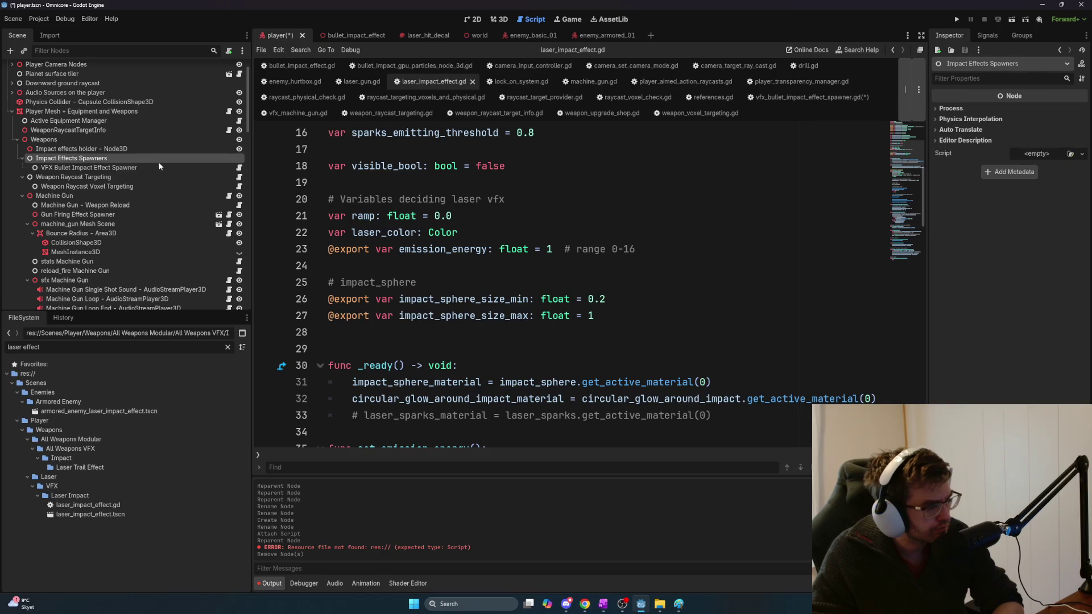
Step: Add a child Node named 'Laser Trail Effect' under Impact Effects Spawners and start attaching a script
key("ctrl+a")
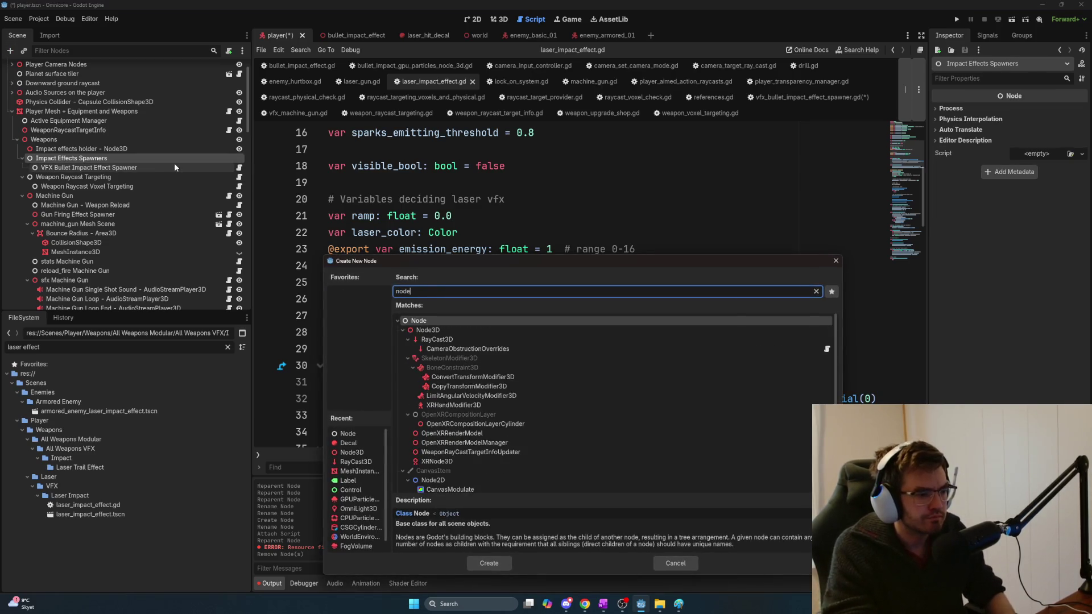
key("Return")
type("L")
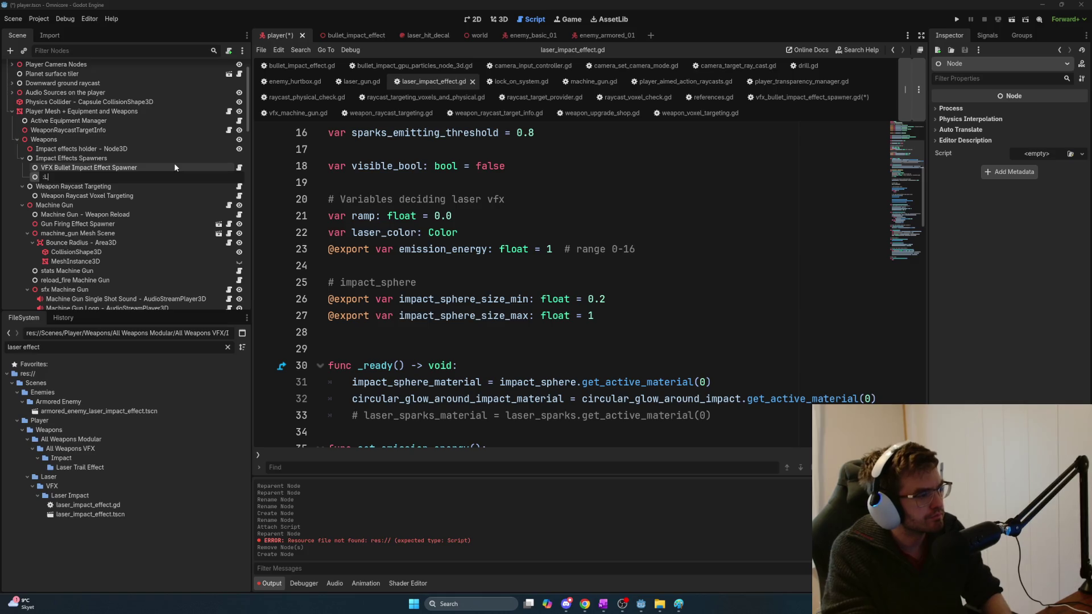
type("Laser")
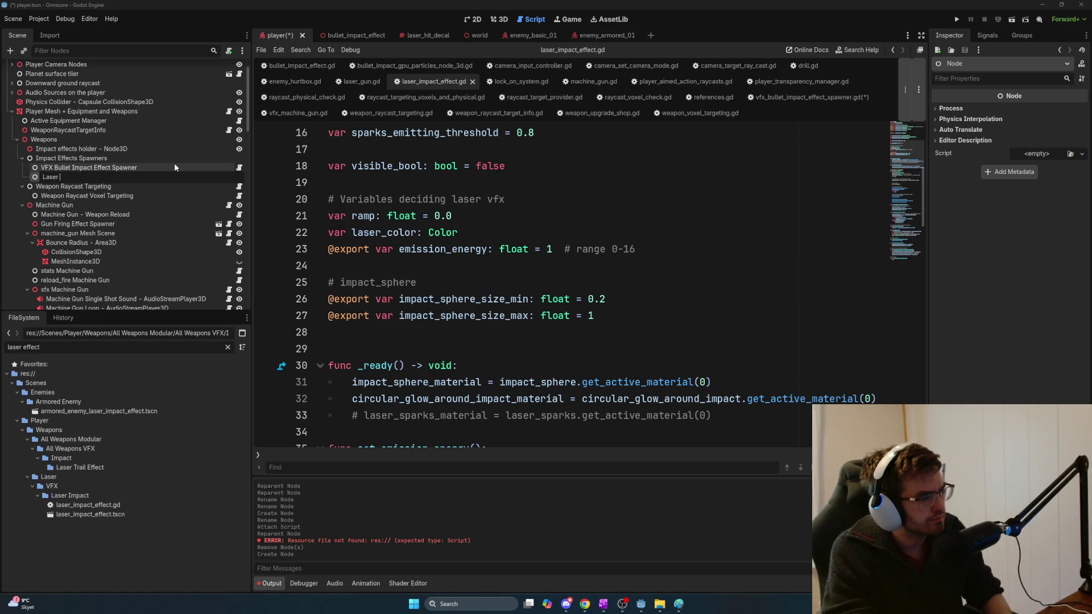
type(" Trail Effect")
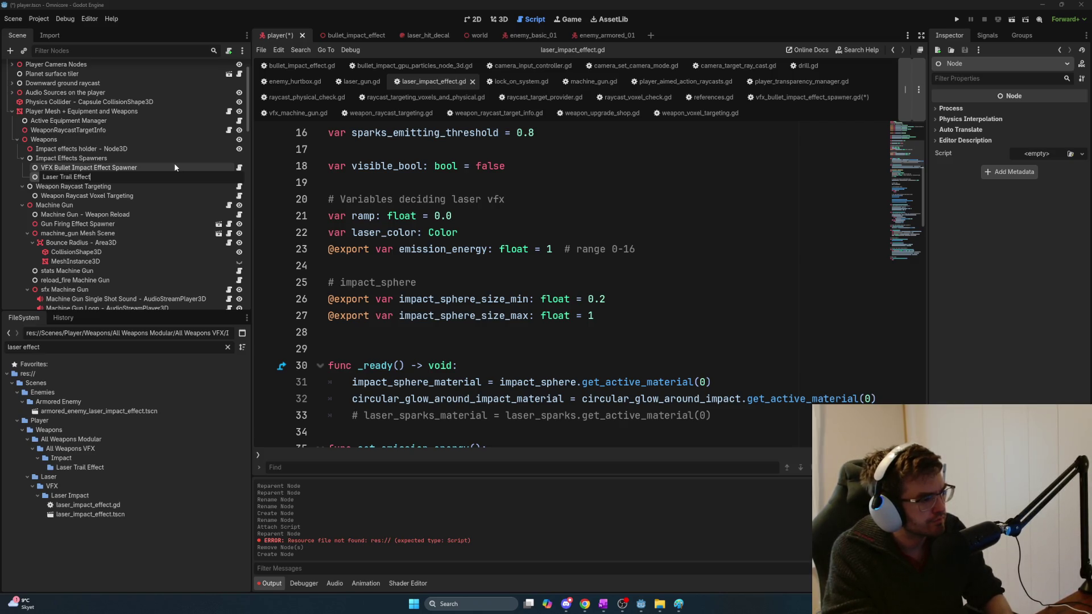
key("Return")
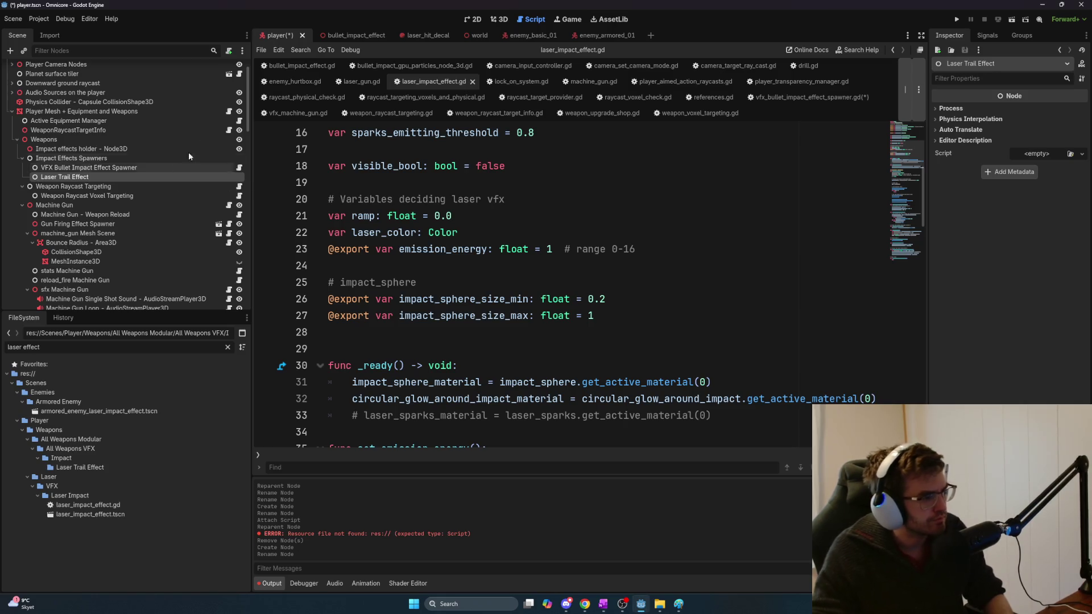
left_click(229, 50)
left_click(638, 282)
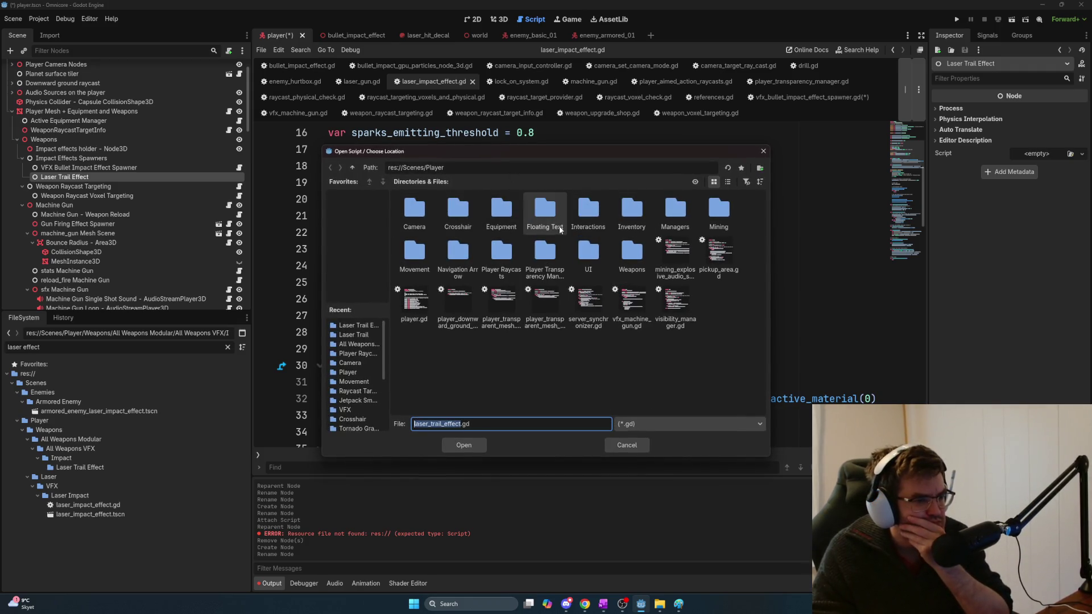
Step: Create laser_trail_effect.gd in Weapons/All Weapons Modular/All Weapons VFX/Impact/Laser Trail Effect
double_click(632, 253)
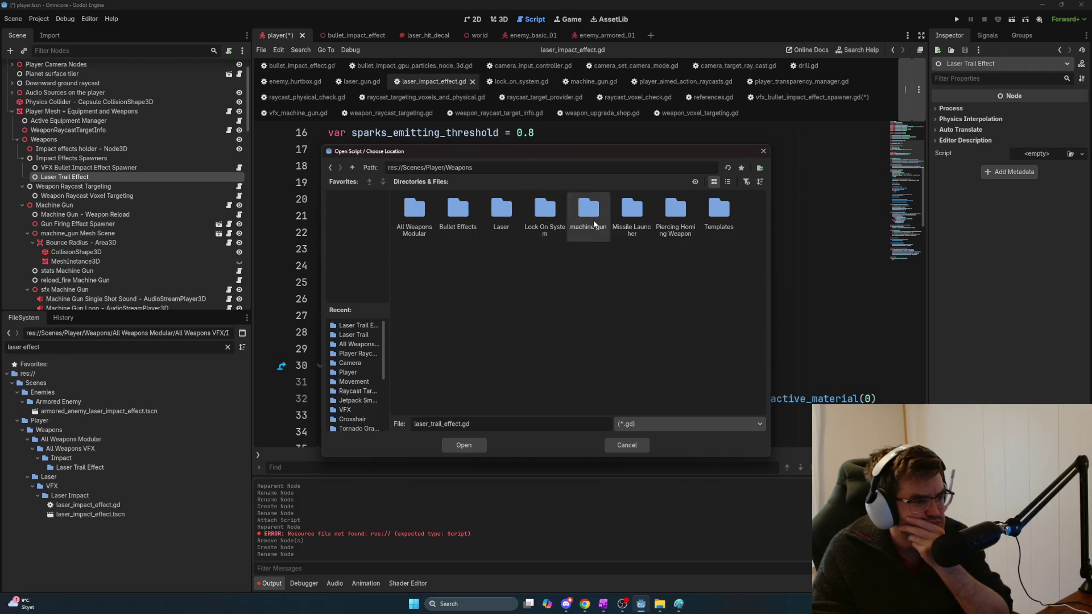
double_click(423, 212)
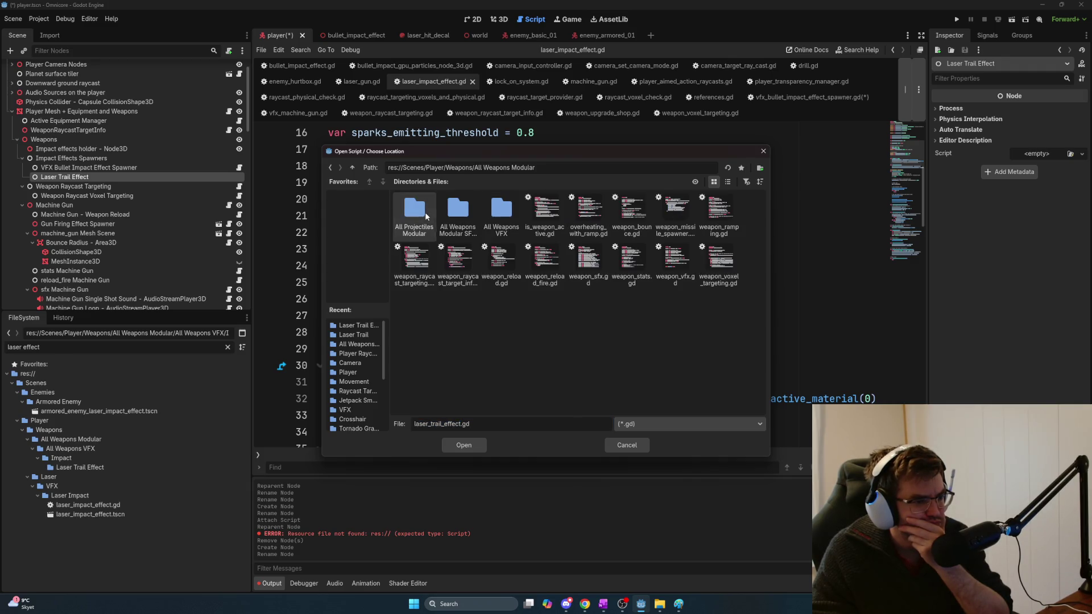
double_click(502, 229)
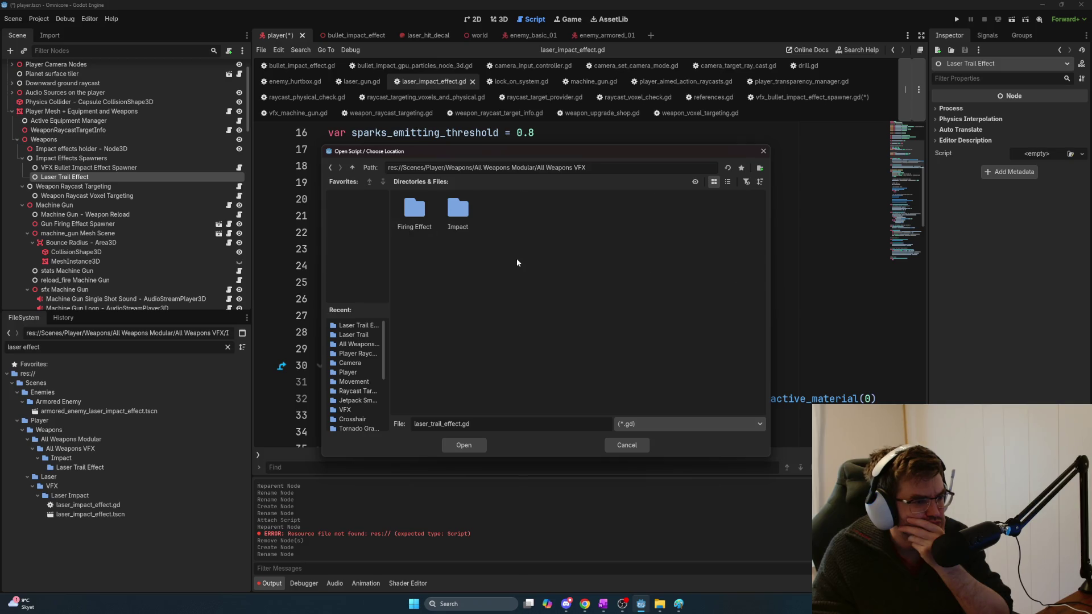
double_click(458, 211)
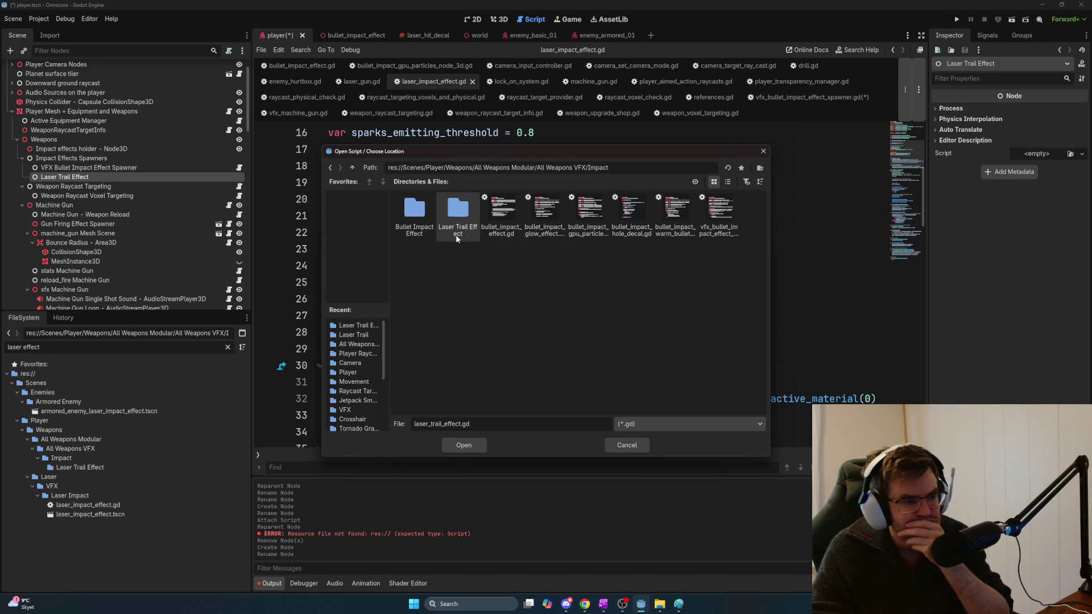
double_click(457, 234)
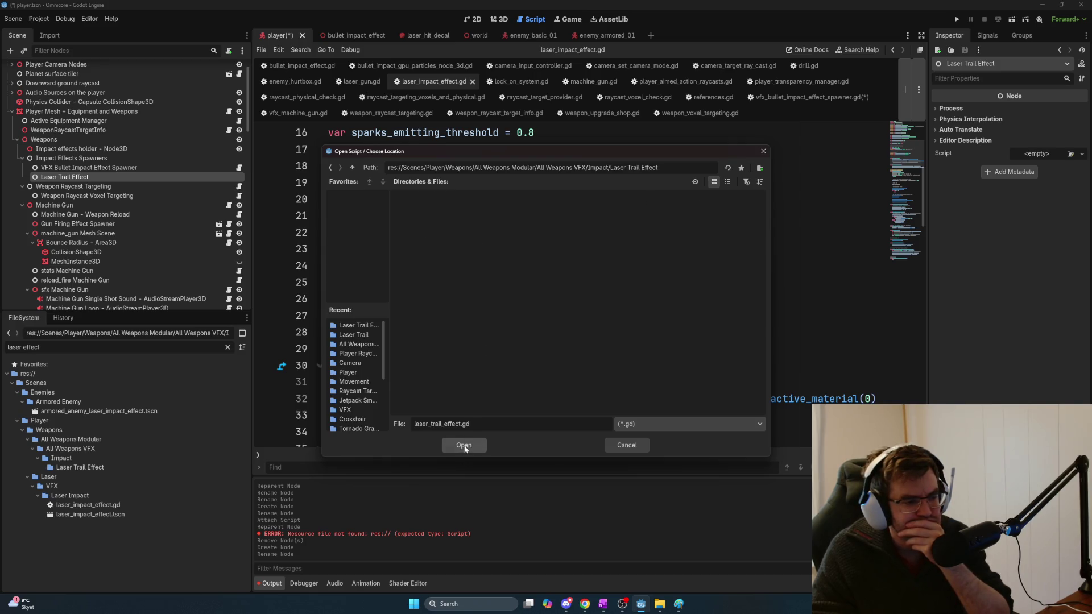
left_click(464, 446)
left_click(506, 390)
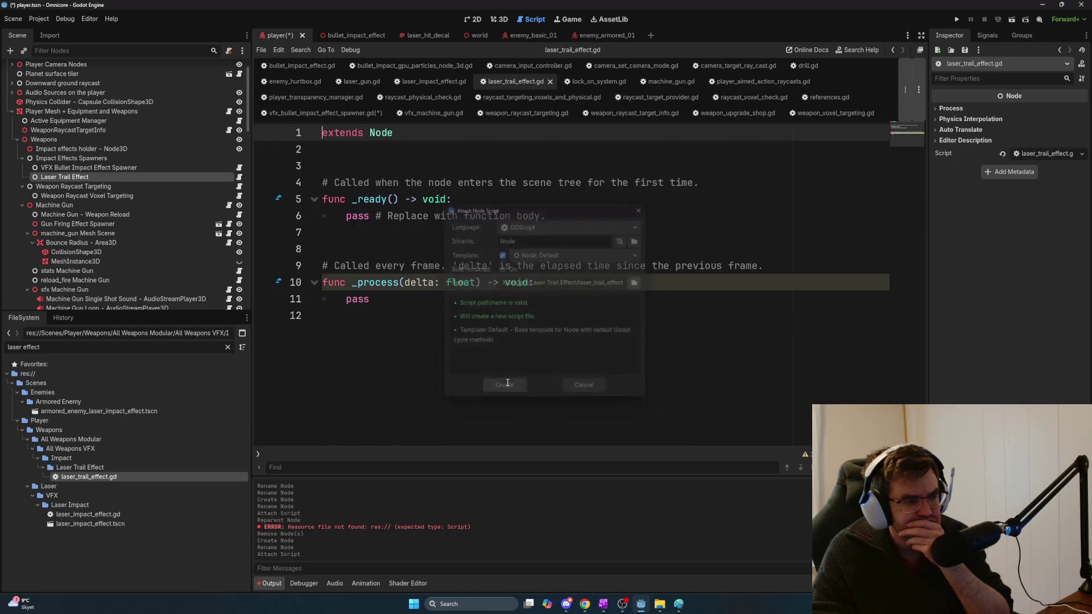
Step: Declare 'class_name LaserTrailEffect' on line 2 of the new script
left_click(405, 151)
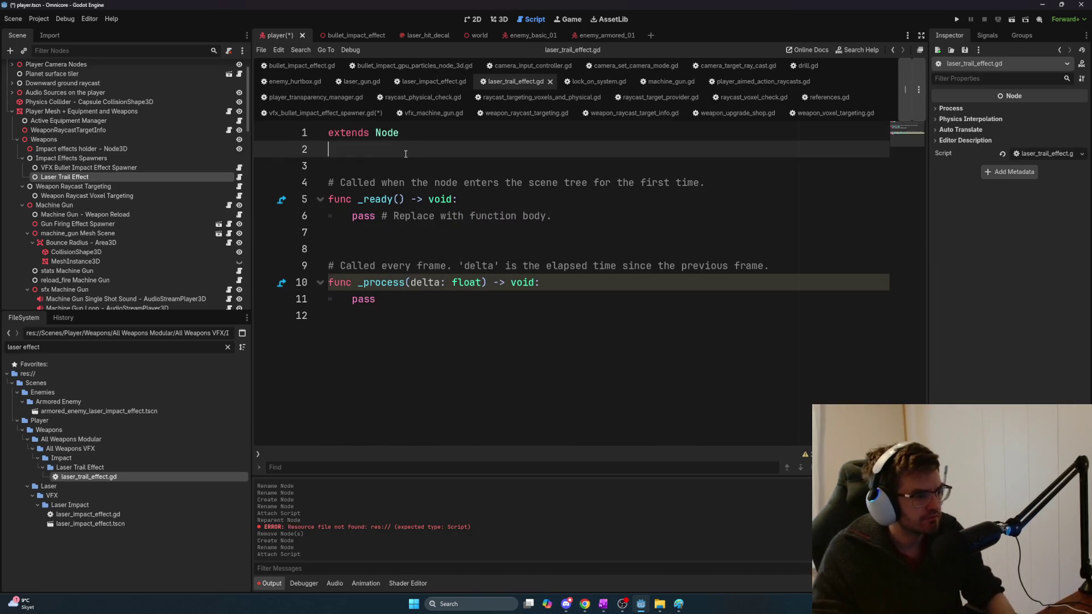
type("@")
key("BackSpace")
type("class_name L")
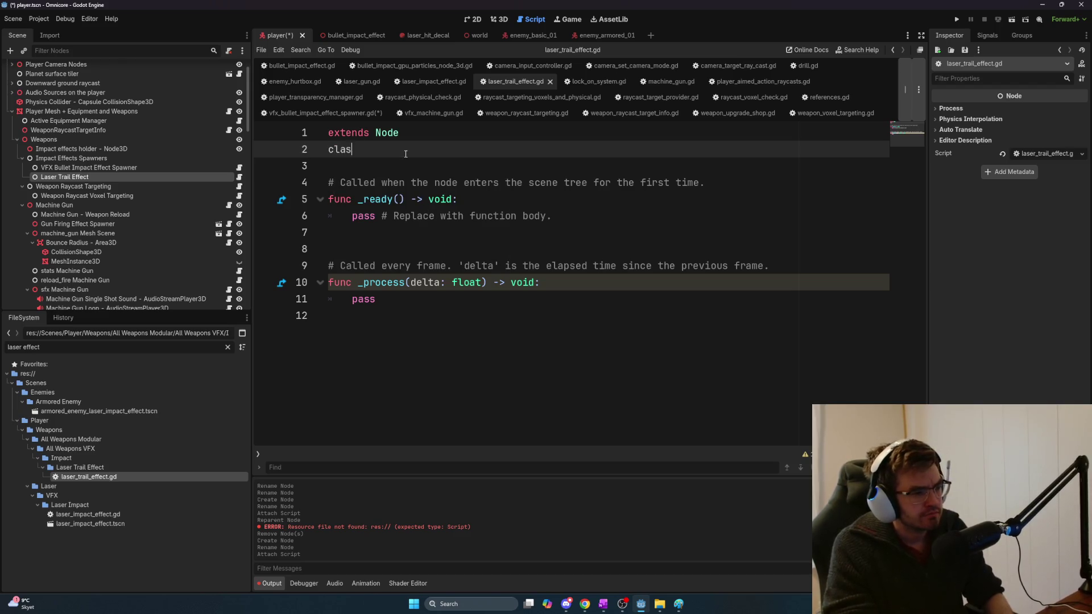
type("aserTrailEff")
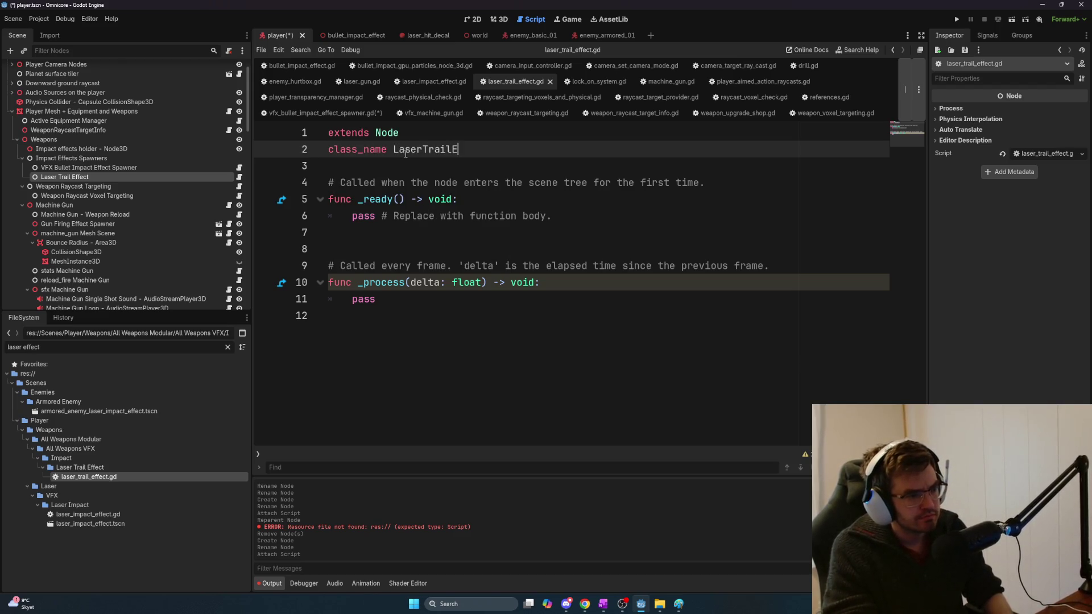
type("ect")
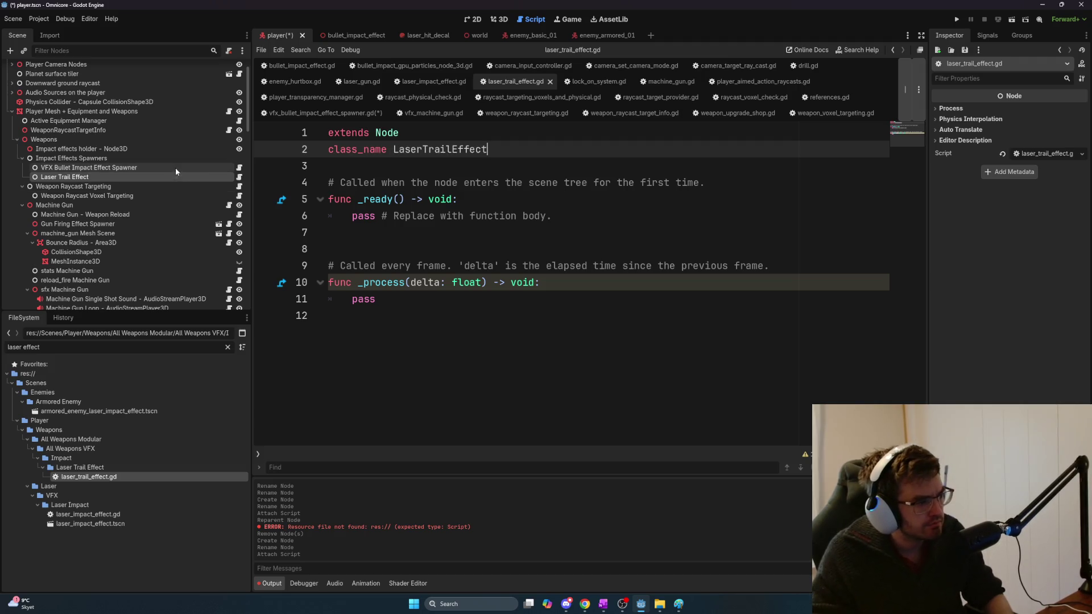
left_click(215, 168)
Step: Open vfx_bullet_impact_effect_spawner.gd, check its class name, and save it
left_click(238, 167)
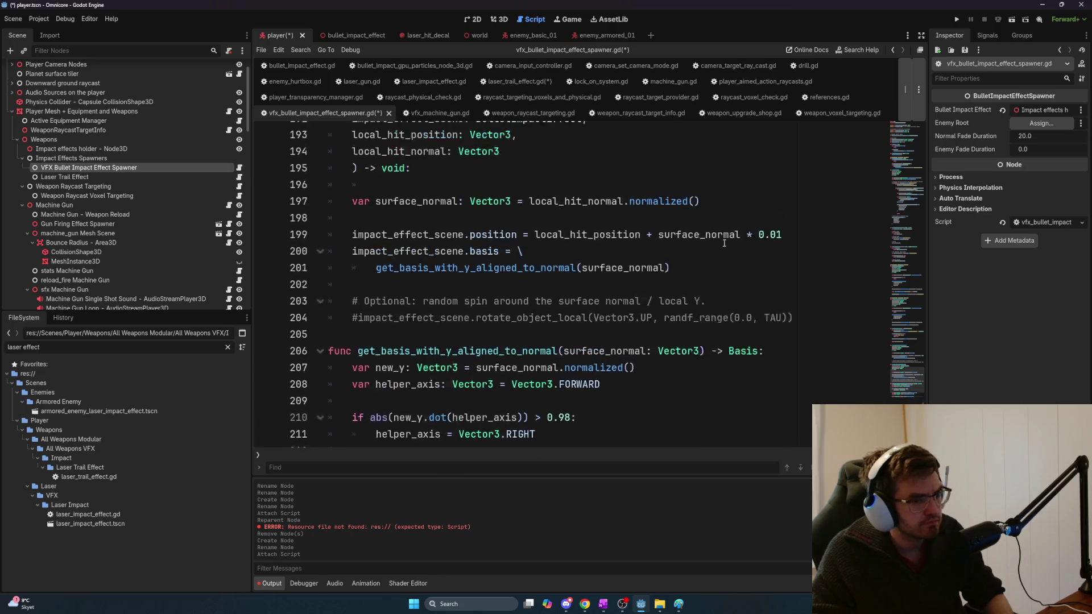
left_click_drag(923, 397, 922, 139)
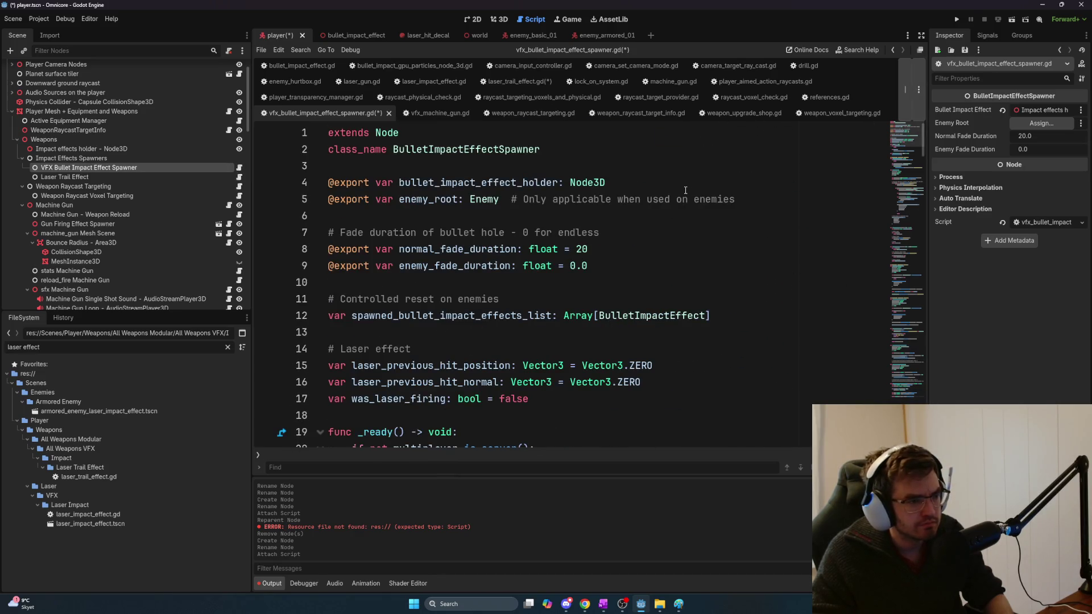
left_click(490, 151)
double_click(490, 150)
left_click(459, 151)
left_click_drag(465, 149, 394, 150)
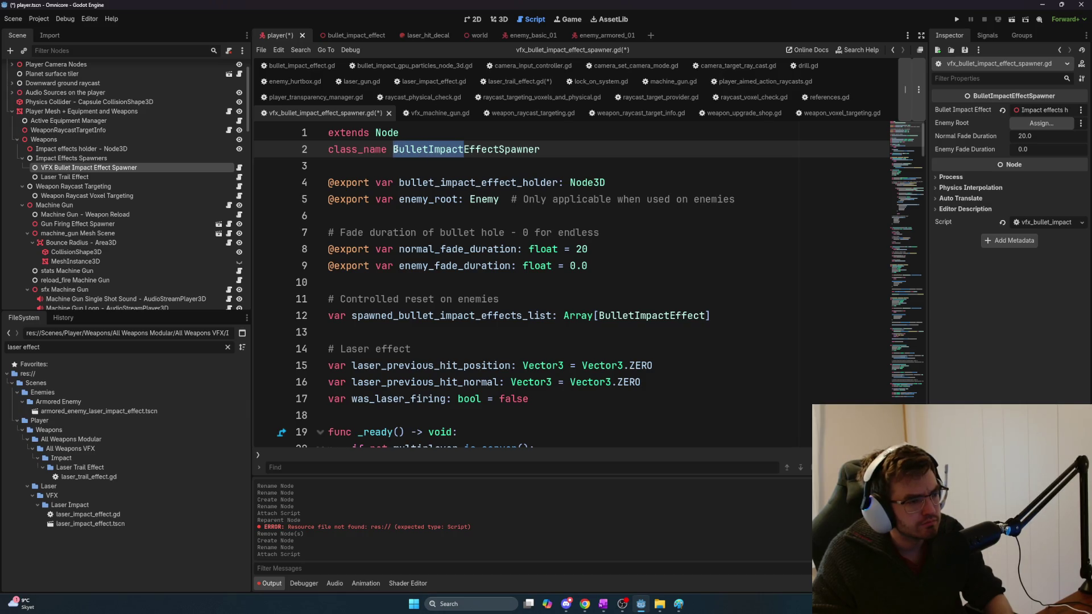
left_click(452, 186)
key("Up")
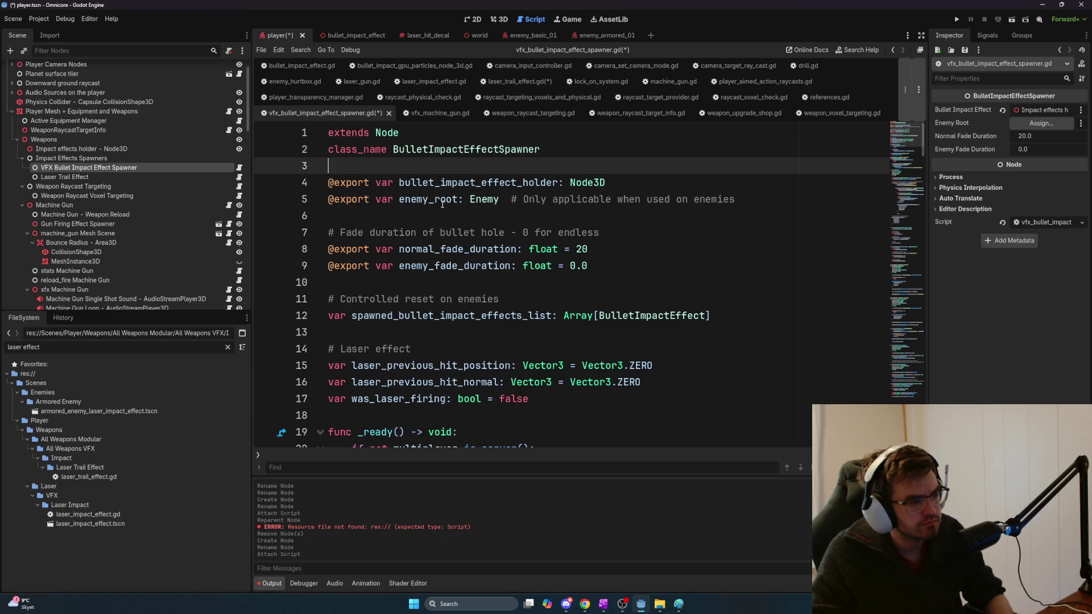
key("ctrl+s")
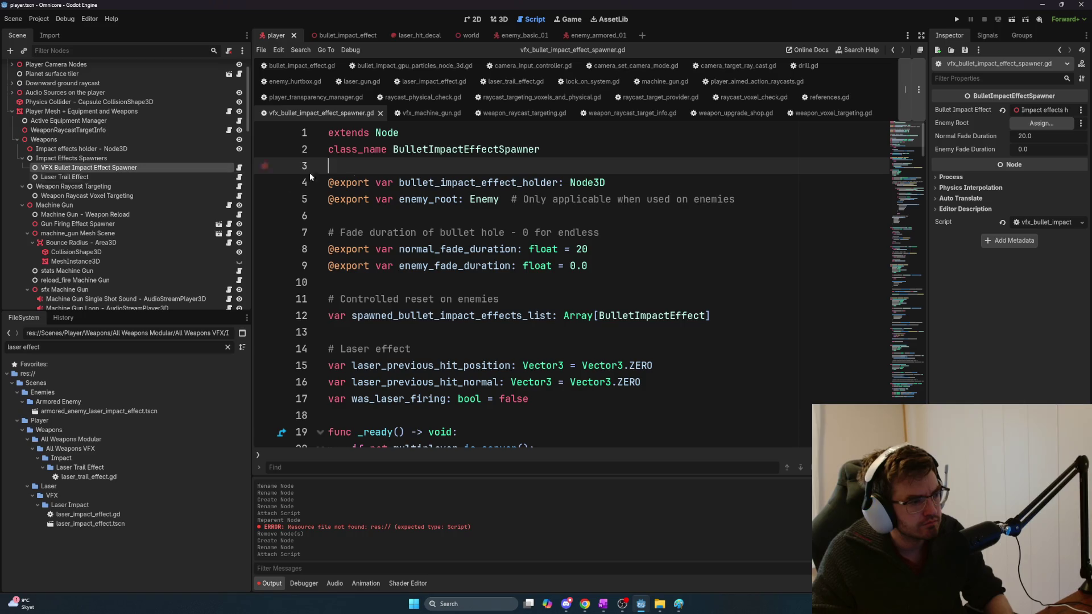
Step: Filter FileSystem for 'bullet impact effect' and open bullet_impact_effect.gd
left_click_drag(393, 149, 429, 149)
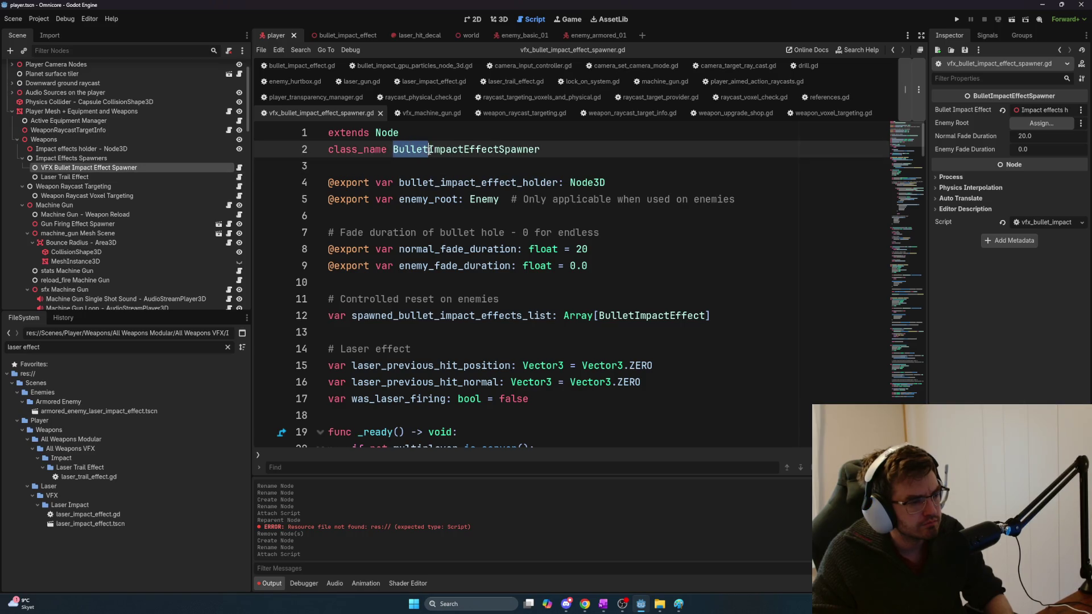
triple_click(48, 346)
type("biøe")
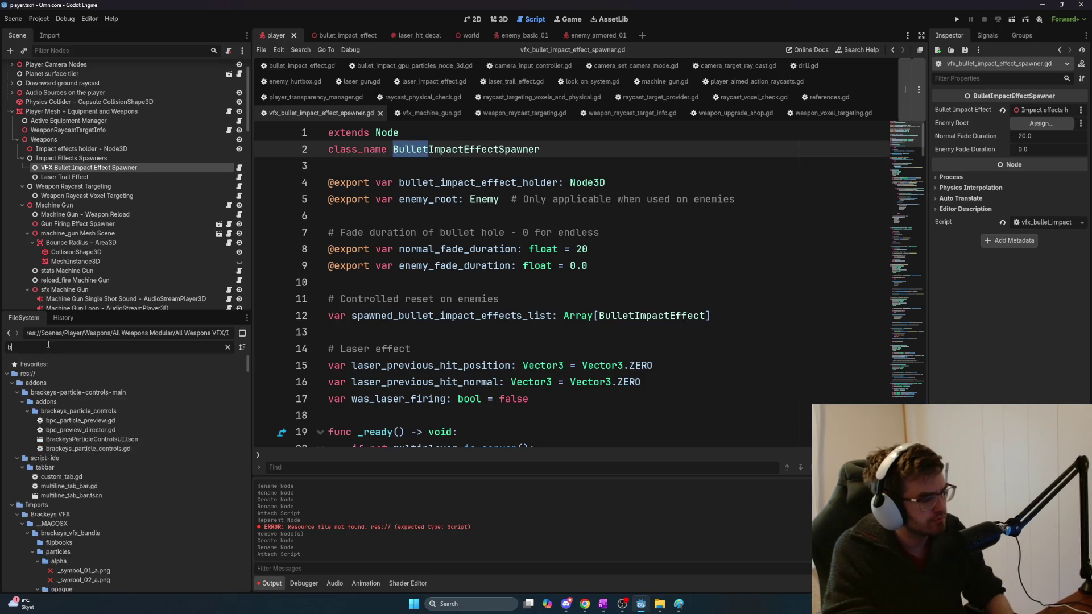
key("BackSpace")
key("BackSpace")
key("BackSpace")
type("ullet")
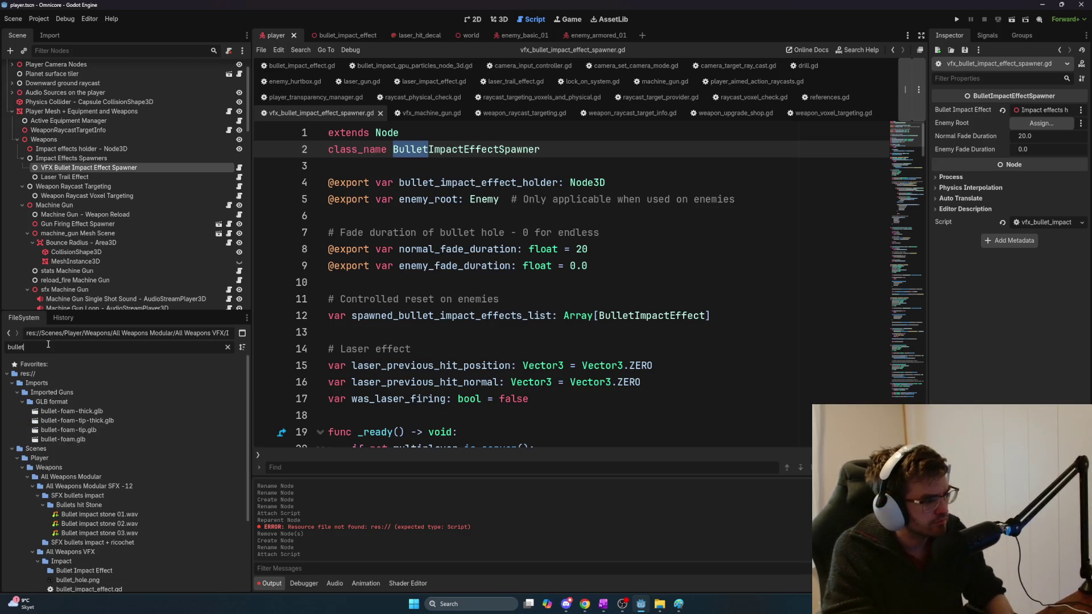
type(" impact effect")
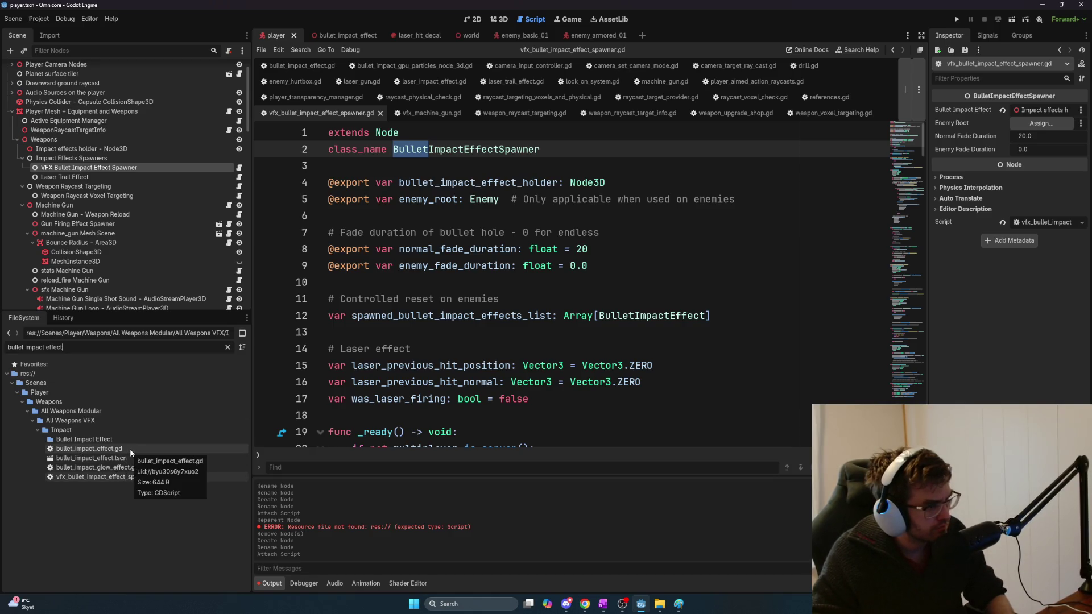
double_click(129, 448)
Step: Drag vfx_bullet_impact_effect_spawner.gd onto the VFX Bullet Impact Effect Spawner node to reattach it
scroll(702, 413, "up", 2)
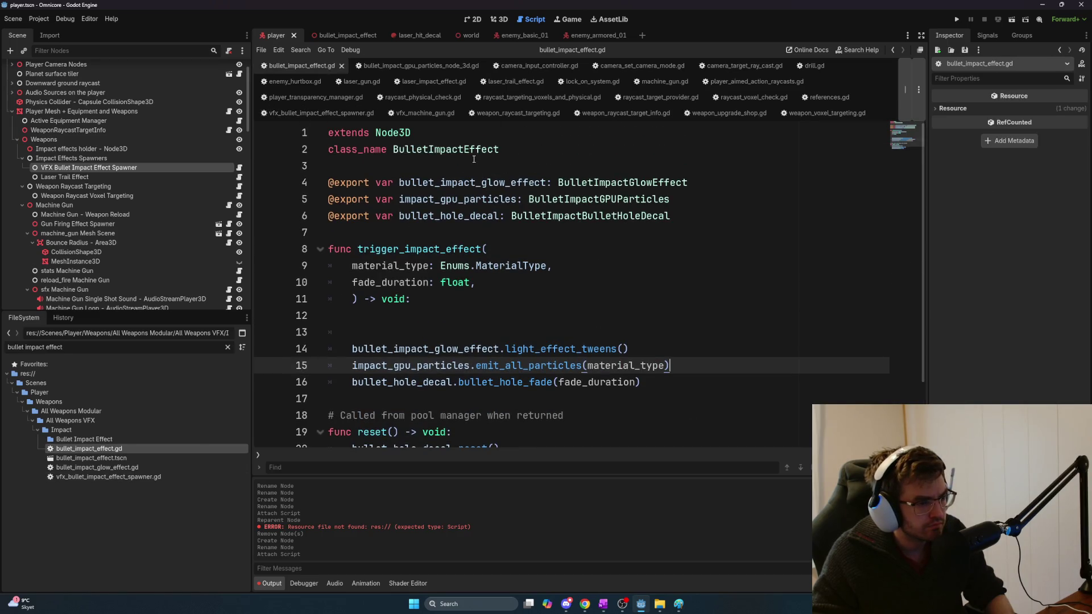
left_click(137, 477)
mouse_move(126, 481)
left_mouse_down()
mouse_move(207, 408)
mouse_move(159, 222)
mouse_move(95, 149)
left_mouse_up()
left_click(88, 155)
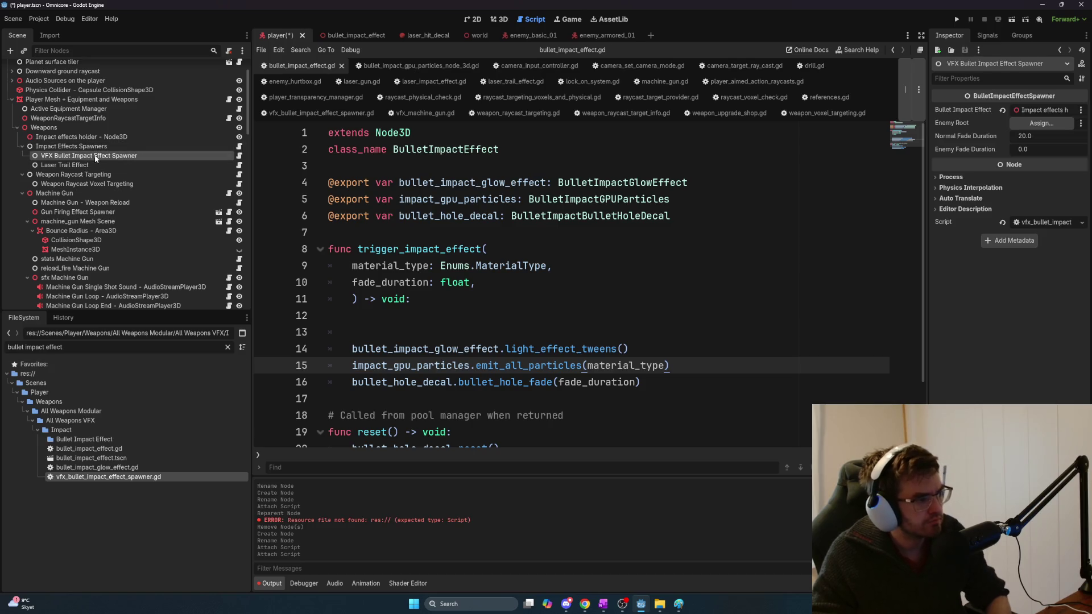
Step: Detach the script from the VFX Bullet Impact Effect Spawner node and delete that node
left_click(228, 51)
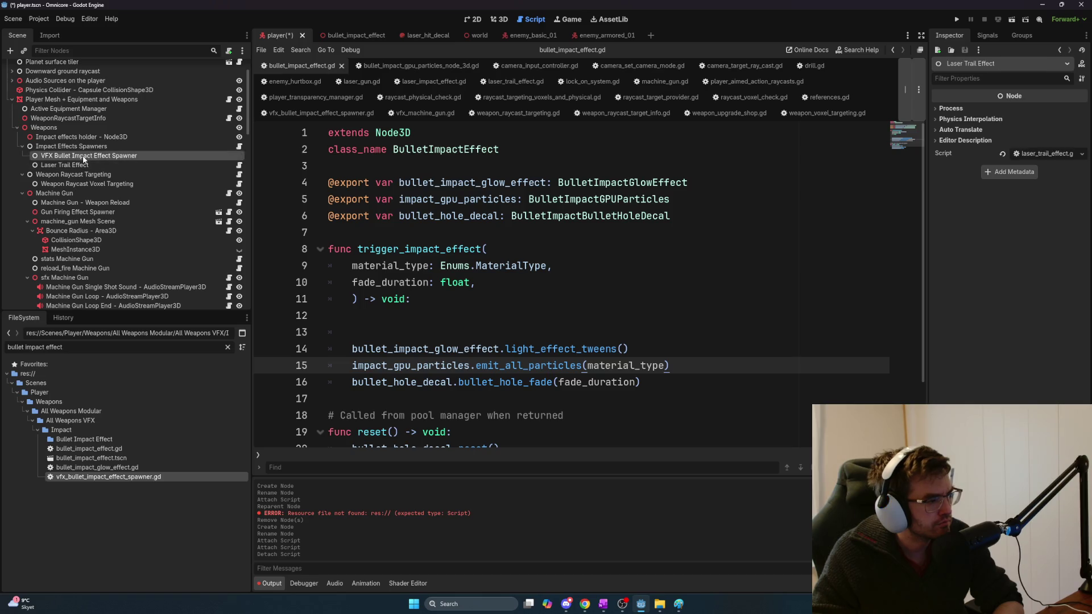
key("Delete")
key("Return")
Step: Assign Impact Effects Spawners to VFX Machine Gun's Bullet Impact Effect property
left_click(120, 185)
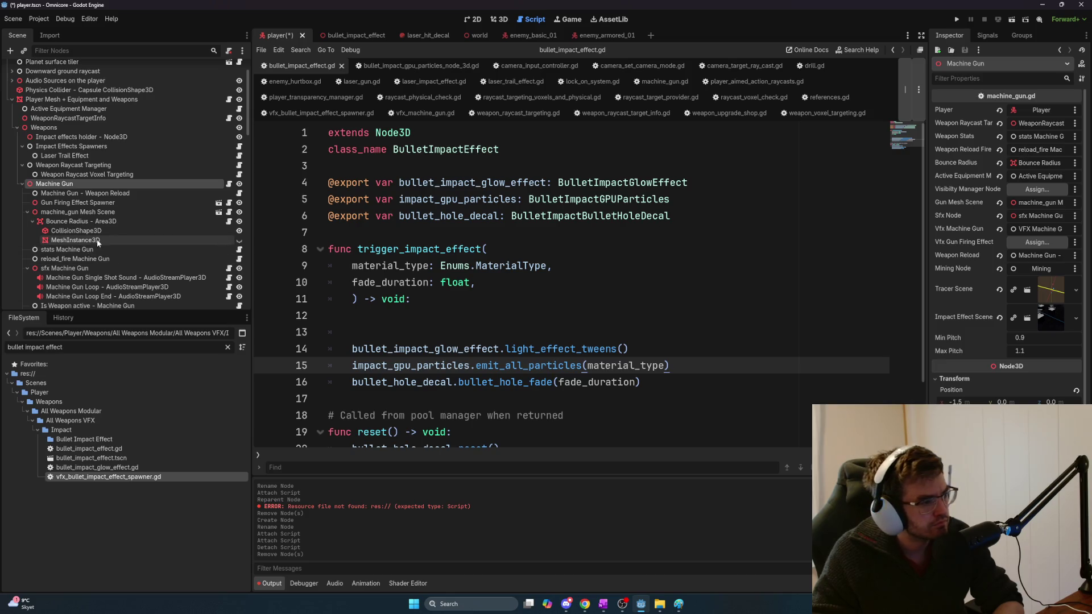
scroll(83, 272, "down", 2)
left_click(74, 286)
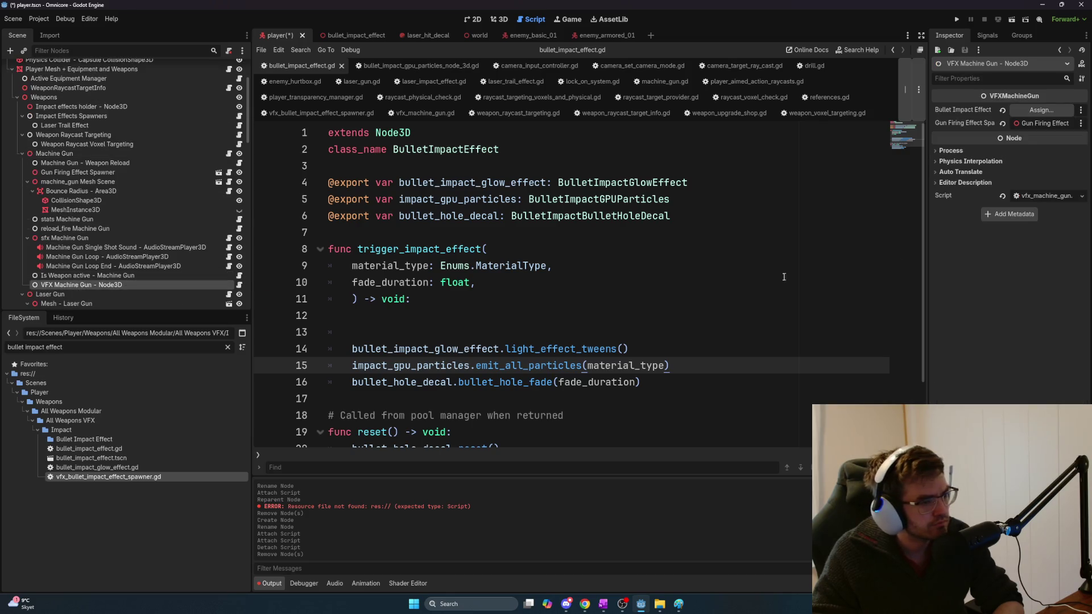
left_click(1042, 110)
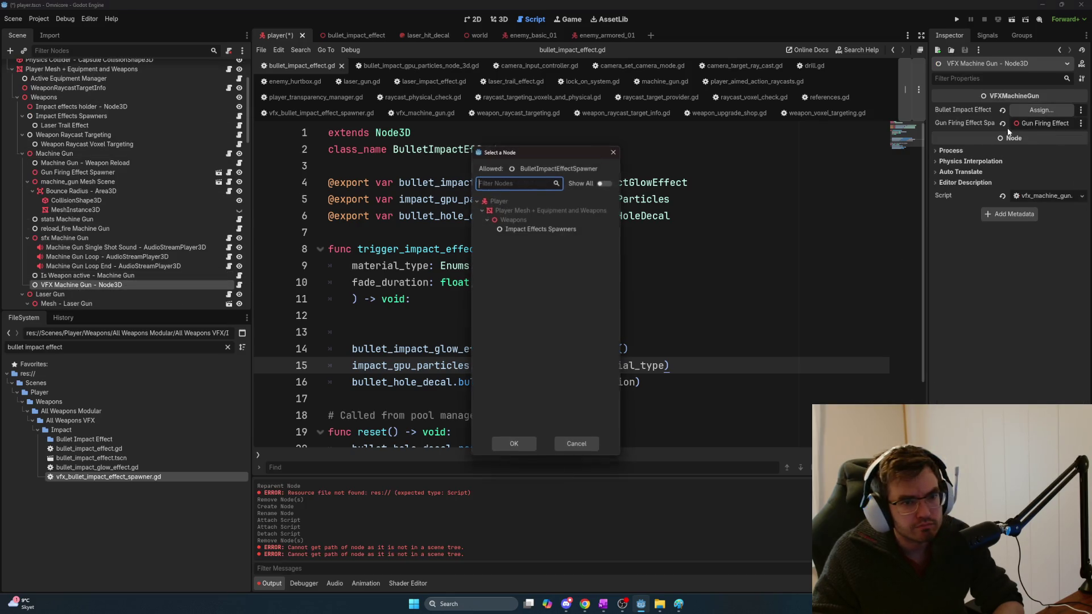
double_click(542, 229)
scroll(146, 186, "up", 4)
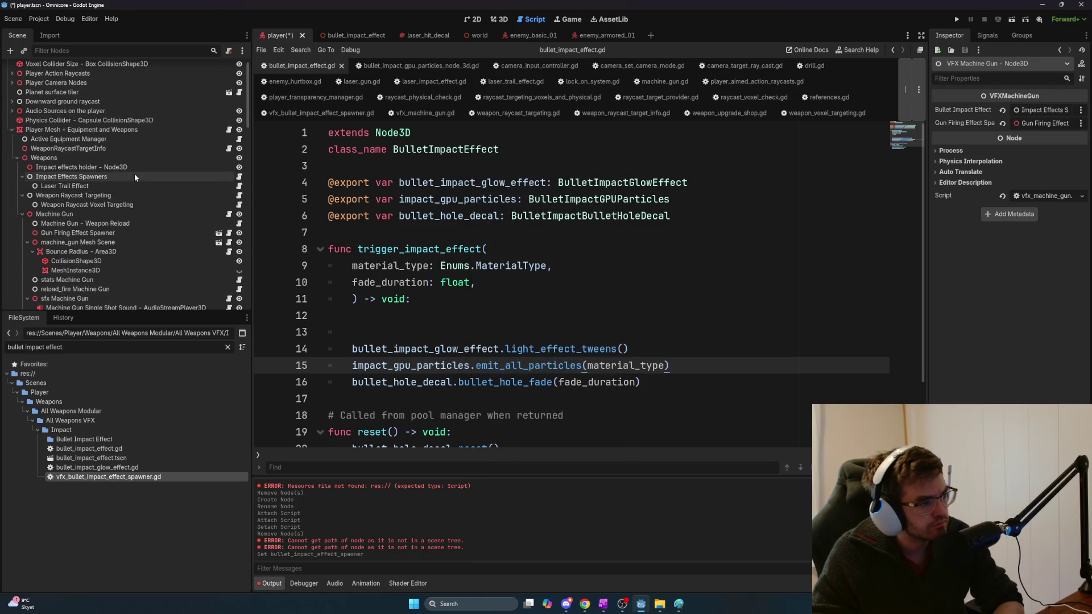
left_click(127, 178)
right_click(125, 176)
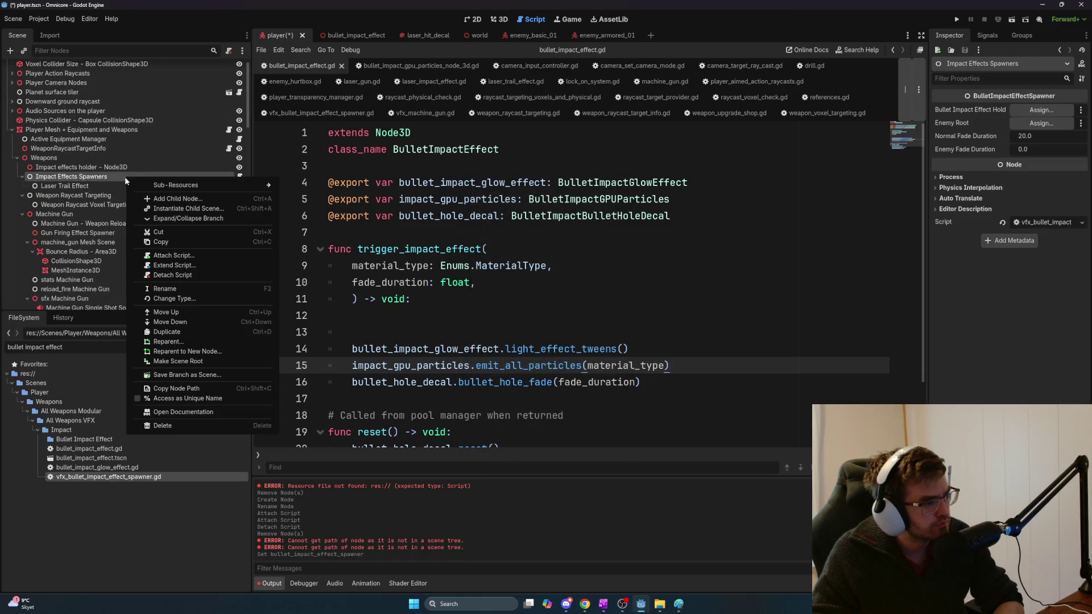
Step: Save the branch as impact_effects_spawners.tscn in Weapons/All Weapons Modular/All Weapons VFX/Impact, then open it
left_click(203, 376)
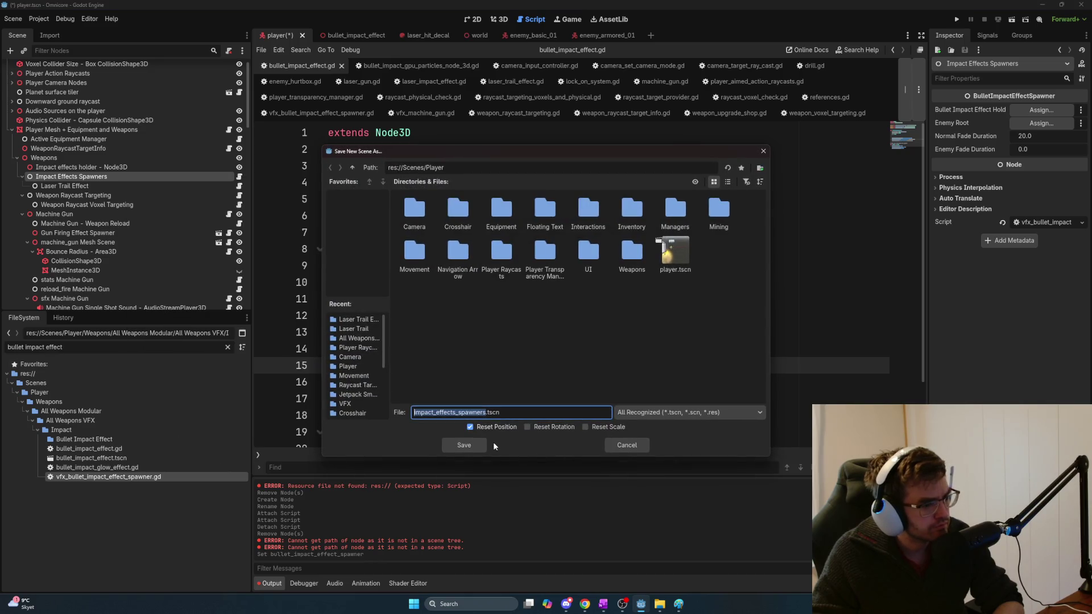
double_click(638, 279)
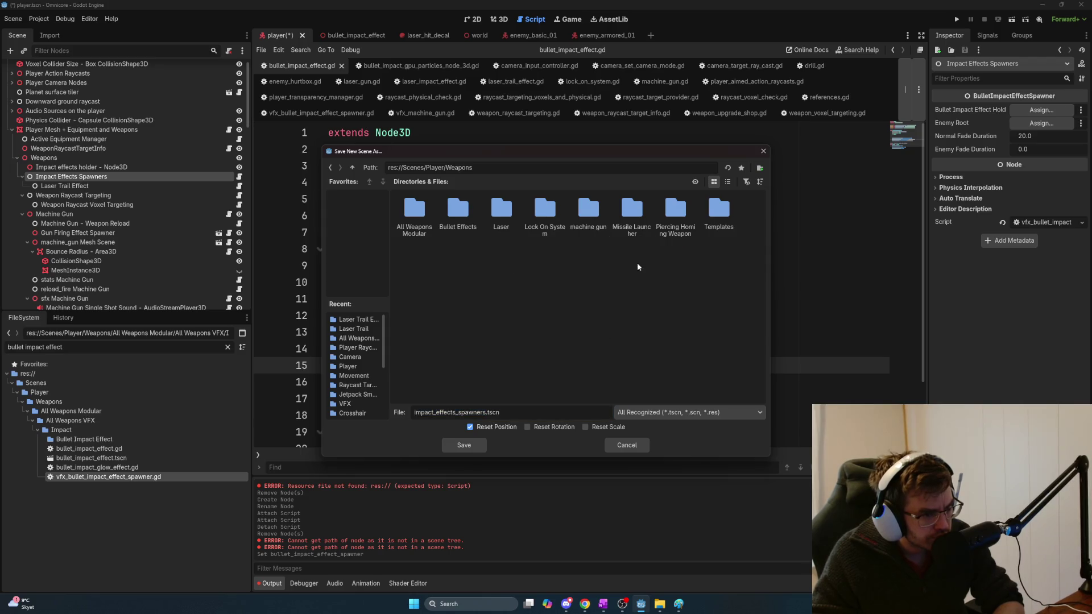
double_click(425, 219)
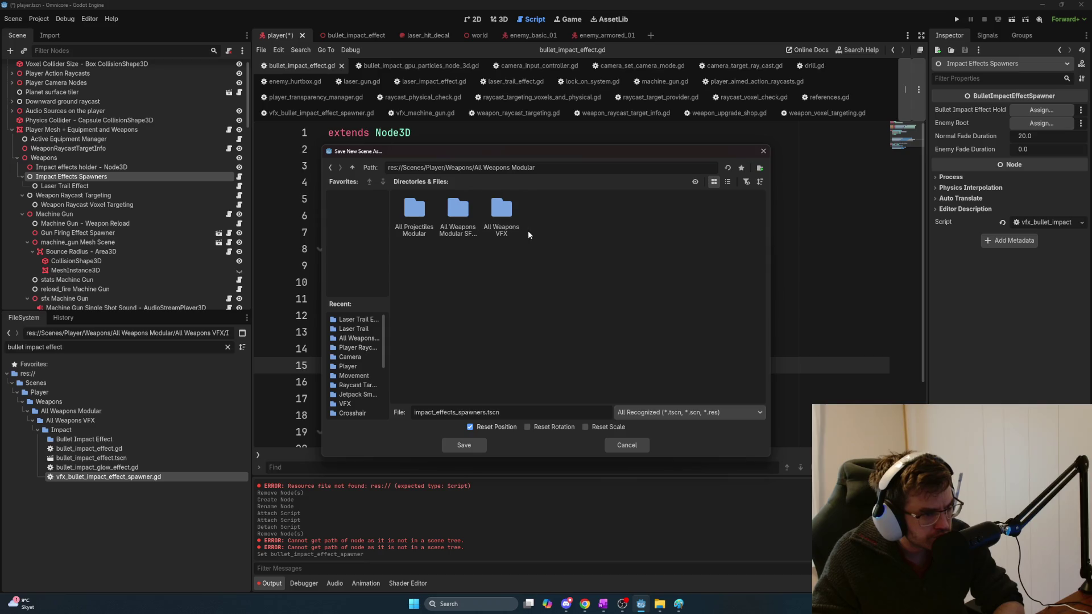
double_click(508, 223)
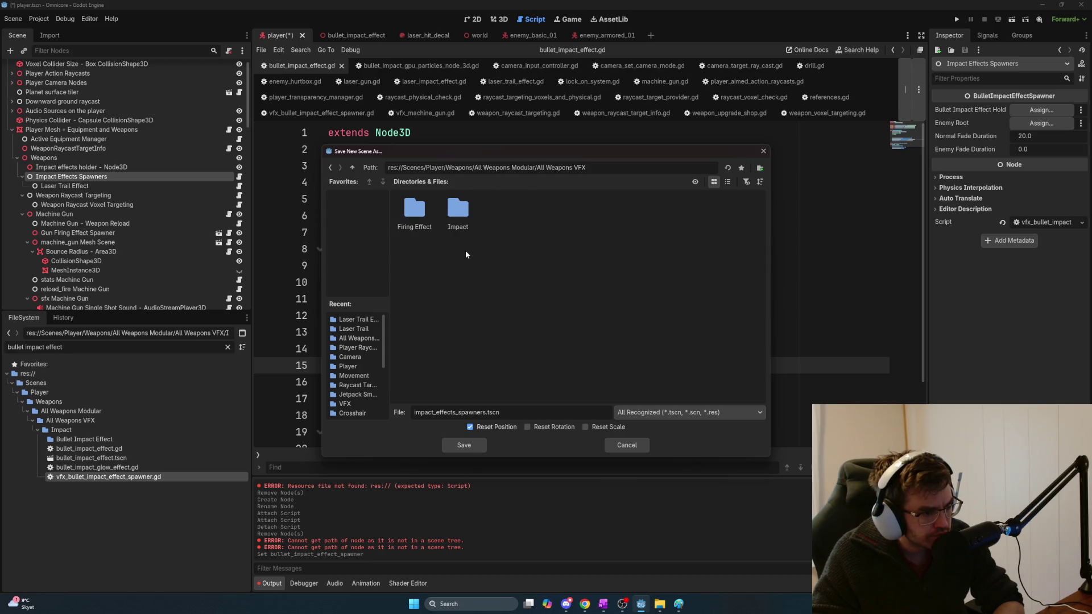
double_click(454, 217)
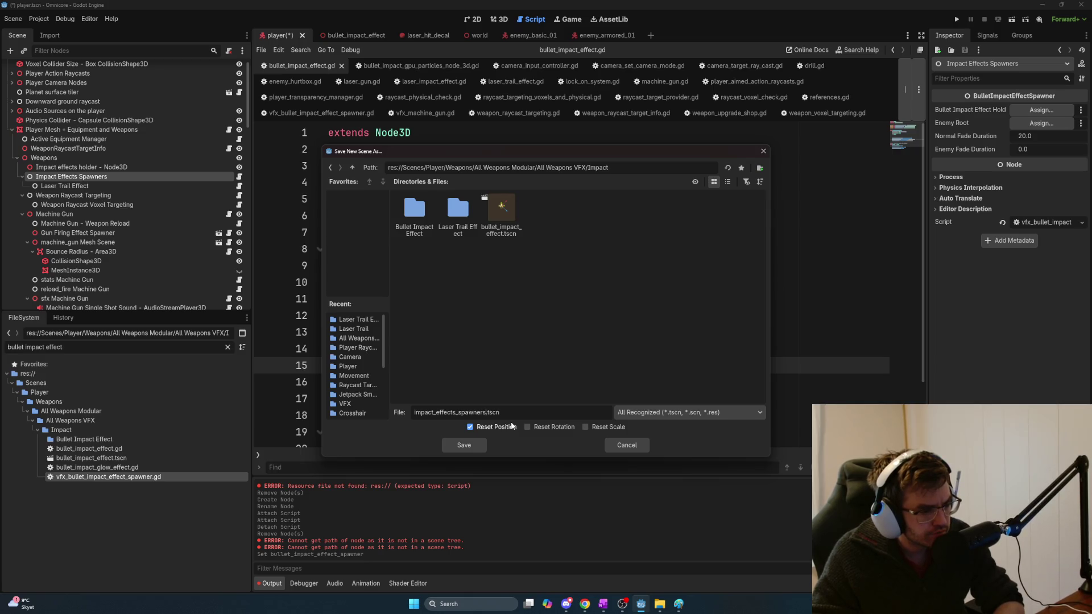
left_click(474, 447)
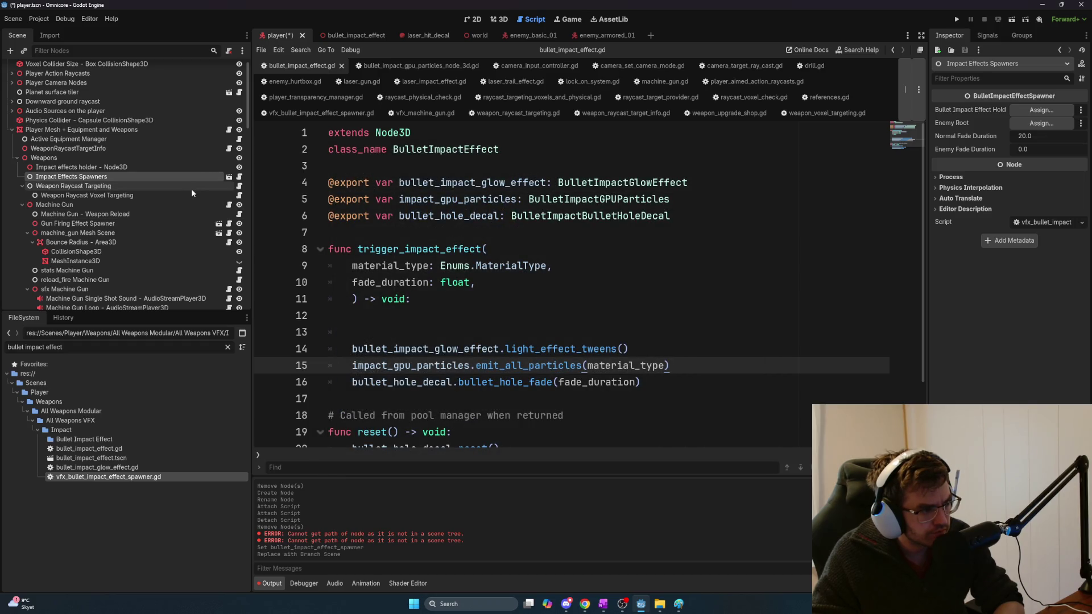
left_click(231, 179)
Step: Cut the laser effect variables from the spawner script and paste them below class_name in laser_trail_effect.gd
left_click(117, 74)
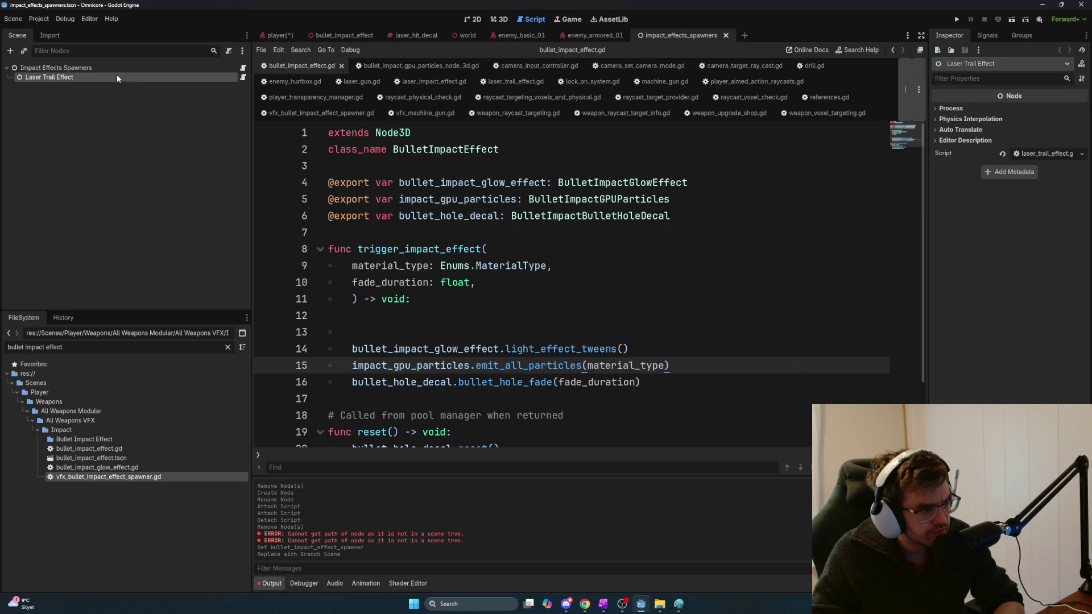
left_click(243, 77)
double_click(108, 476)
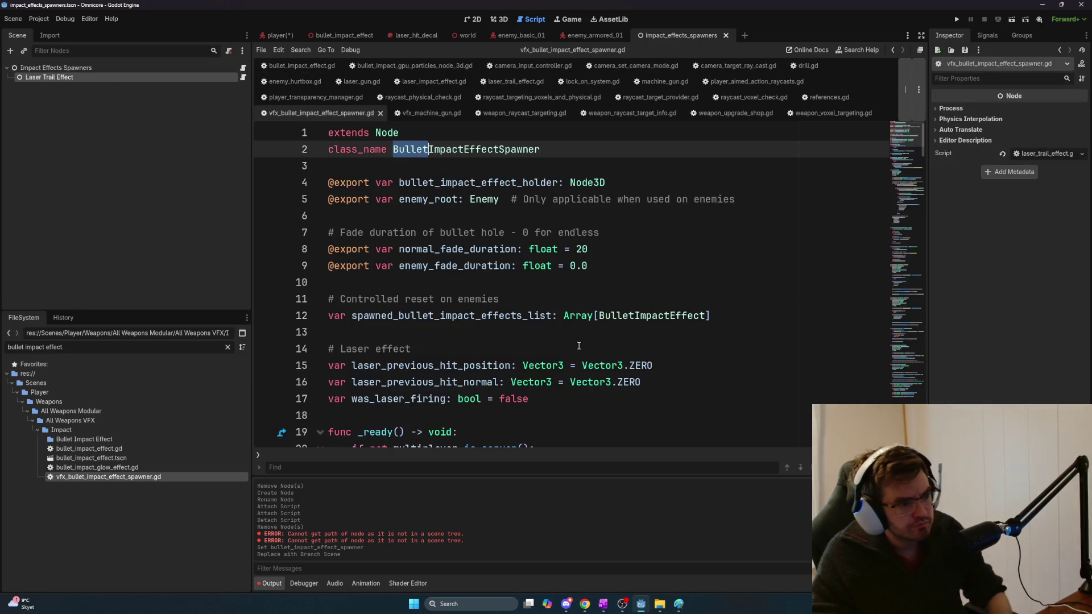
scroll(558, 353, "down", 2)
left_click_drag(529, 296, 328, 248)
key("ctrl+c")
key("BackSpace")
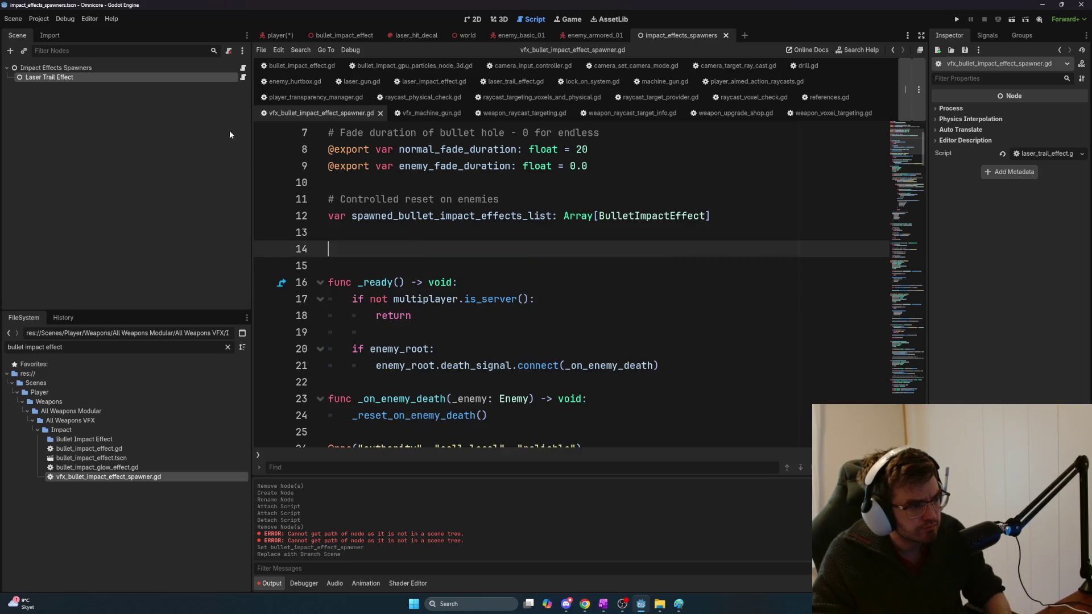
left_click(244, 80)
left_click(401, 165)
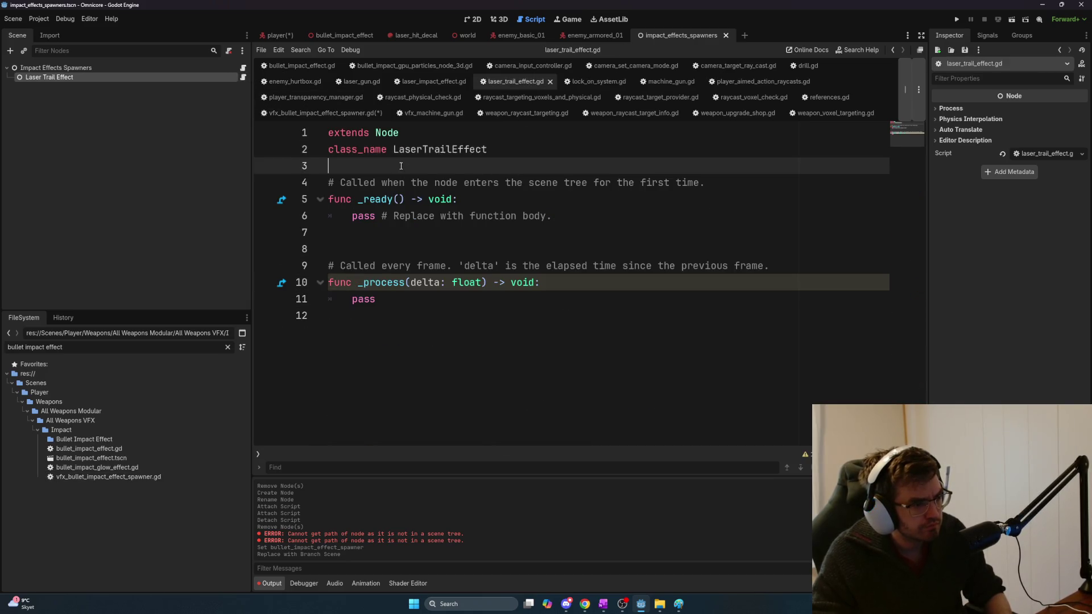
key("Return")
key("ctrl+v")
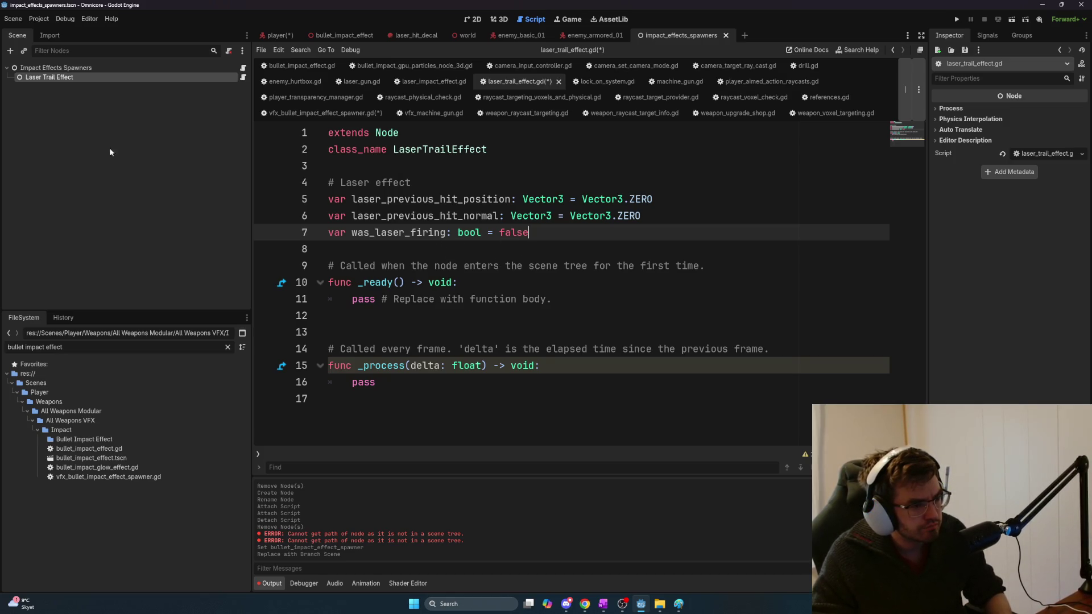
Step: Remove leftover blank lines in the spawner script and jump to the spawn_bullet_impact_effect definition
left_click(244, 67)
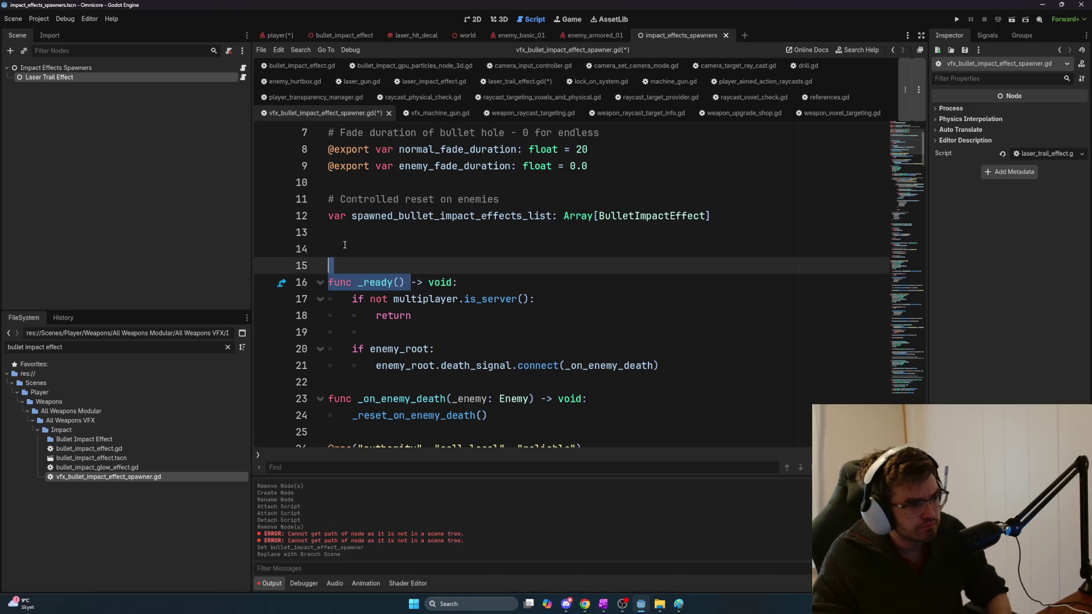
key("BackSpace")
key("BackSpace")
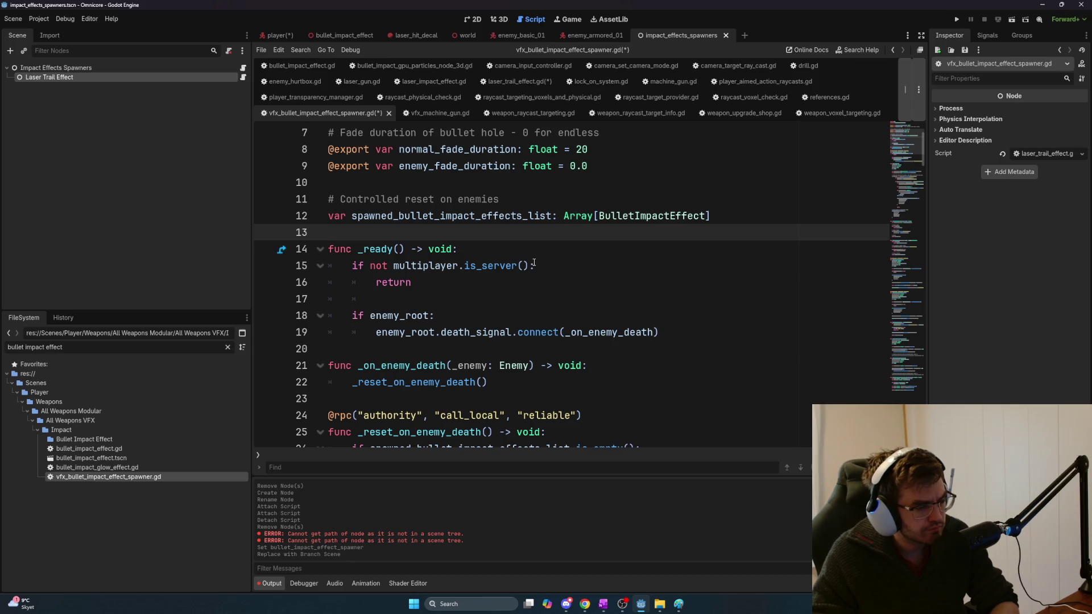
scroll(541, 271, "down", 4)
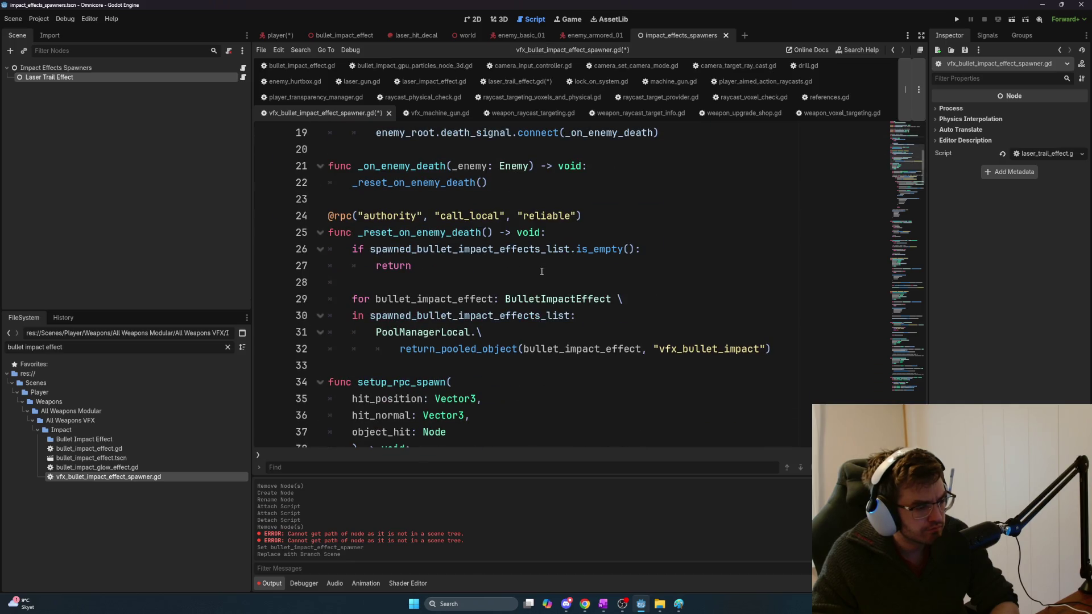
scroll(542, 272, "down", 14)
scroll(549, 290, "up", 3)
scroll(549, 294, "down", 4)
mouse_move(461, 326)
left_mouse_down()
mouse_move(351, 245)
mouse_move(349, 228)
left_mouse_up()
left_click(349, 227)
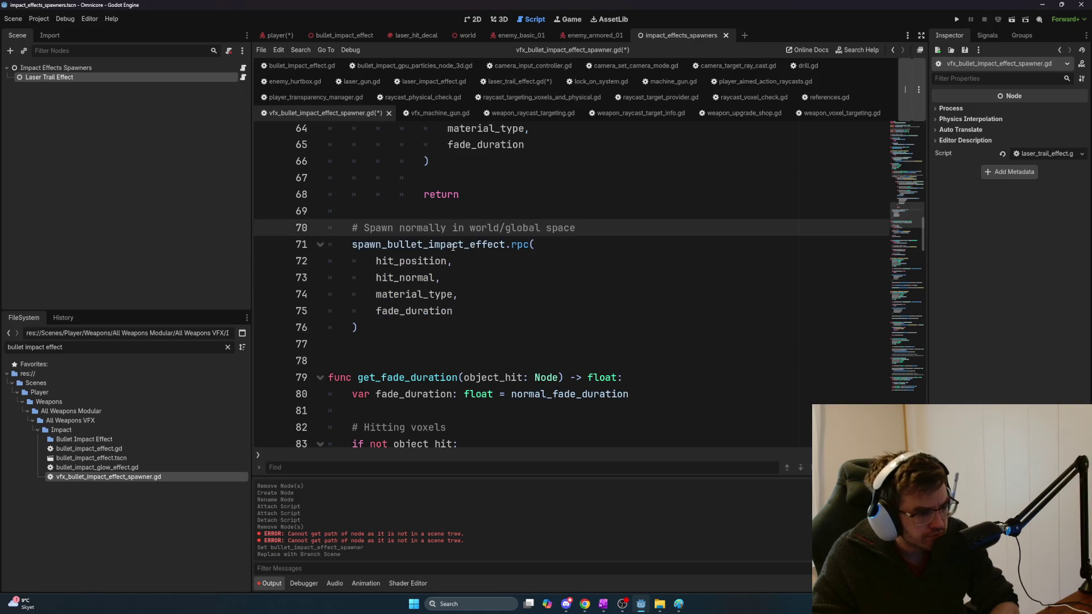
left_click(453, 244)
key("F12")
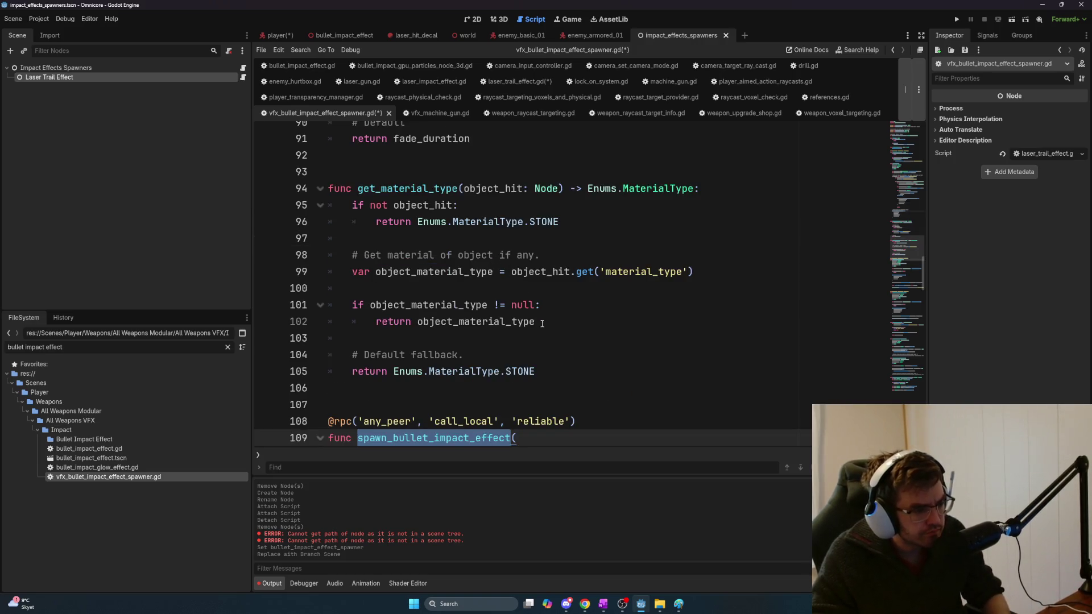
scroll(550, 329, "down", 3)
scroll(551, 324, "up", 1)
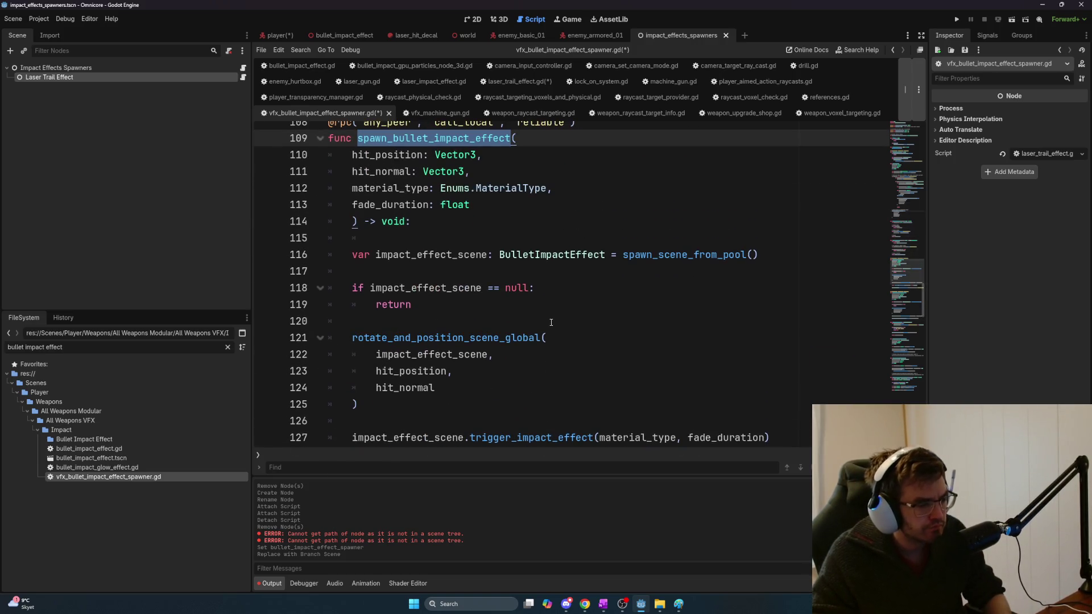
scroll(551, 322, "down", 6)
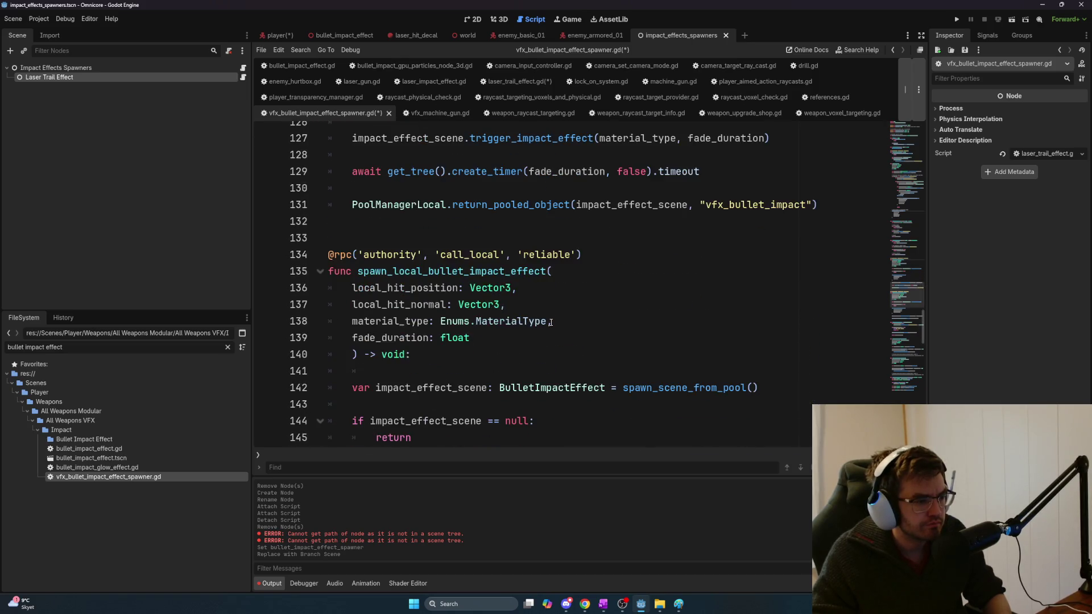
scroll(550, 322, "up", 2)
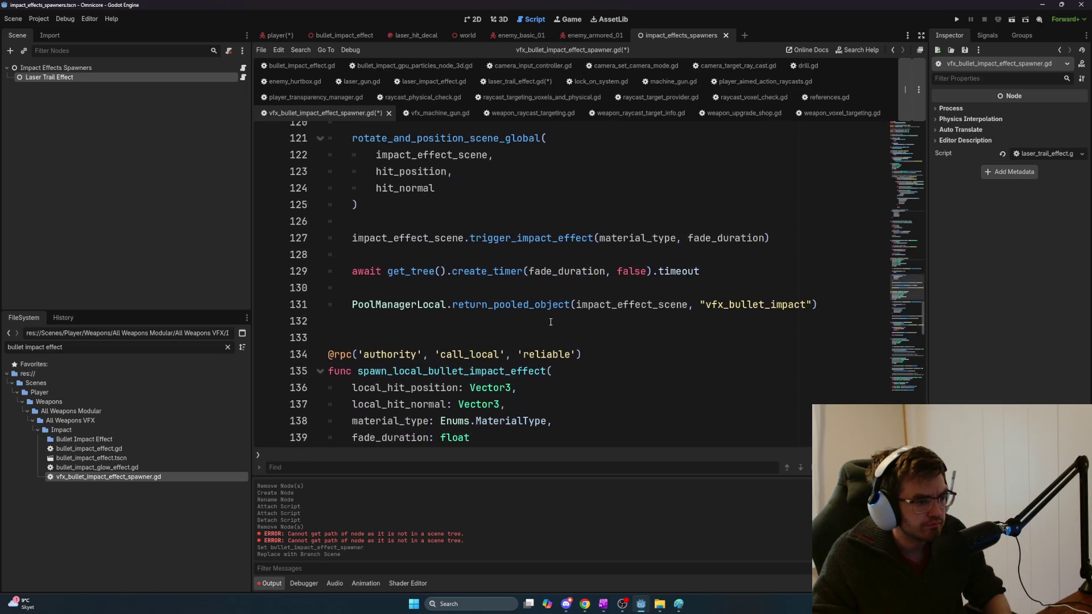
scroll(551, 322, "down", 4)
scroll(551, 322, "down", 4)
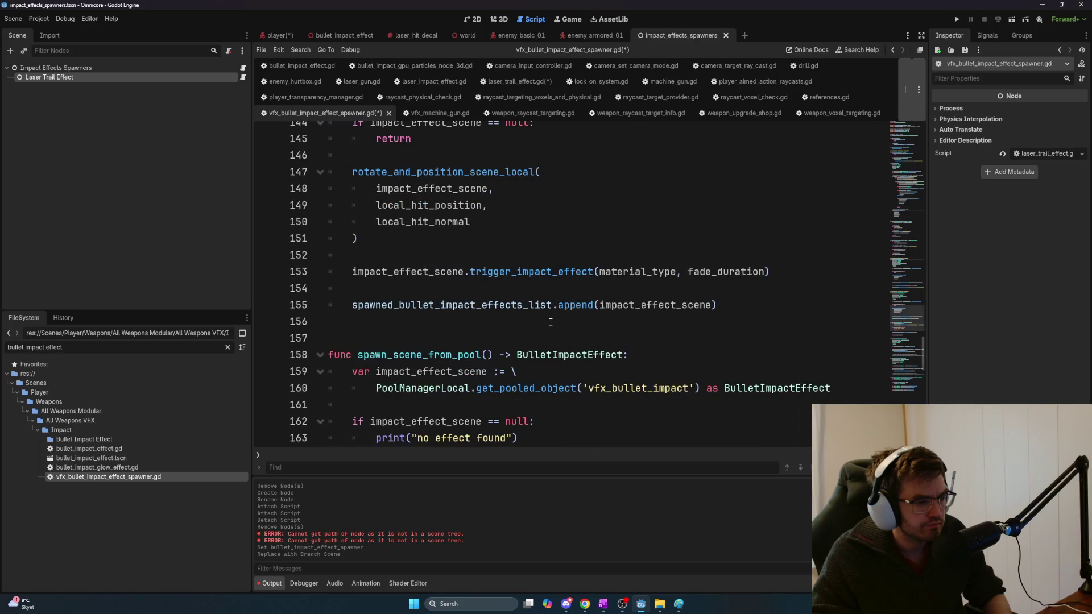
scroll(551, 322, "down", 4)
scroll(551, 322, "down", 10)
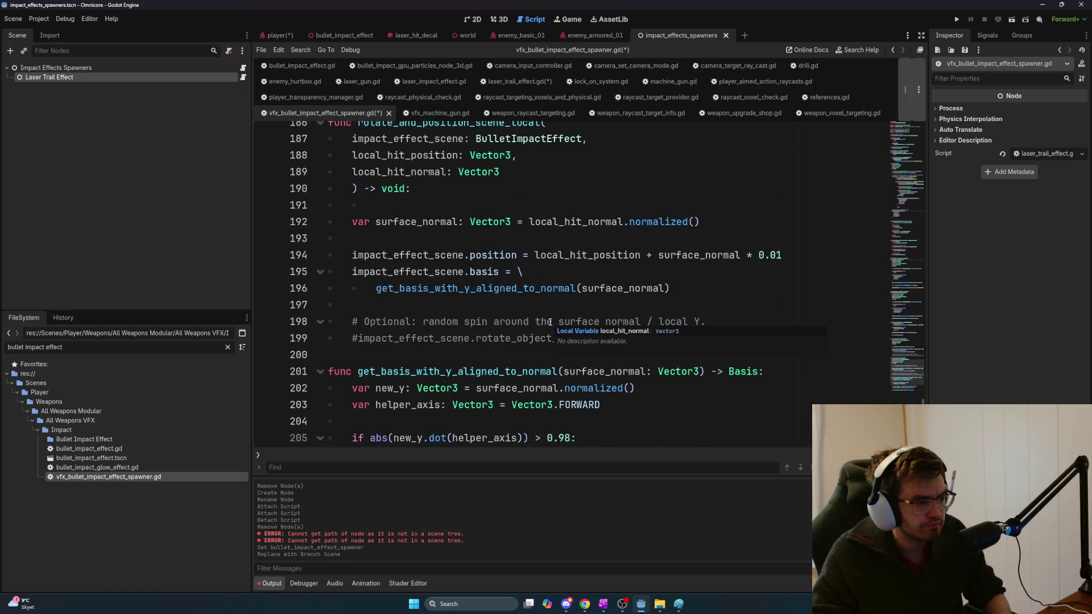
scroll(551, 322, "up", 8)
scroll(590, 337, "up", 4)
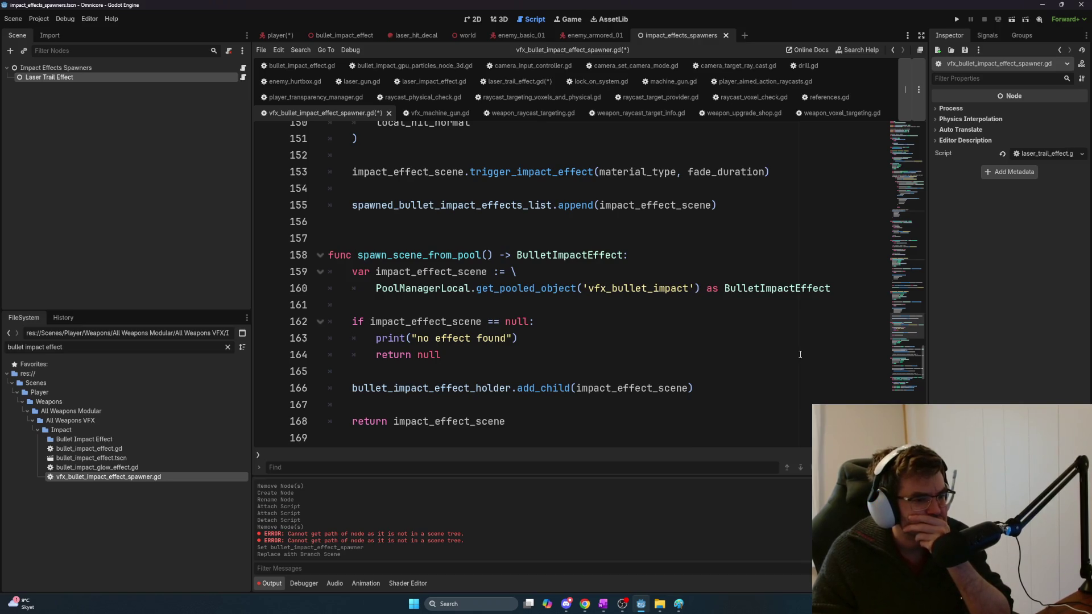
mouse_move(924, 364)
left_mouse_down()
mouse_move(913, 156)
mouse_move(916, 182)
left_mouse_up()
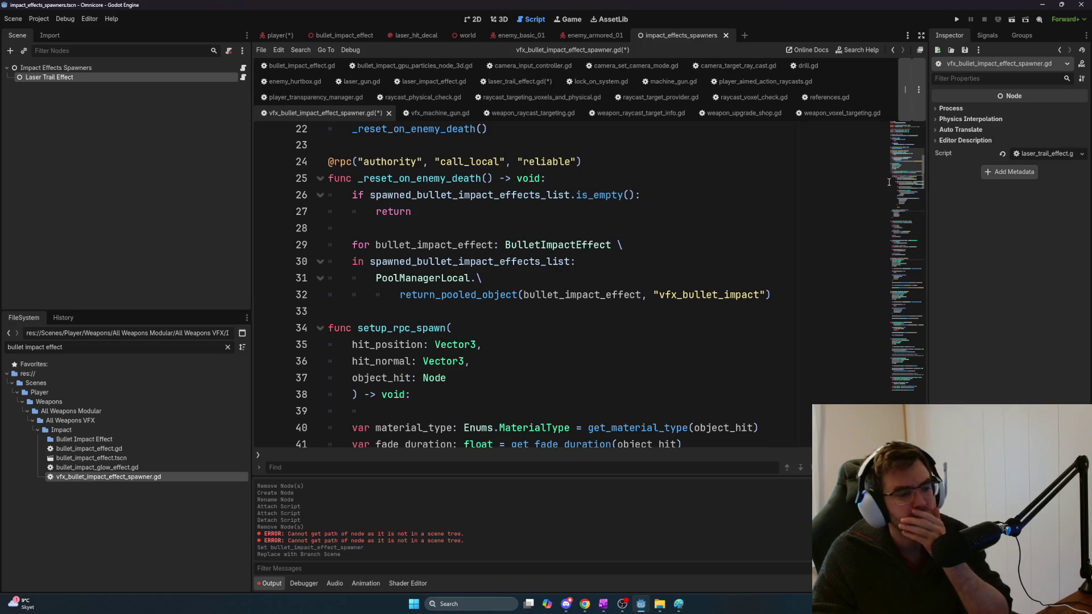
left_click(685, 193)
Step: Show the Filter Methods outline listing vfx_bullet_impact_effect_spawner.gd's functions
key("ctrl+o")
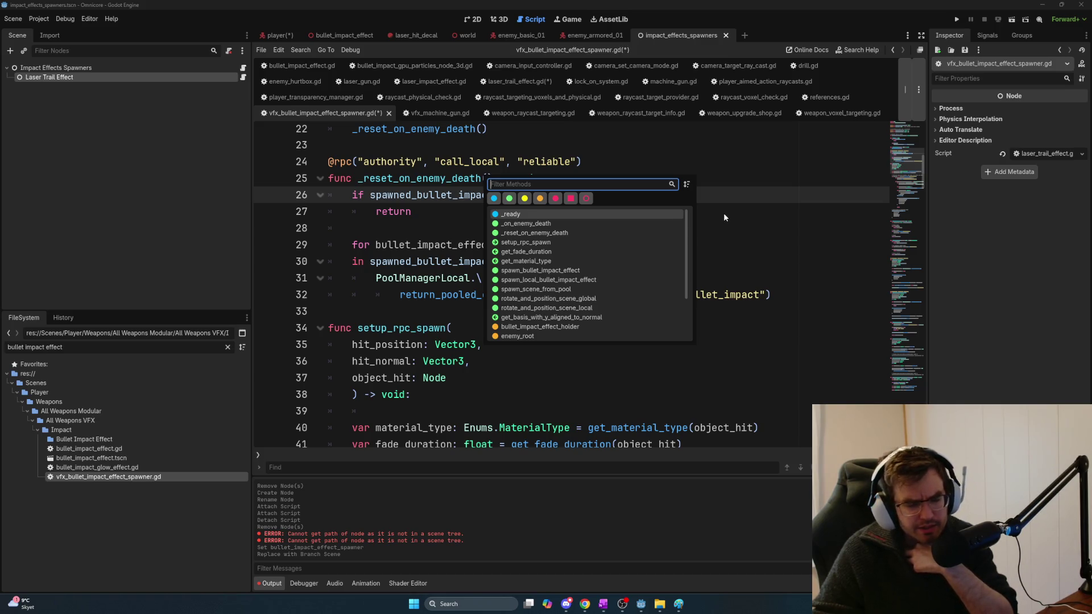
Step: Try rewriting line 8's normal_fade_duration with an inferred type and a value of 20.0
left_click(735, 197)
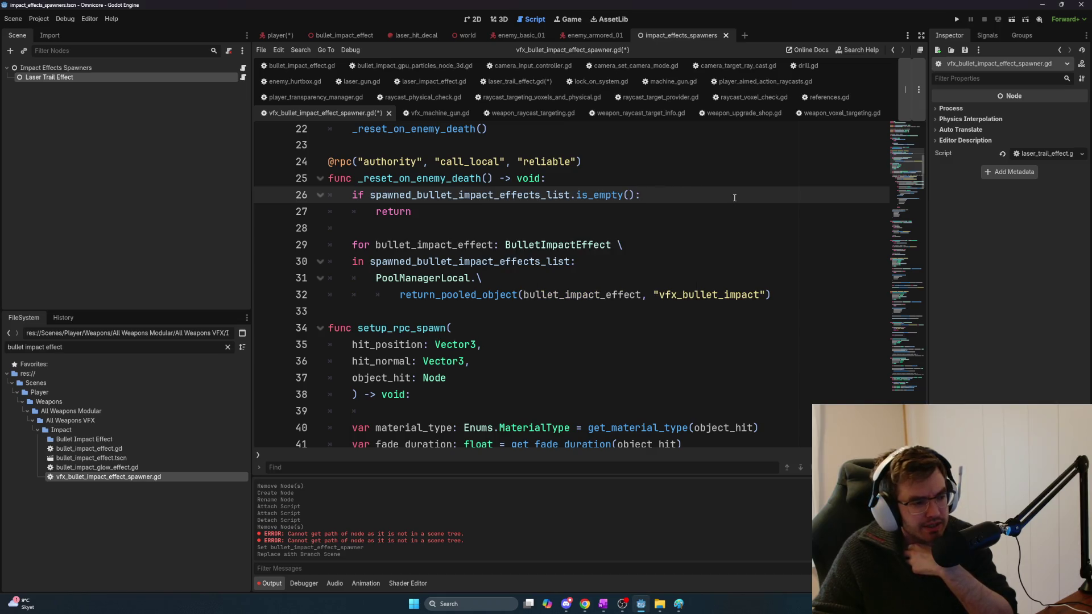
left_click_drag(424, 344, 477, 345)
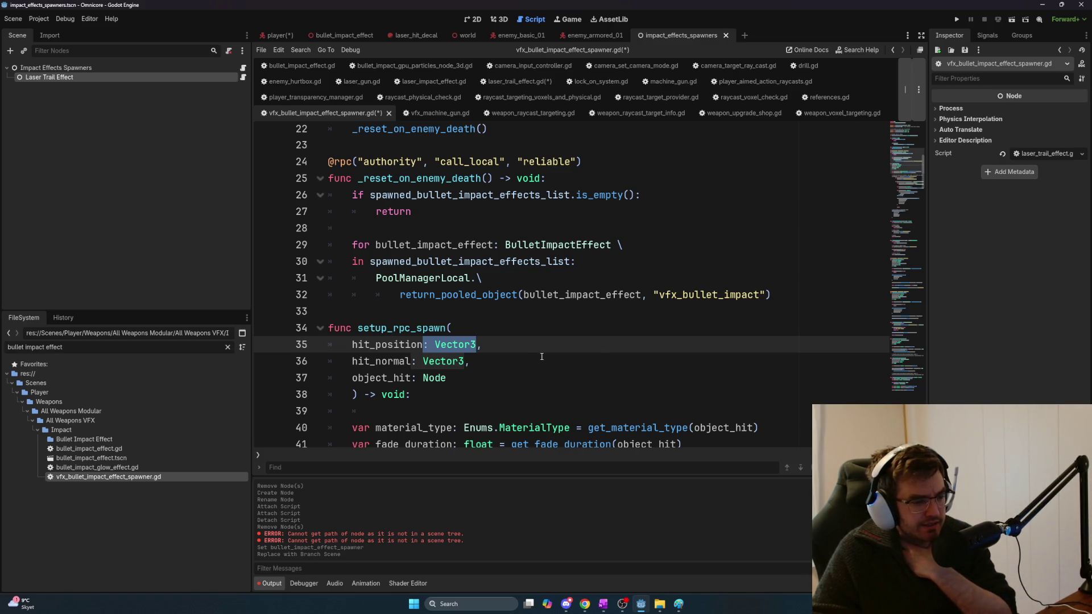
scroll(541, 356, "up", 5)
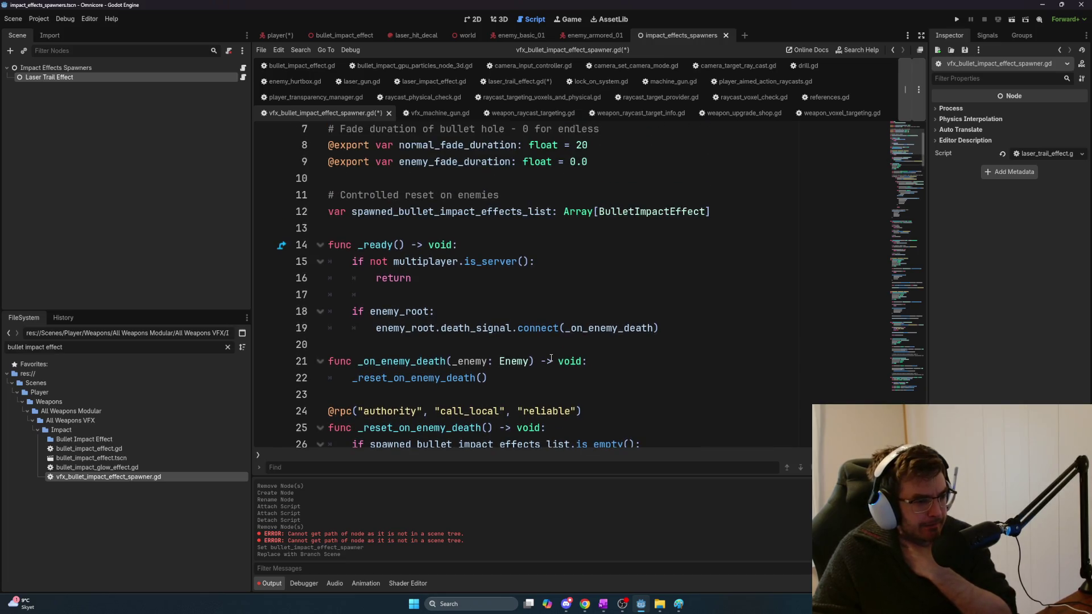
scroll(552, 358, "up", 2)
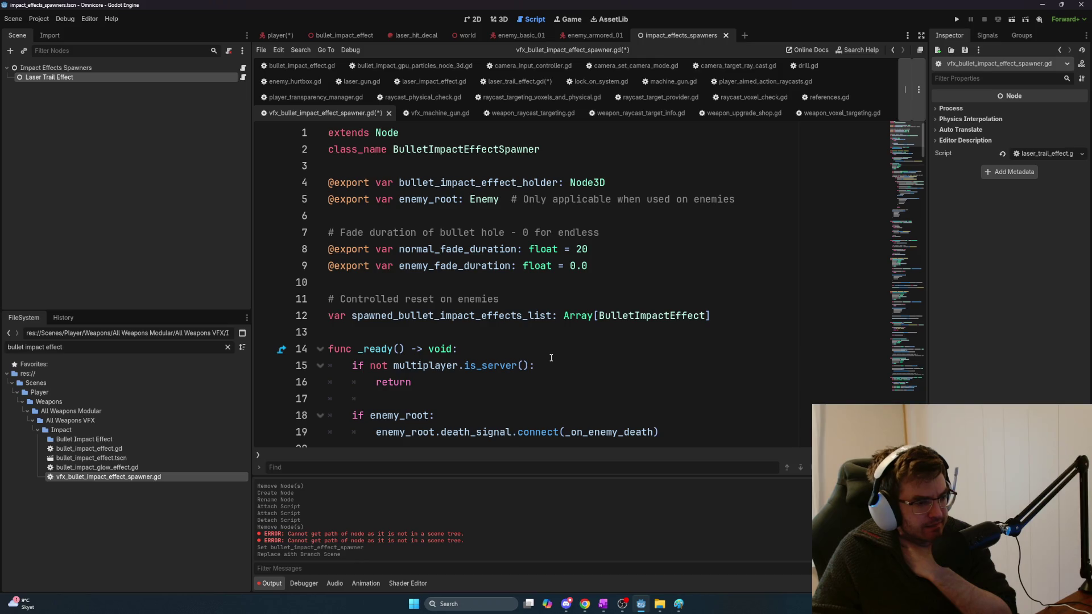
mouse_move(548, 249)
left_mouse_down()
mouse_move(526, 251)
mouse_move(564, 249)
left_mouse_up()
type(":")
left_click(580, 252)
type("0")
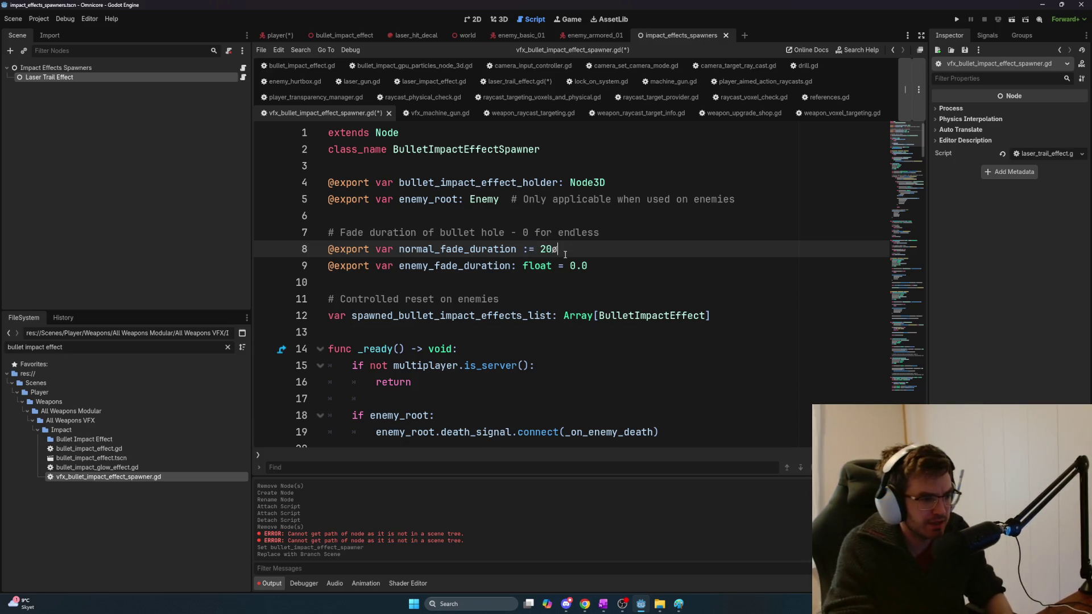
key("BackSpace")
type(".0")
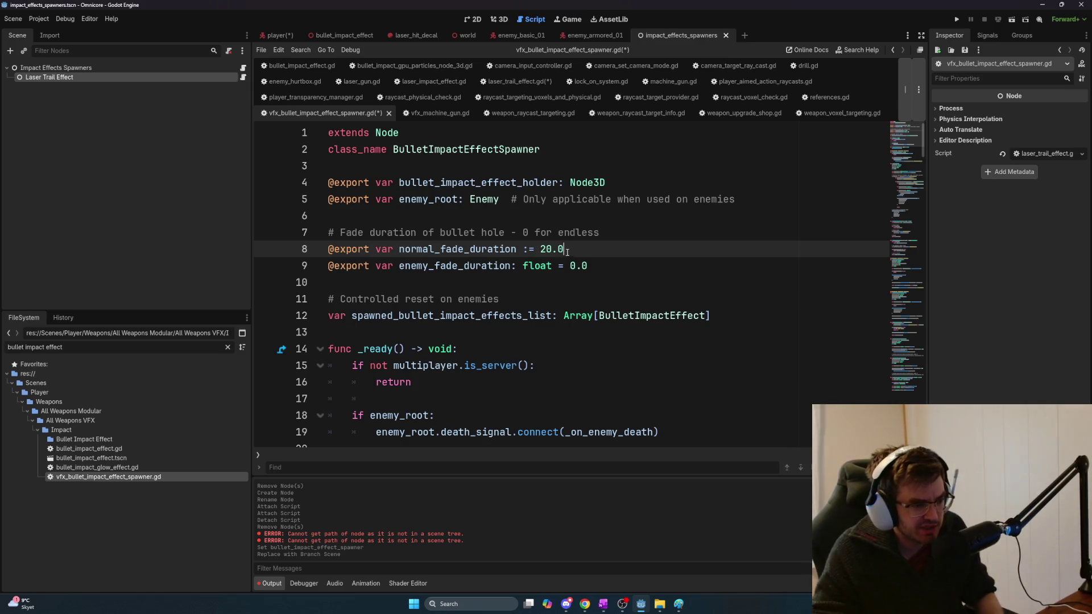
left_click_drag(565, 251, 526, 251)
left_click(574, 248)
Step: Undo line 8 back to ': float = 20' and open laser_trail_effect.gd
key("ctrl+z")
key("ctrl+z")
key("ctrl+z")
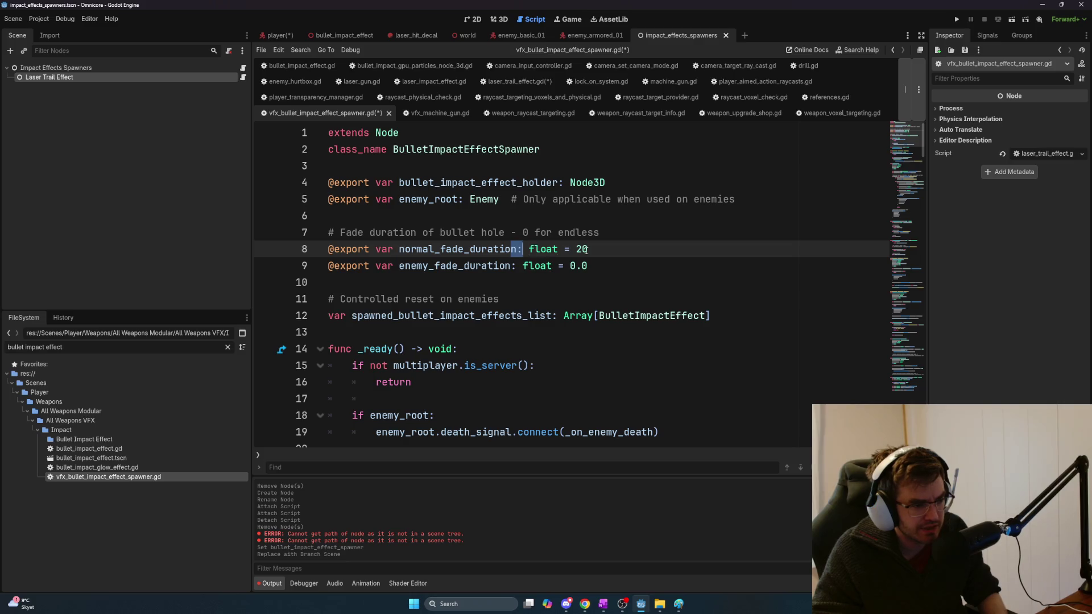
left_click(606, 251)
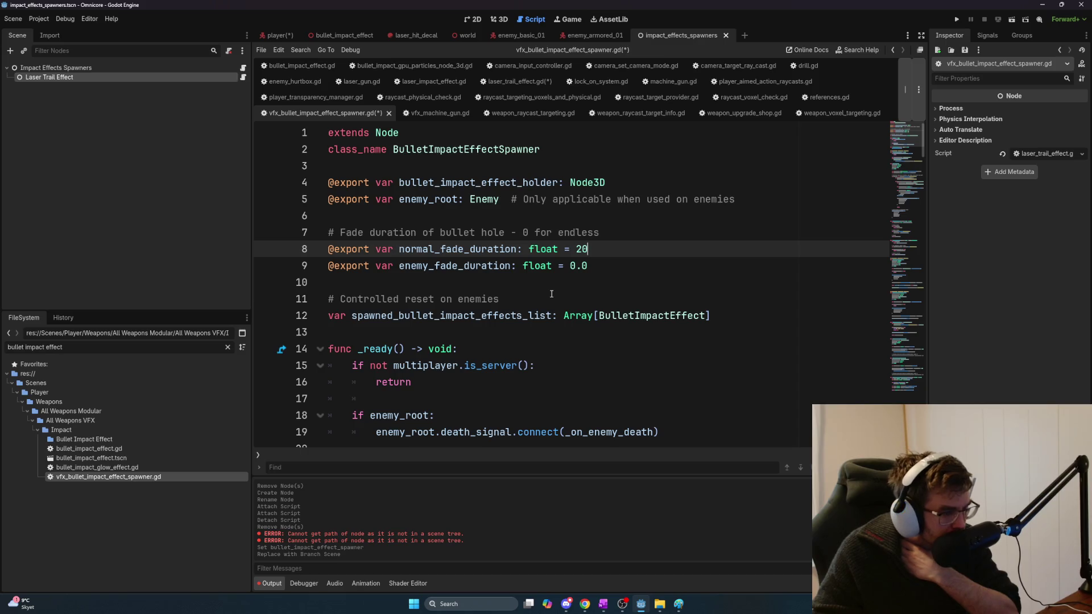
left_click(243, 76)
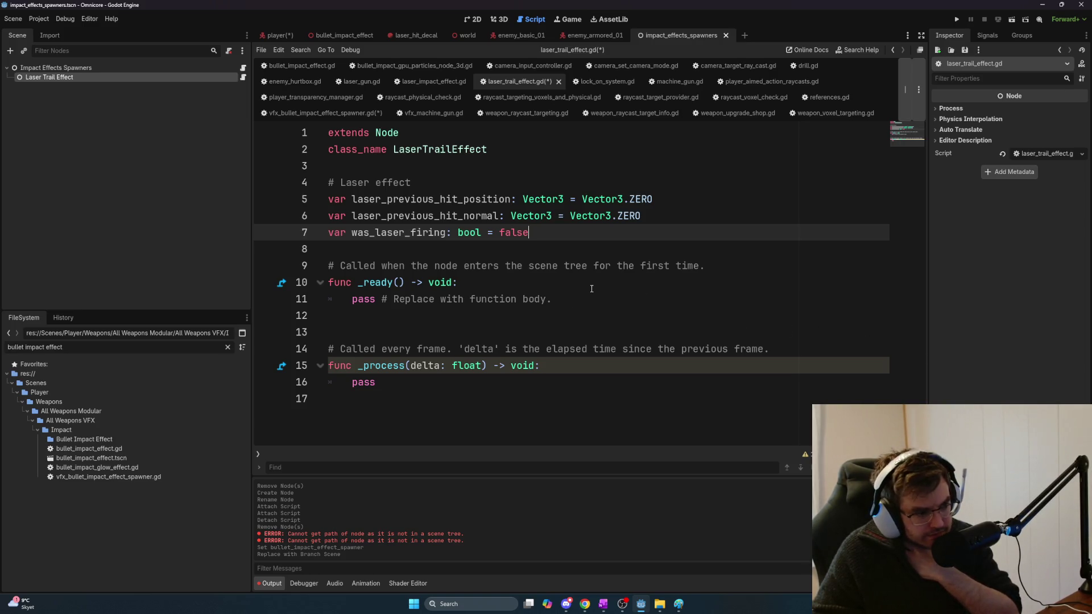
Step: Reopen the spawner script and review the spawned effects list and reset function body
left_click(242, 69)
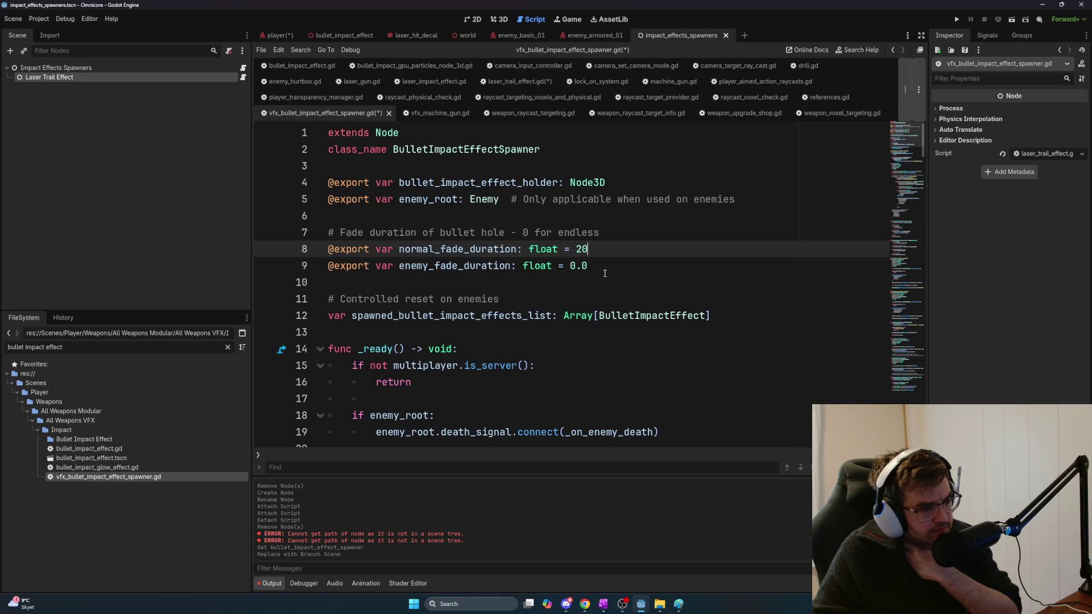
scroll(605, 274, "down", 1)
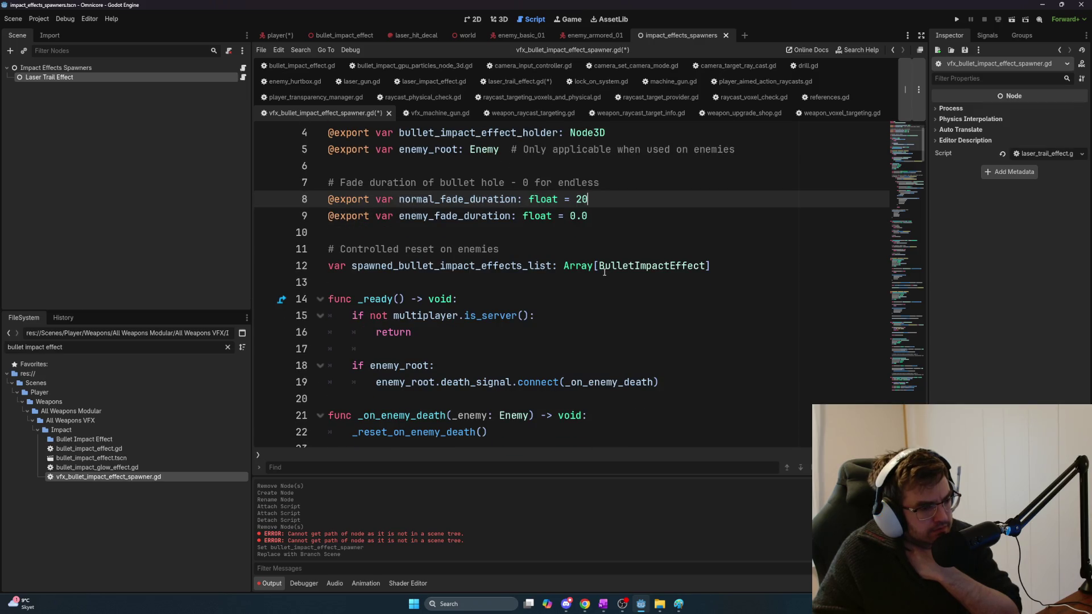
left_click(432, 266)
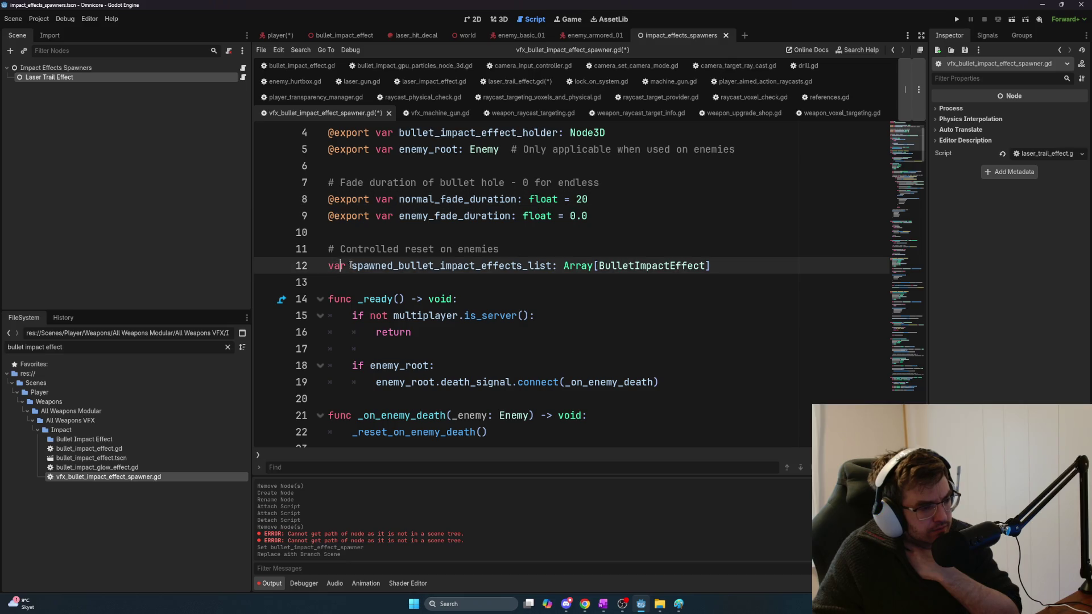
scroll(444, 250, "down", 6)
mouse_move(361, 195)
left_mouse_down()
mouse_move(524, 250)
mouse_move(722, 301)
mouse_move(766, 301)
mouse_move(456, 282)
mouse_move(369, 266)
mouse_move(349, 249)
mouse_move(364, 183)
mouse_move(329, 166)
left_mouse_up()
left_click(767, 301)
Step: Trace _reset_on_enemy_death to the death_signal connection in _ready on line 19
double_click(444, 182)
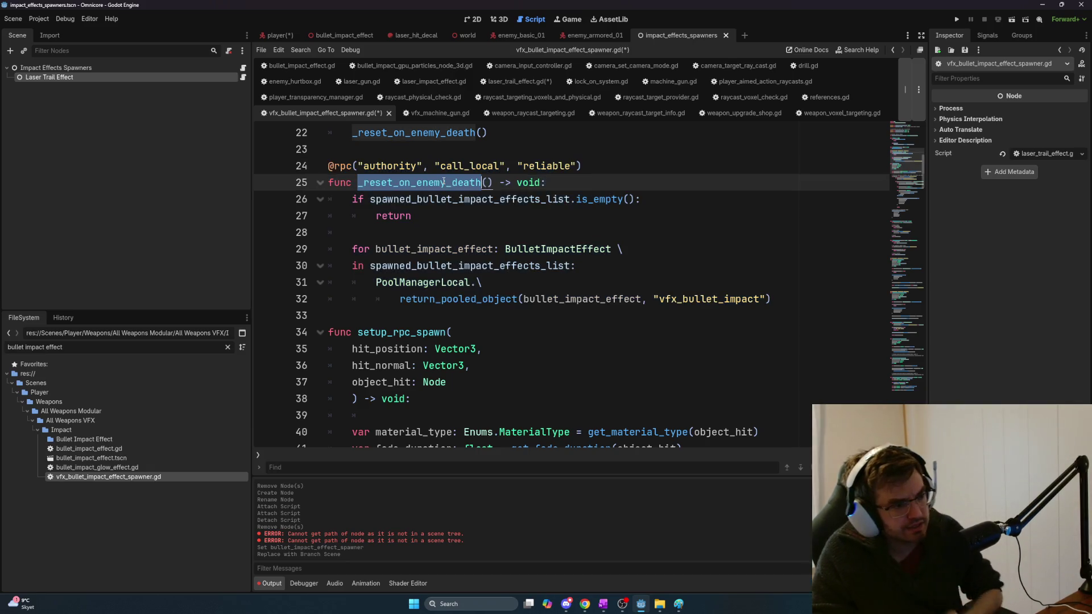
scroll(541, 233, "up", 4)
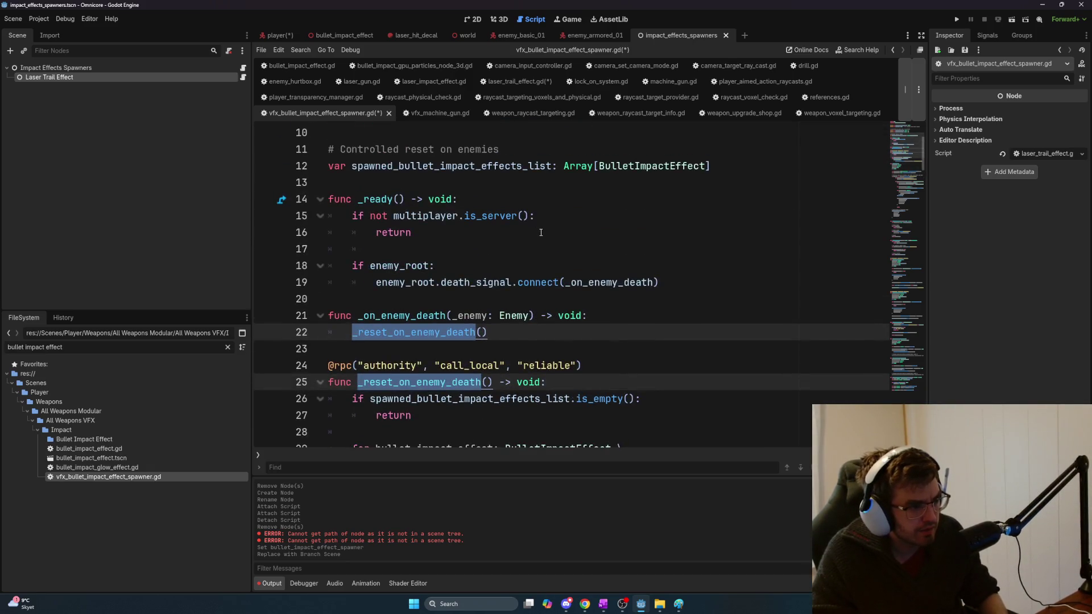
scroll(489, 298, "down", 2)
scroll(489, 298, "up", 2)
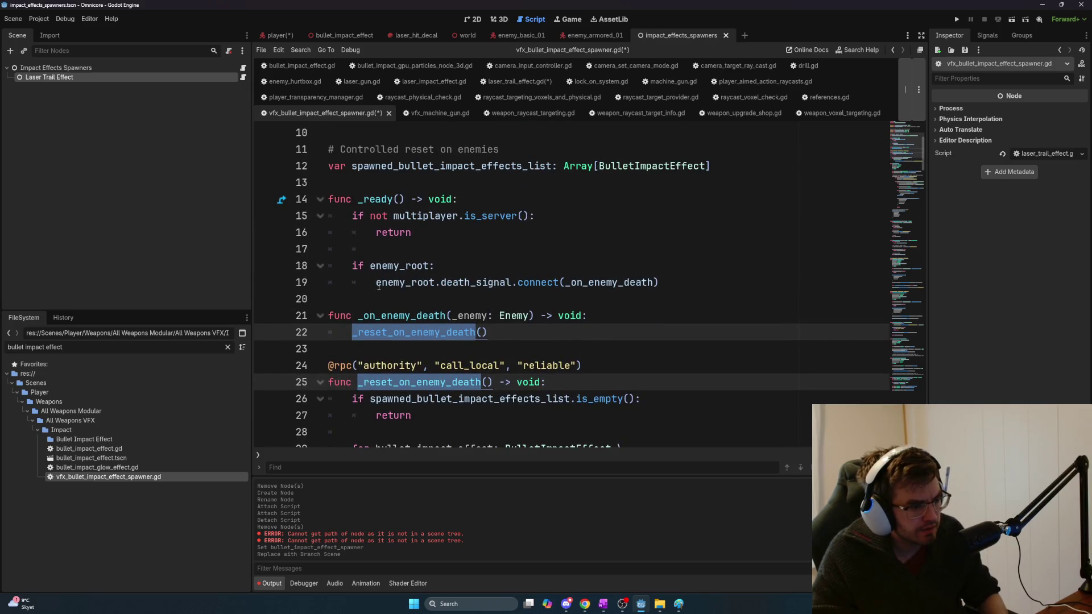
left_click_drag(373, 282, 676, 281)
left_click(684, 280)
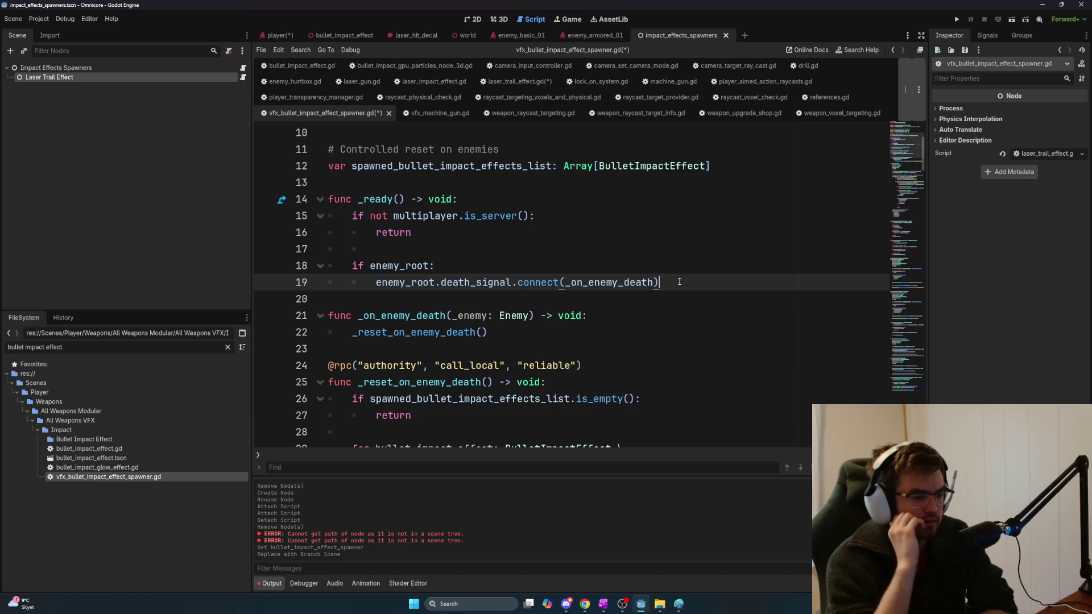
scroll(599, 313, "up", 2)
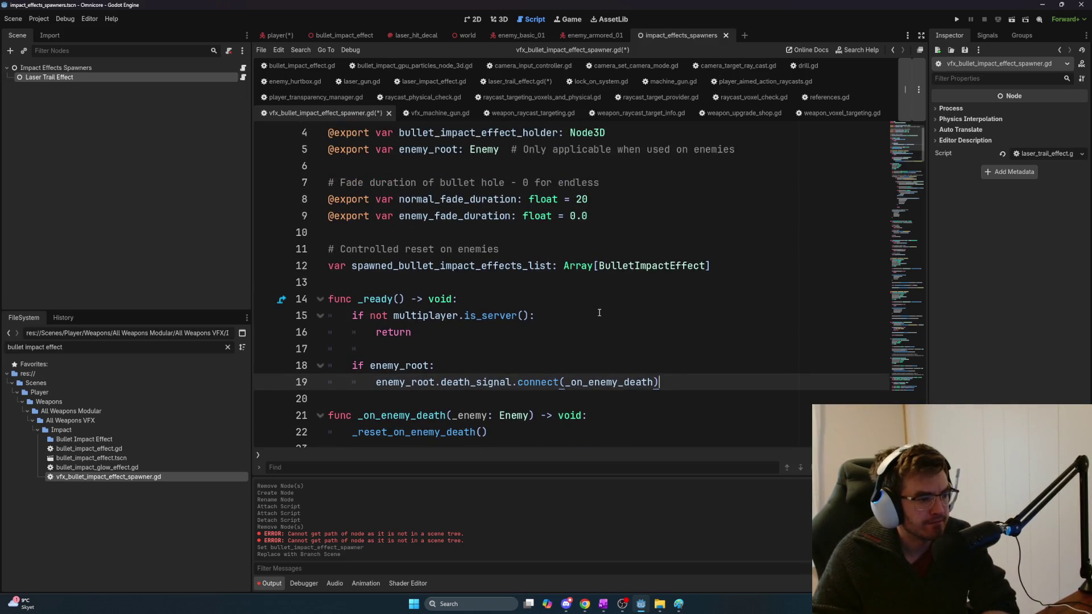
scroll(470, 287, "down", 2)
left_click(342, 185)
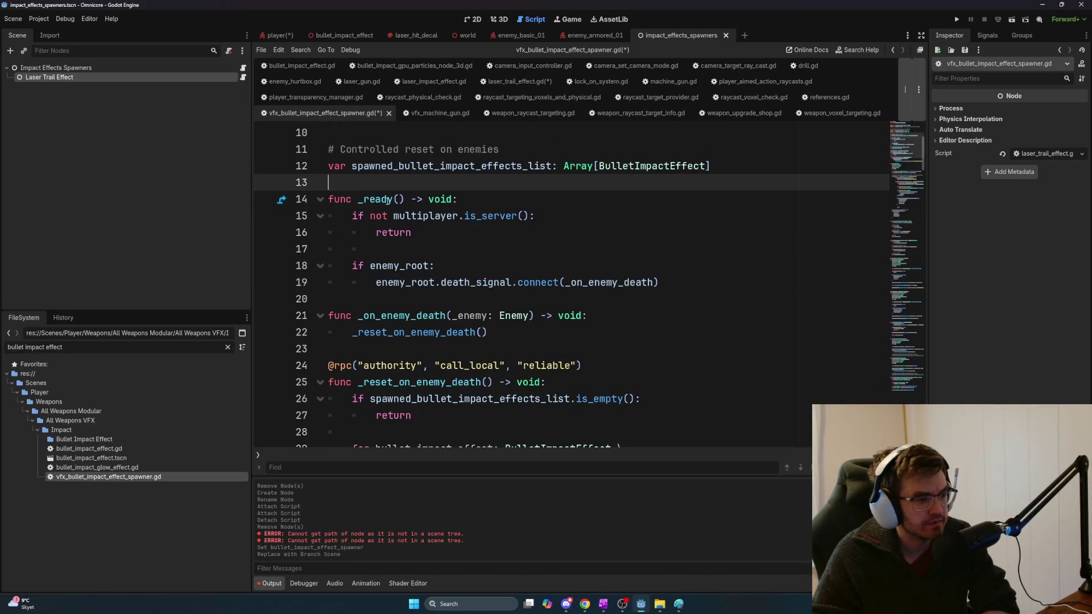
Step: Write a dashed comment block above _ready reading 'WHEN SPAWNED ON AN ENEMY, MAKE SURE IT'S RETURNED TO POOL ON DEATH'
key("Return")
type("#")
key("ctrl+v")
type("WHEN SPAWNED ON AN ENEMY, MAKE SURE IT'S RETU")
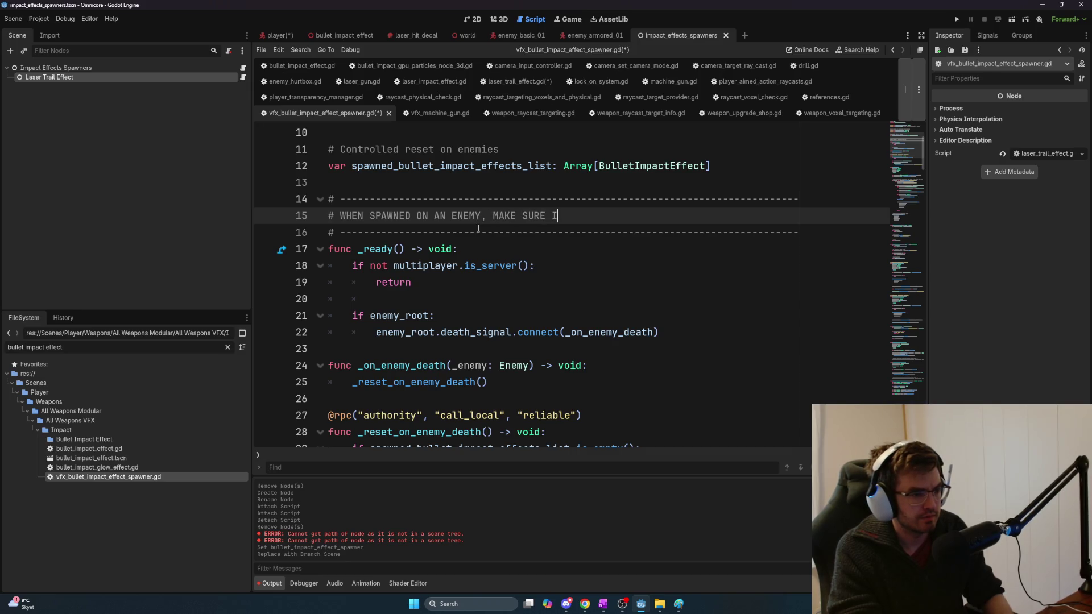
type("RNE")
key("BackSpace")
key("BackSpace")
key("BackSpace")
type("TURNED TO POOL ON DEATH")
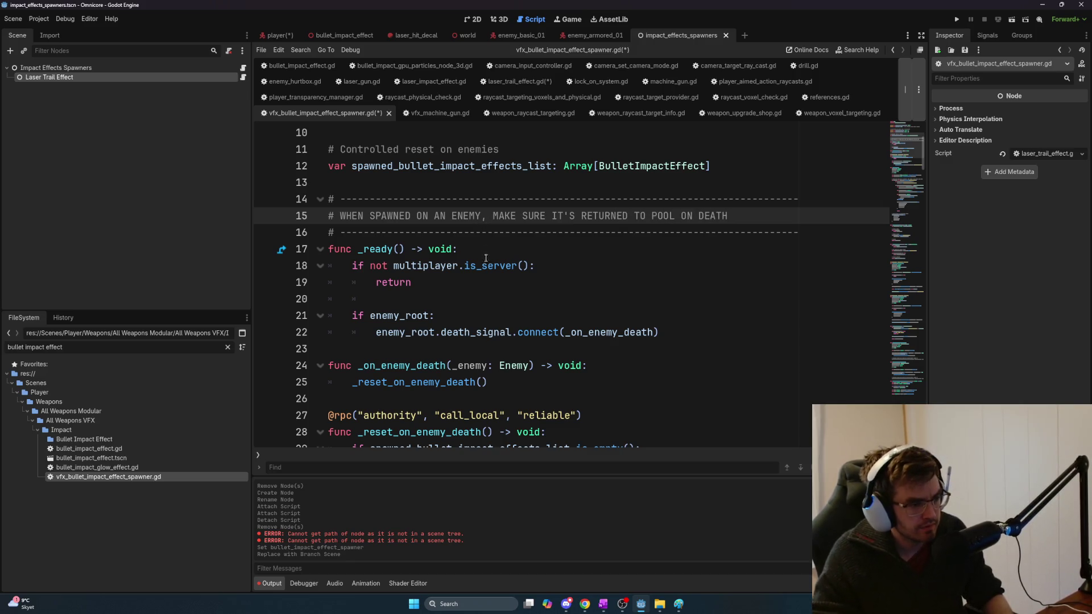
scroll(523, 326, "down", 4)
left_click(517, 367)
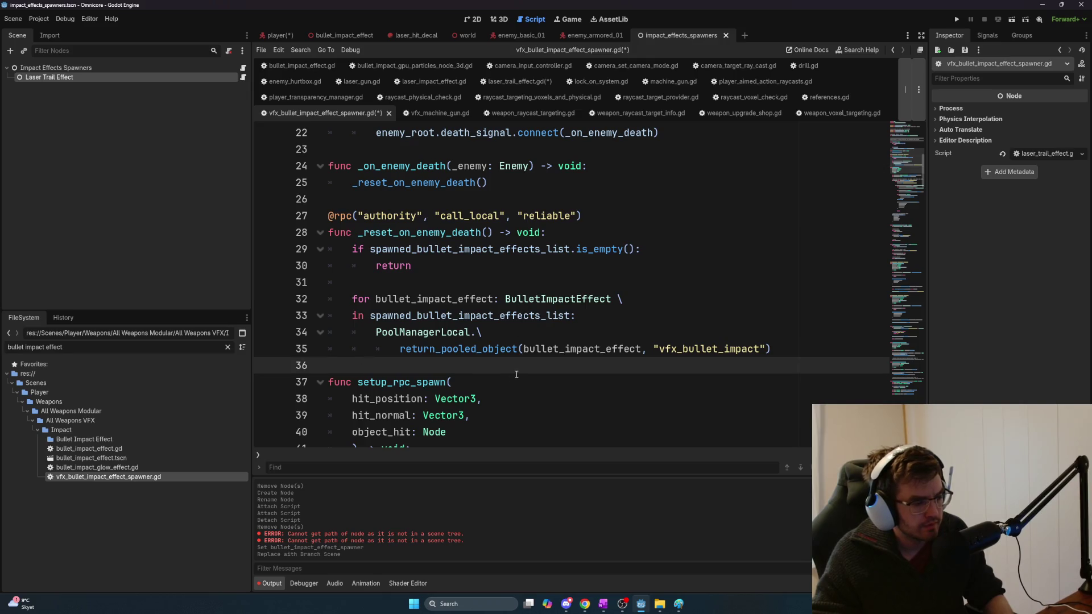
Step: Review _reset_on_enemy_death's empty-list check and the loop returning bullet impacts to the pool
scroll(592, 380, "down", 2)
scroll(591, 380, "up", 3)
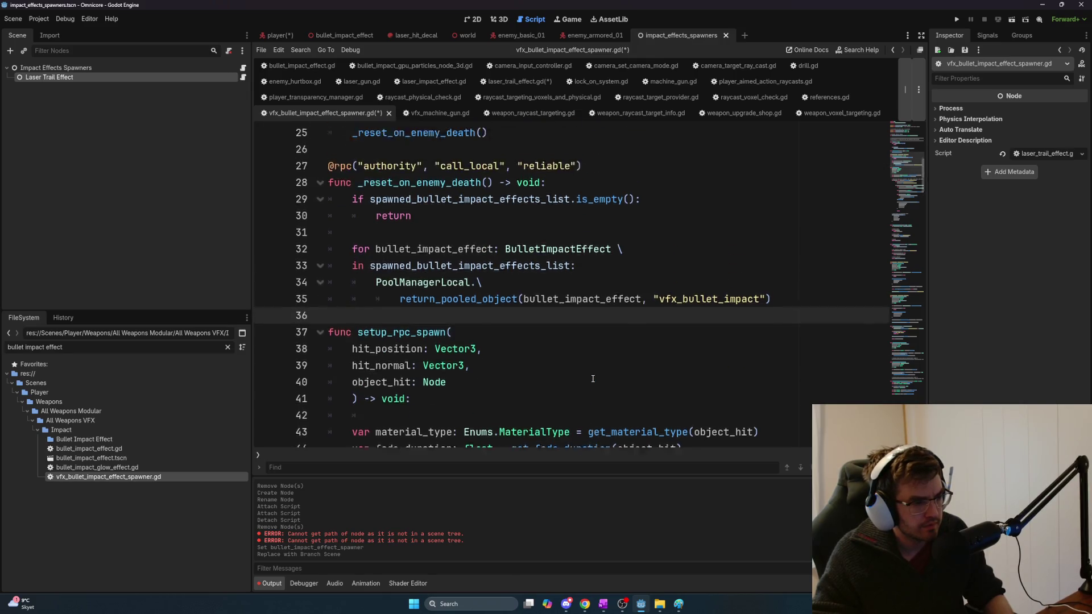
scroll(593, 379, "up", 3)
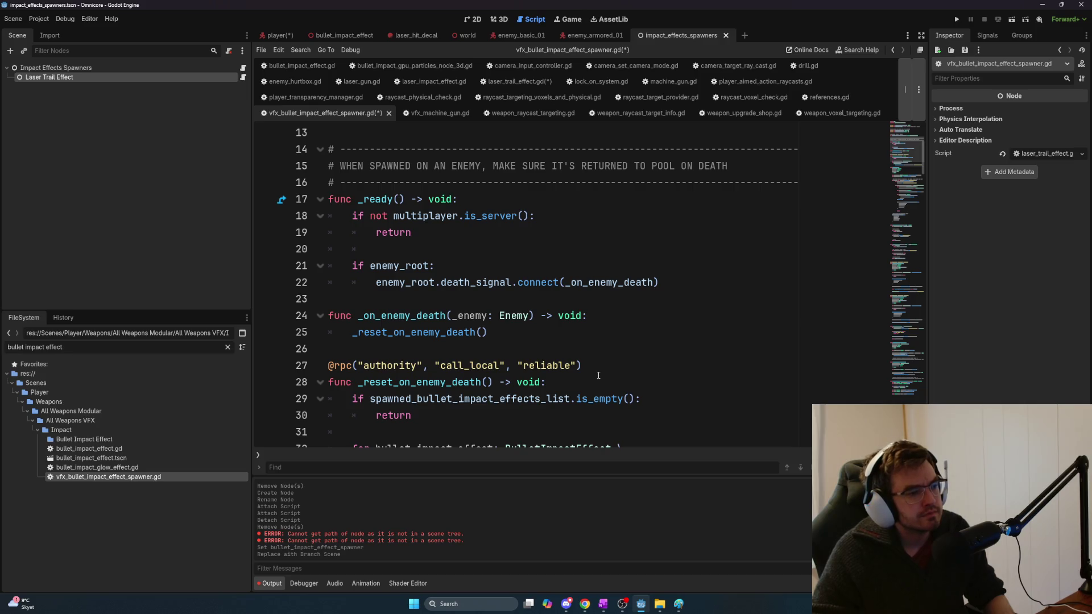
scroll(598, 376, "down", 3)
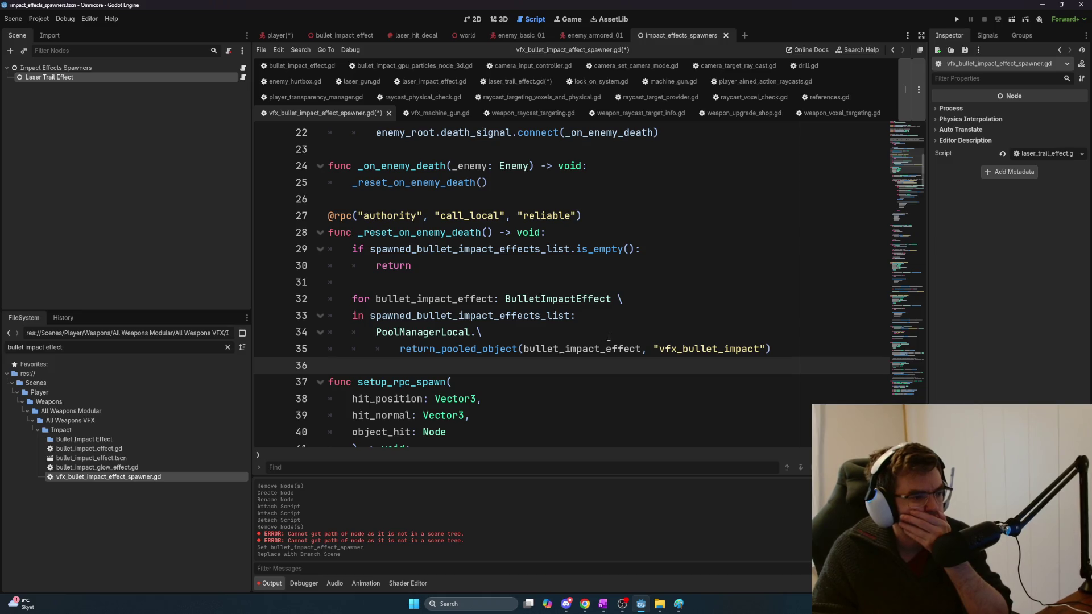
scroll(608, 336, "up", 2)
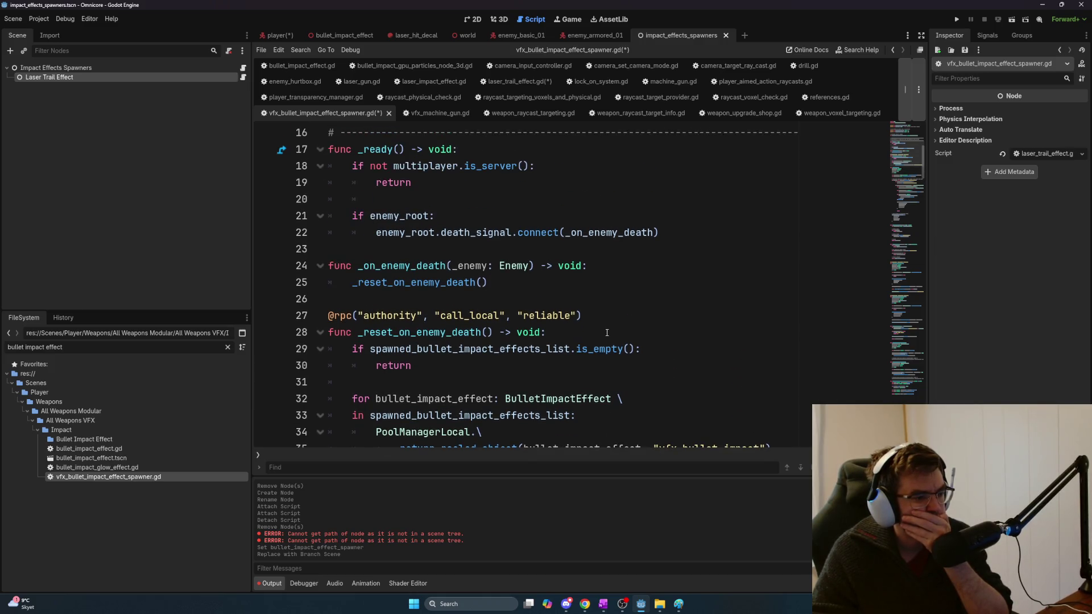
scroll(607, 333, "up", 1)
scroll(606, 333, "up", 2)
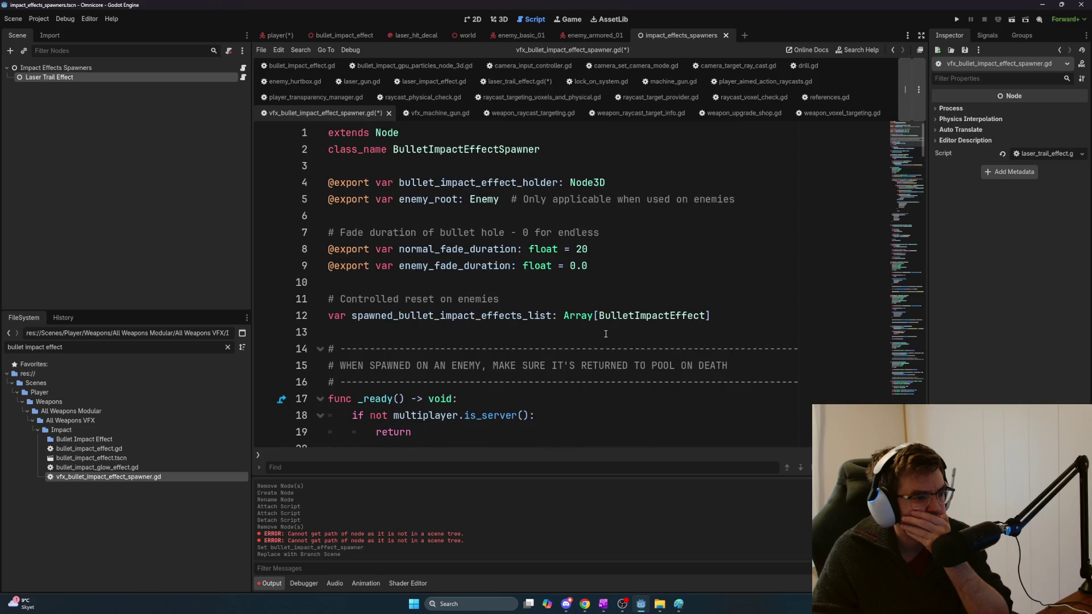
scroll(606, 334, "down", 5)
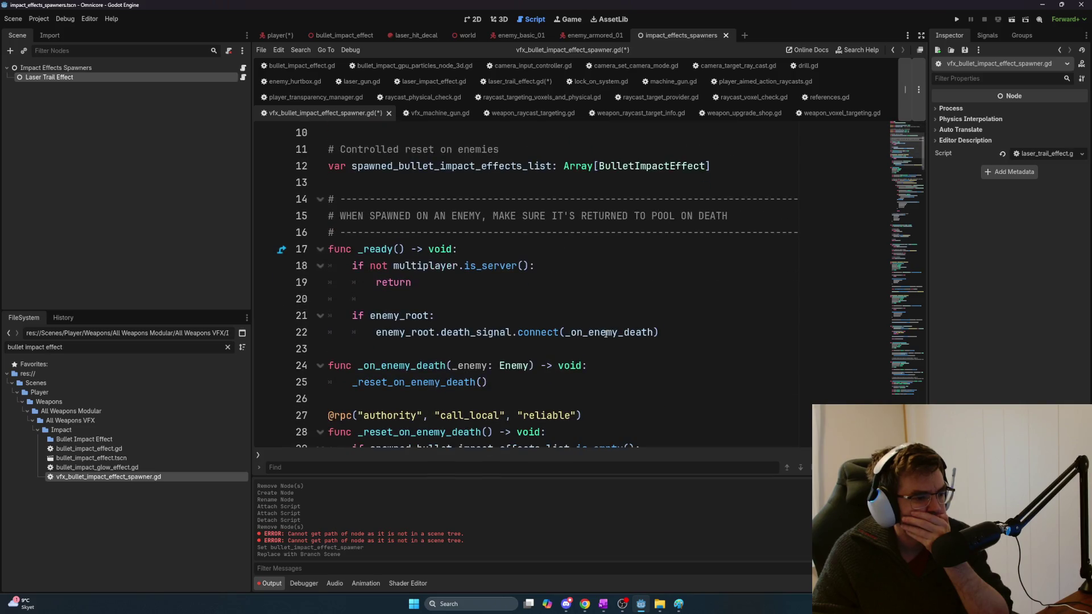
scroll(606, 334, "down", 2)
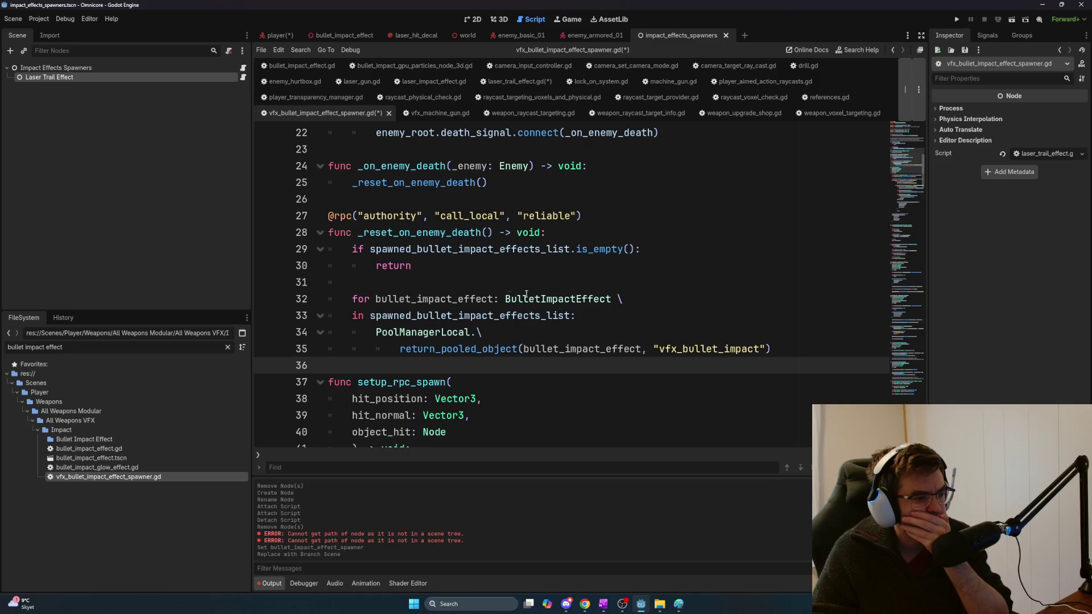
double_click(448, 249)
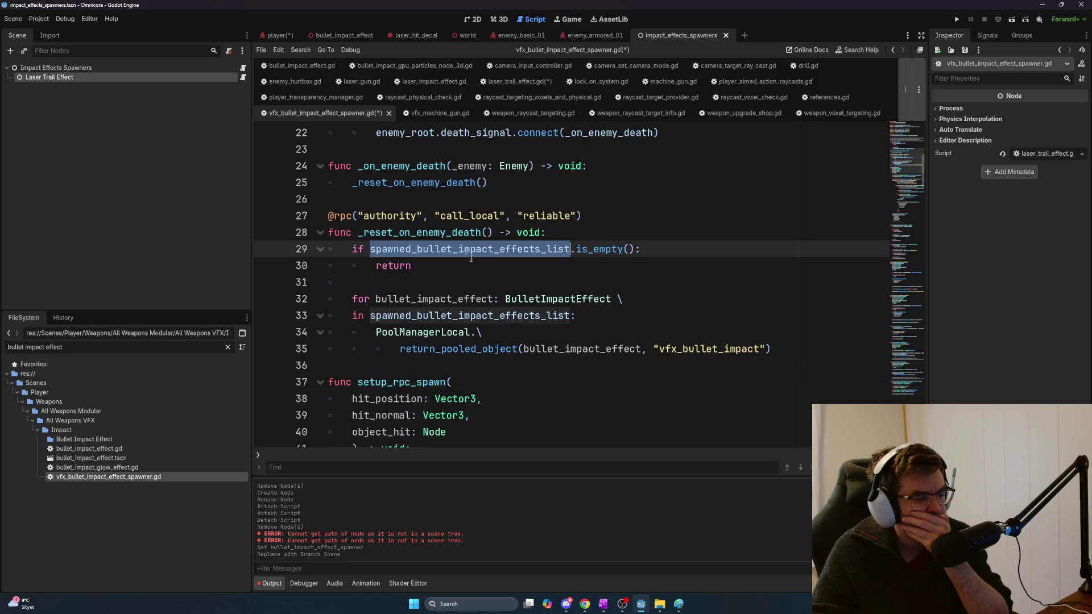
left_click(506, 271)
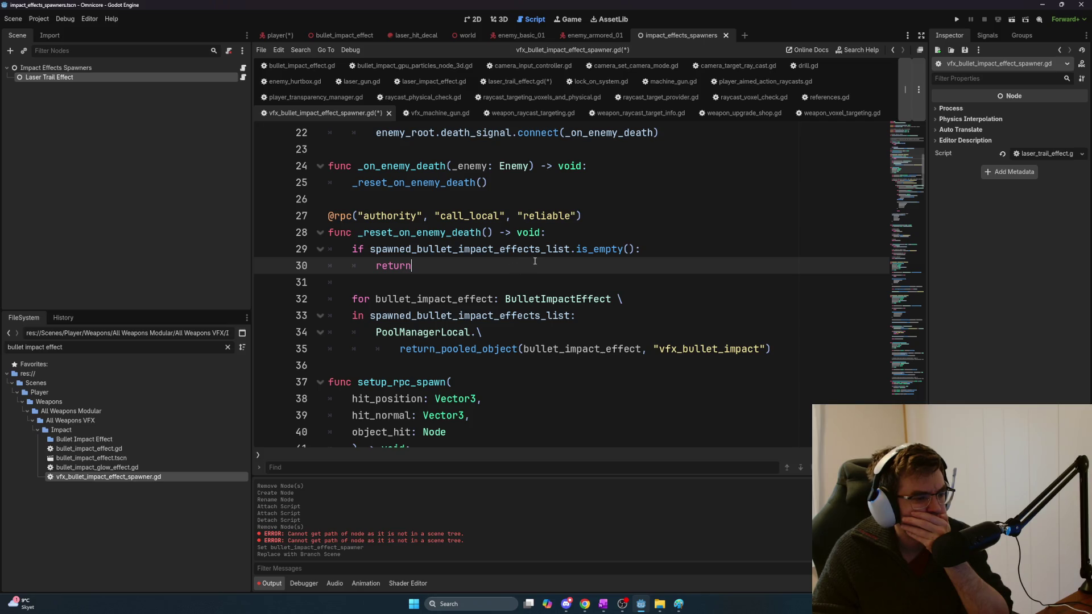
mouse_move(512, 252)
scroll(452, 284, "up", 1)
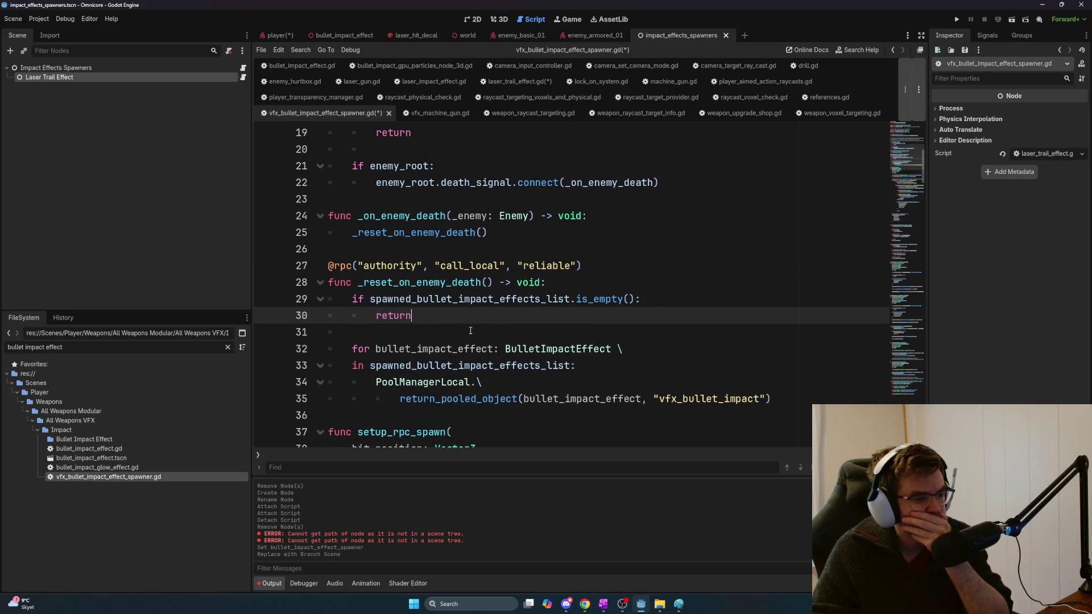
scroll(470, 330, "down", 1)
mouse_move(782, 351)
left_mouse_down()
mouse_move(355, 319)
mouse_move(352, 300)
left_mouse_up()
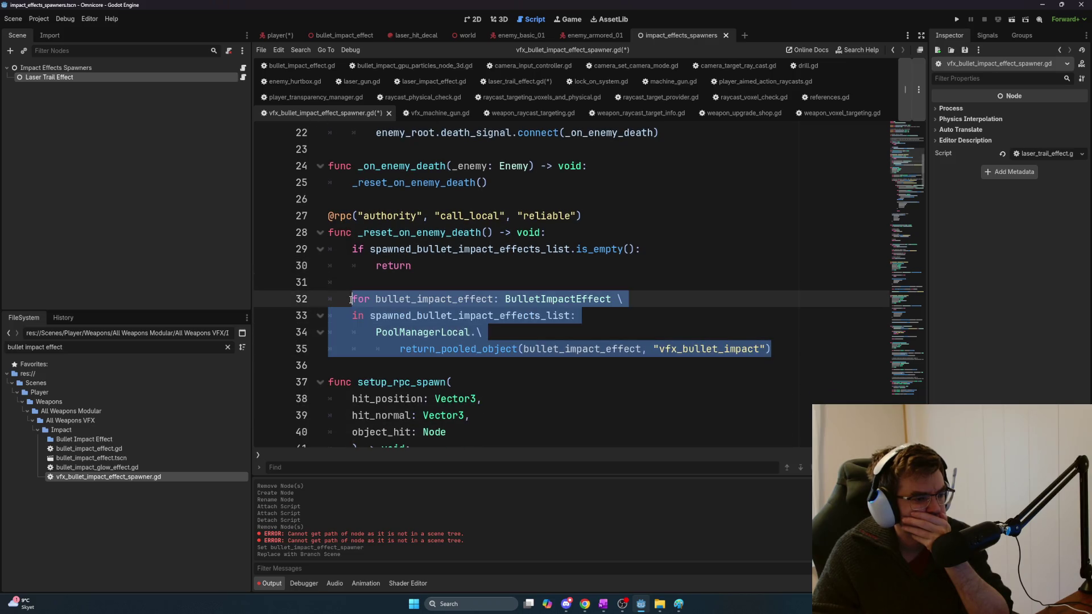
left_click(346, 299)
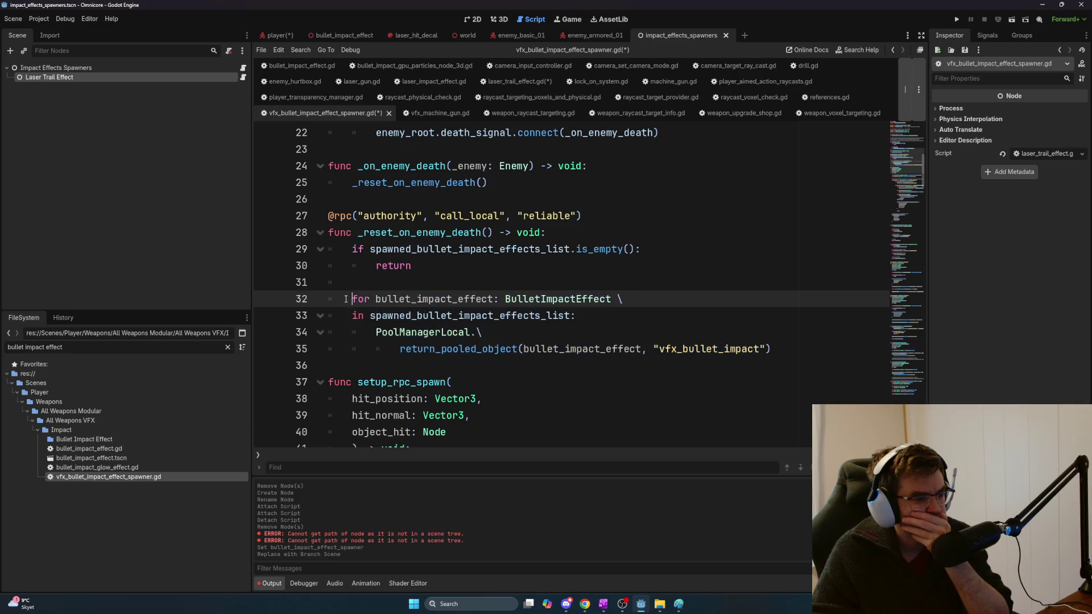
scroll(433, 324, "up", 2)
scroll(433, 330, "down", 1)
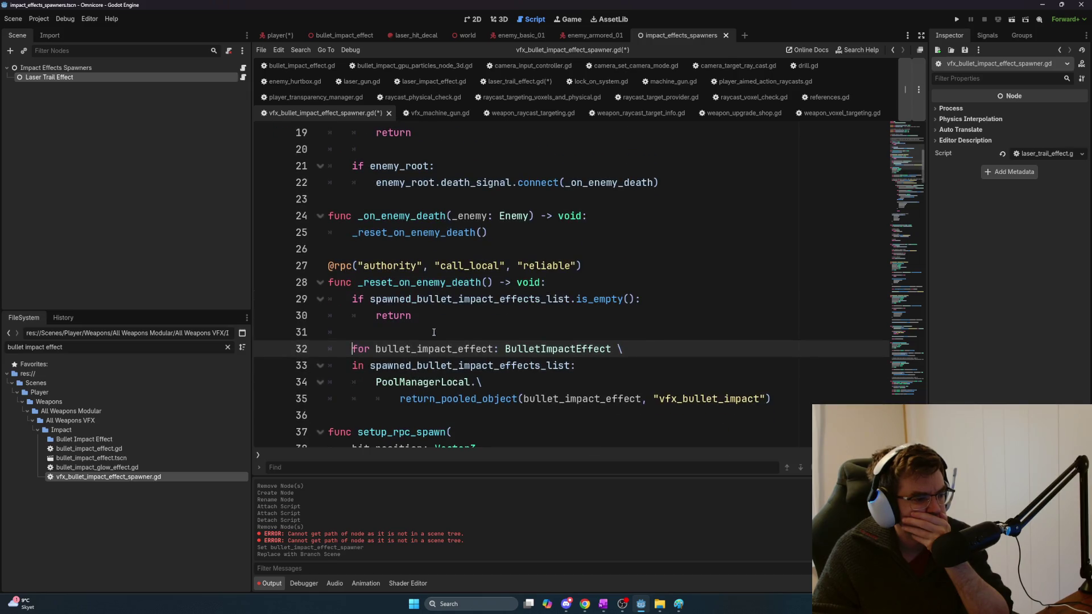
Step: Insert a bare return line directly below the _reset_on_enemy_death declaration
left_click(552, 287)
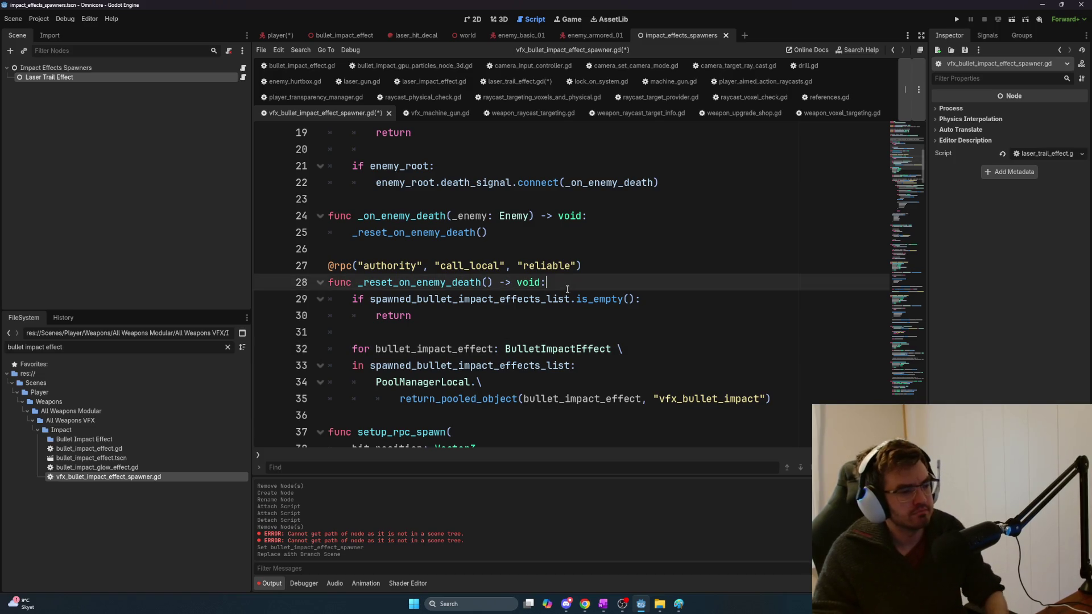
key("Return")
type("return")
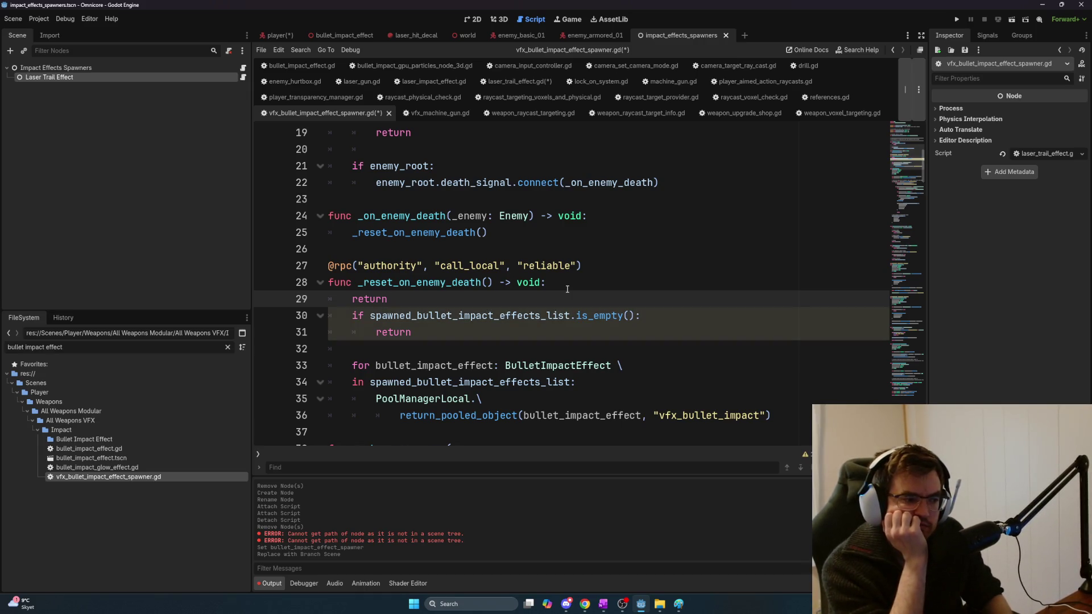
Step: Replace the return with return_bullet_impact_effects() and return_laser_impact_effects() calls on separate lines
key("BackSpace")
key("BackSpace")
key("BackSpace")
key("BackSpace")
type("return_bullet_effects")
key("BackSpace")
key("BackSpace")
key("BackSpace")
key("BackSpace")
type("impact_effects()")
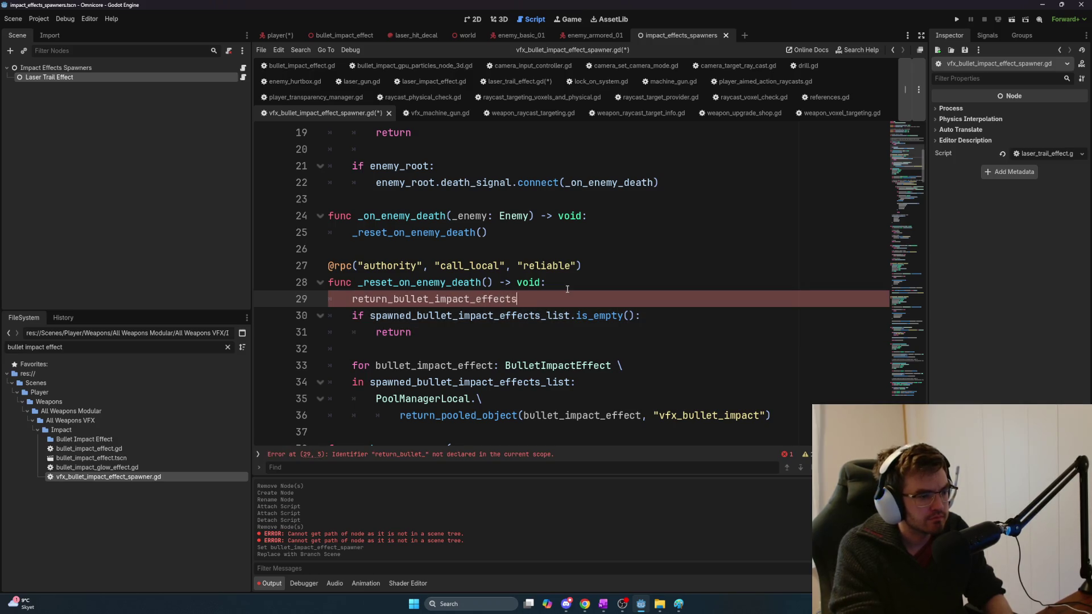
key("Return")
type("return_")
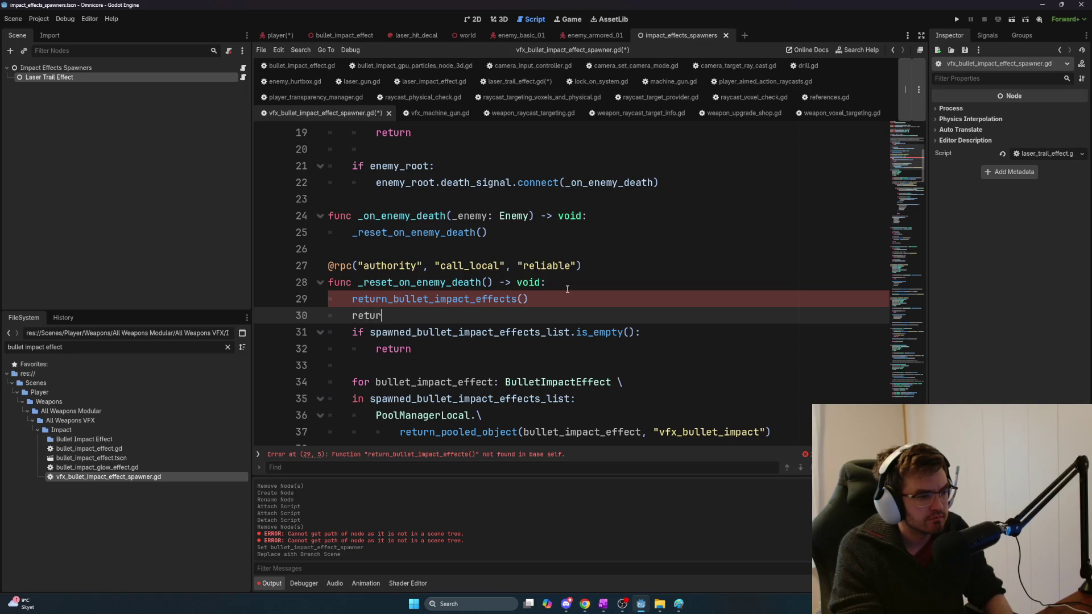
type("laser_impact")
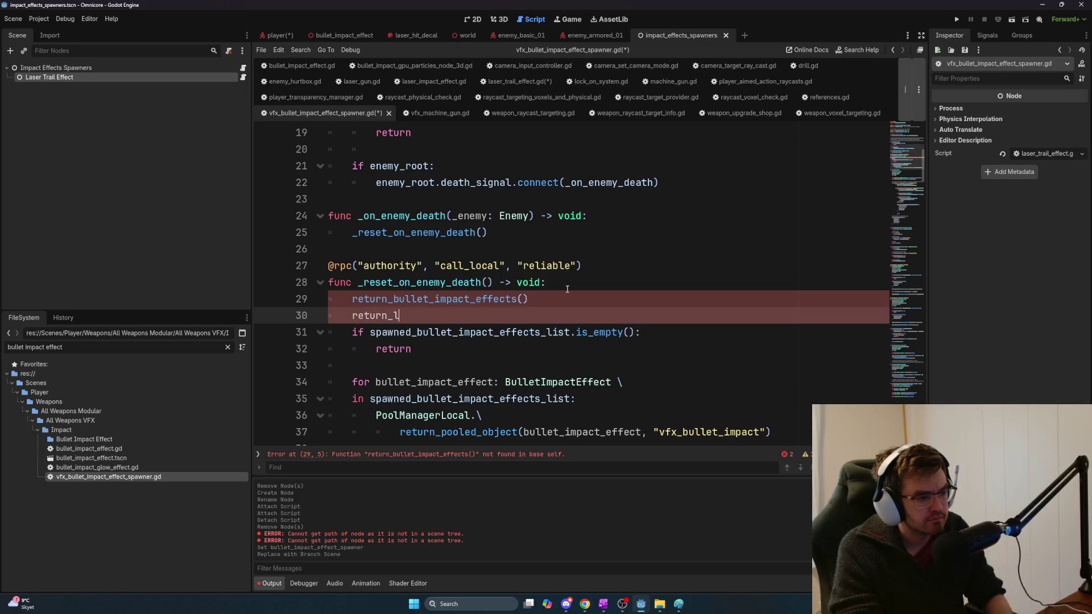
type("_effects()")
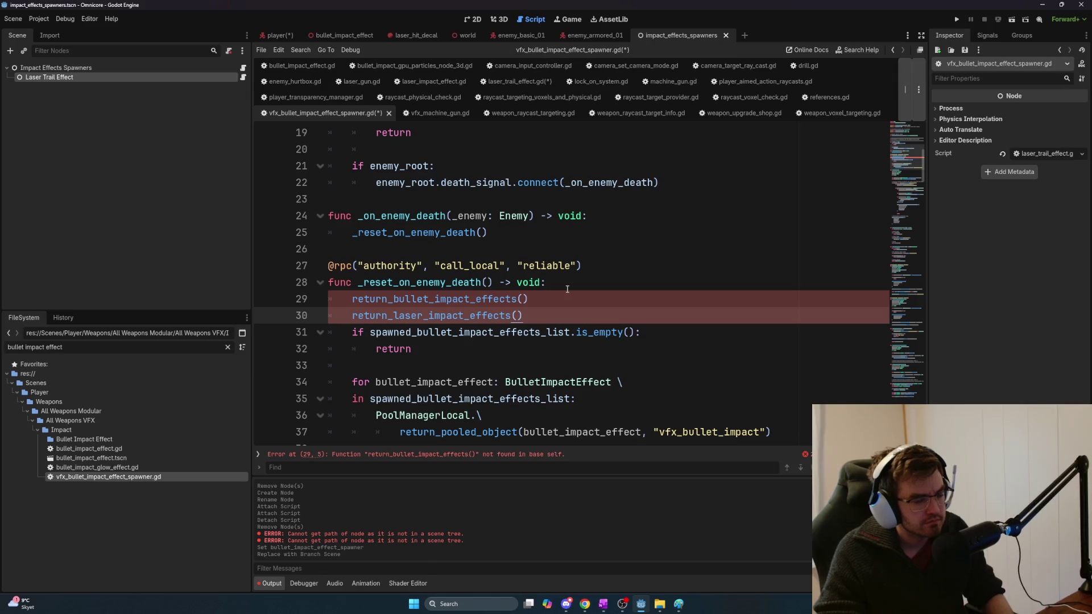
key("Return")
key("Return")
type("func retur")
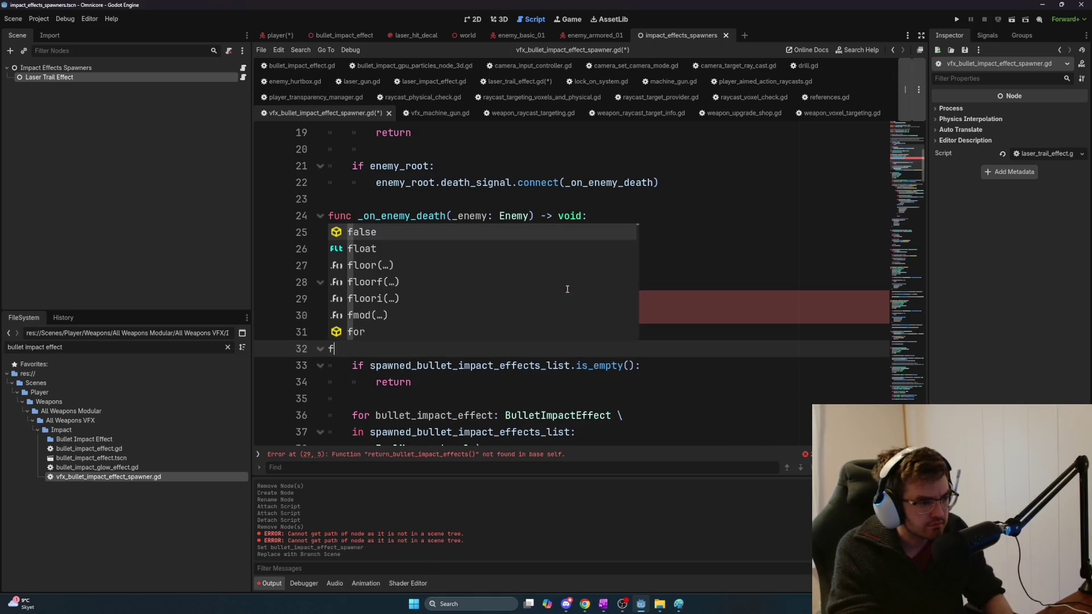
type("n_bullet")
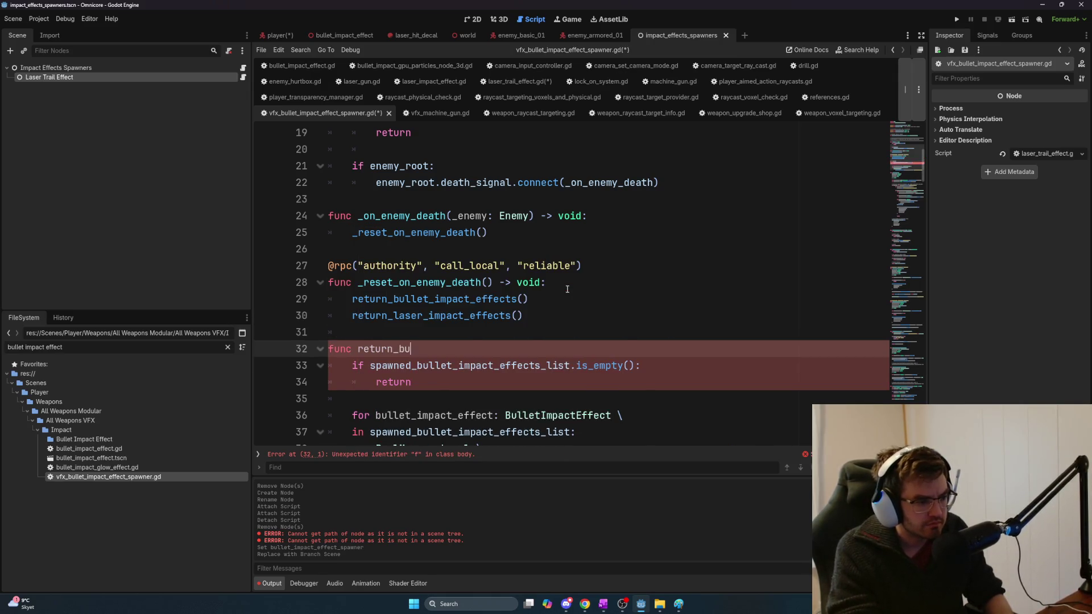
type("_impact_effect")
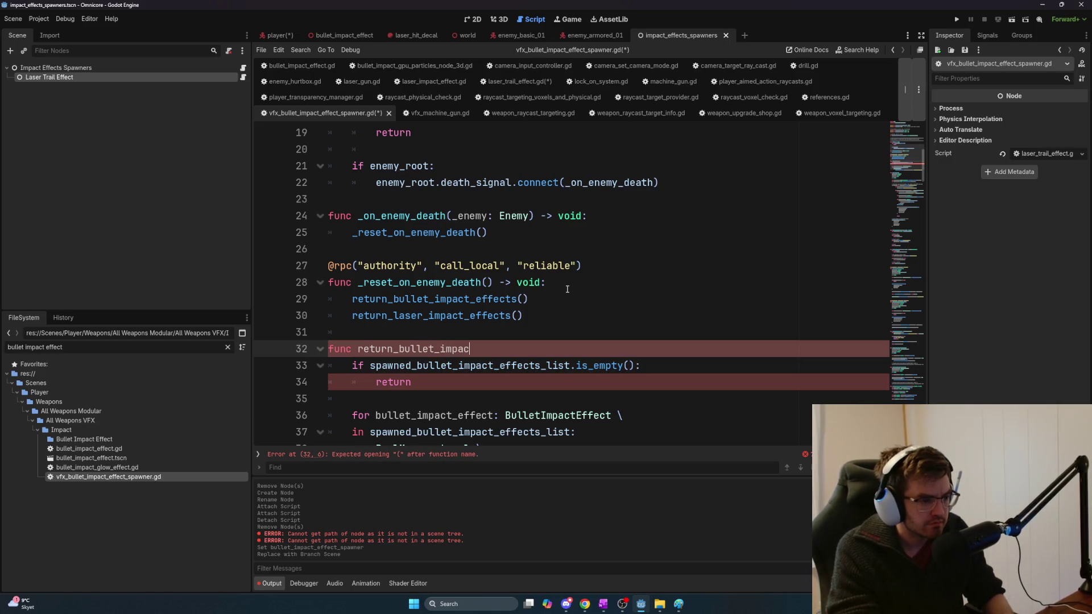
type("s():")
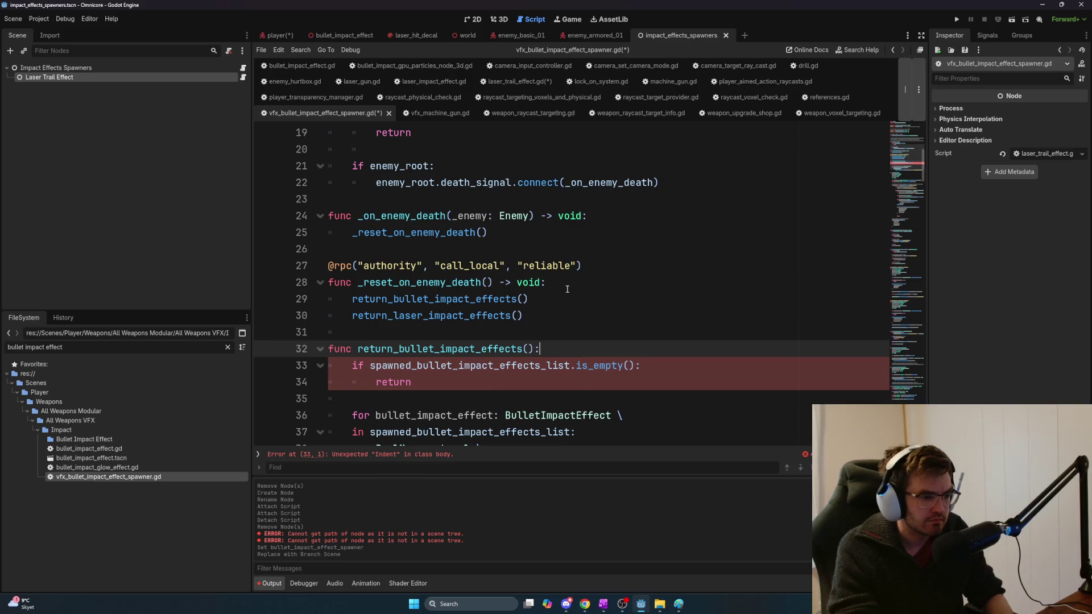
Step: Complete func return_bullet_impact_effects() -> void: so the existing empty check and loop form its body
key("Left")
type("-> void")
key("End")
key("Return")
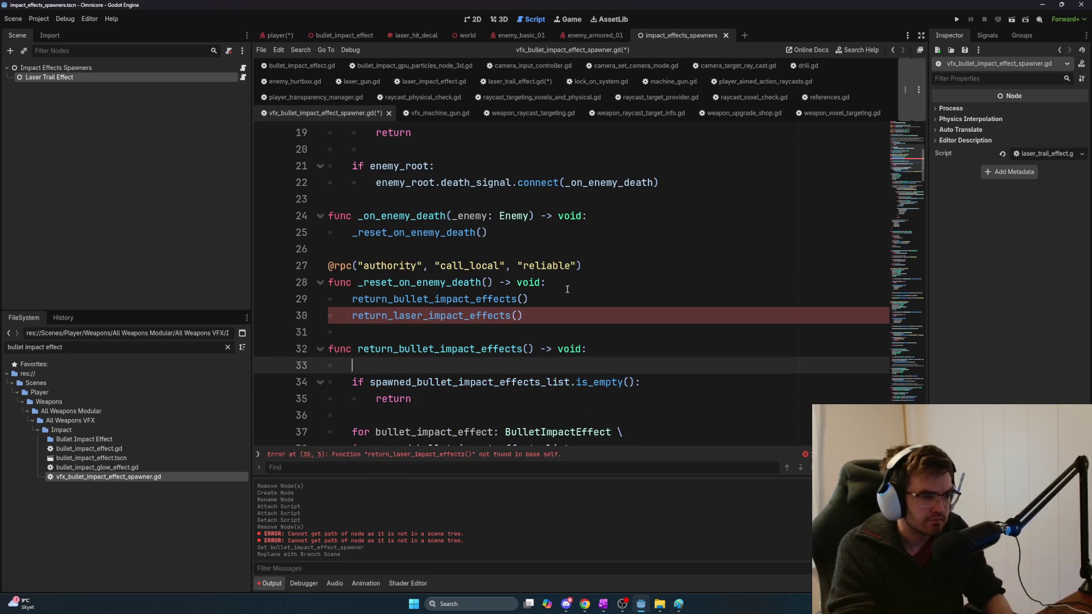
key("BackSpace")
scroll(547, 217, "down", 2)
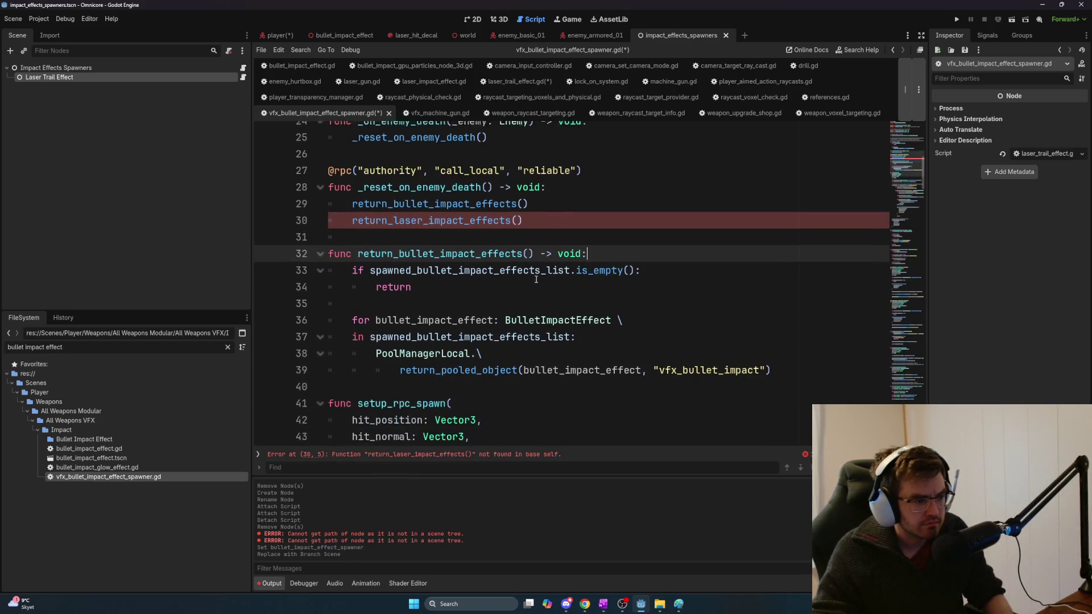
Step: Declare an empty func return_laser_impact_effects() -> void: below the pooling loop
left_click_drag(547, 217, 352, 217)
left_click(788, 364)
key("Return")
key("Return")
key("Return")
type("func")
key("Home")
key("BackSpace")
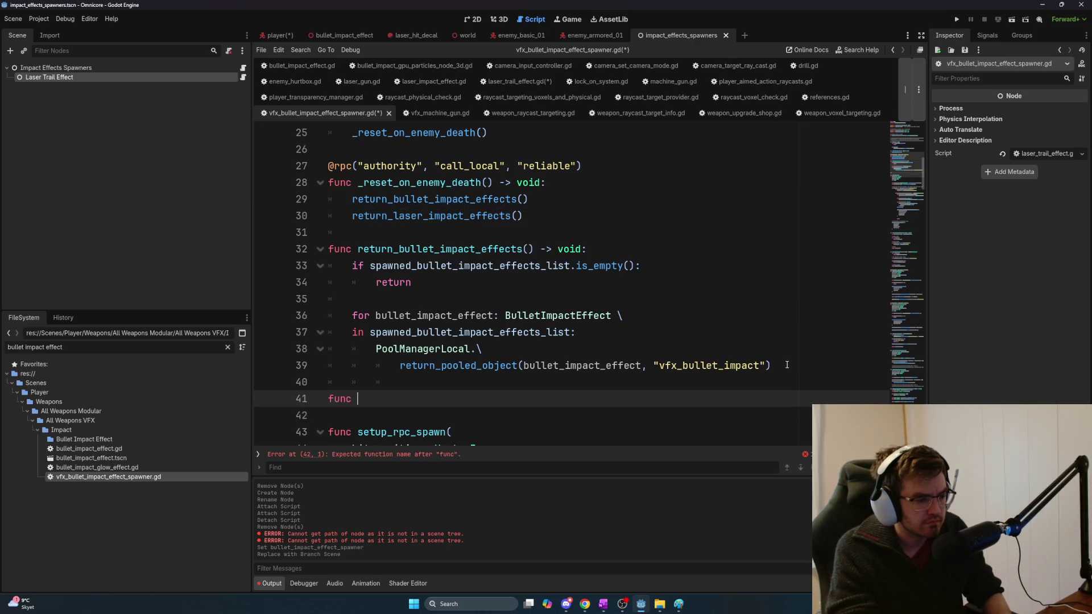
type("return_laser_impact_effec")
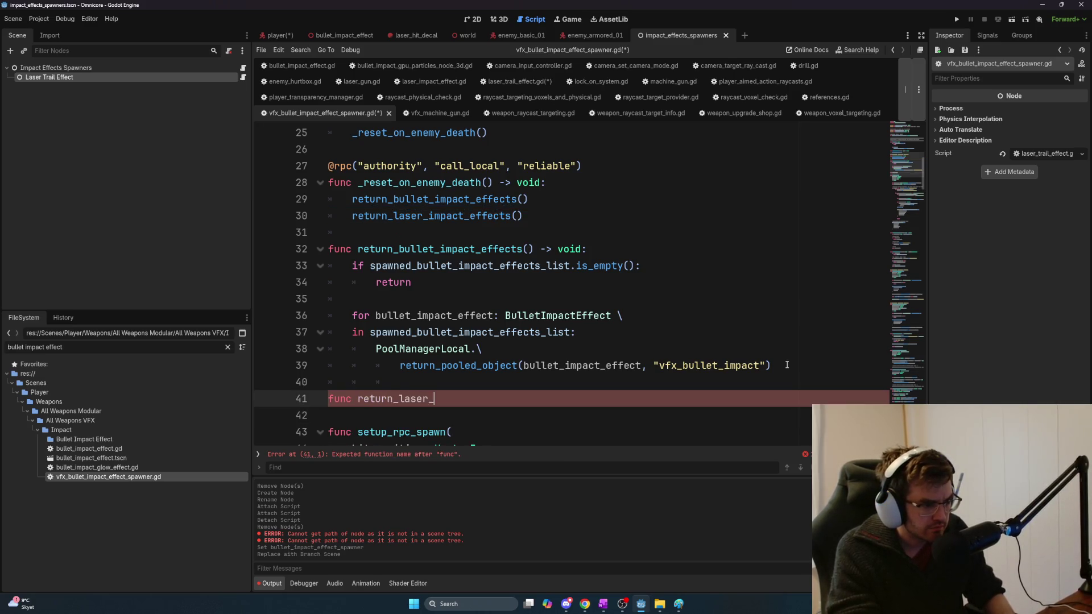
type("ts() -")
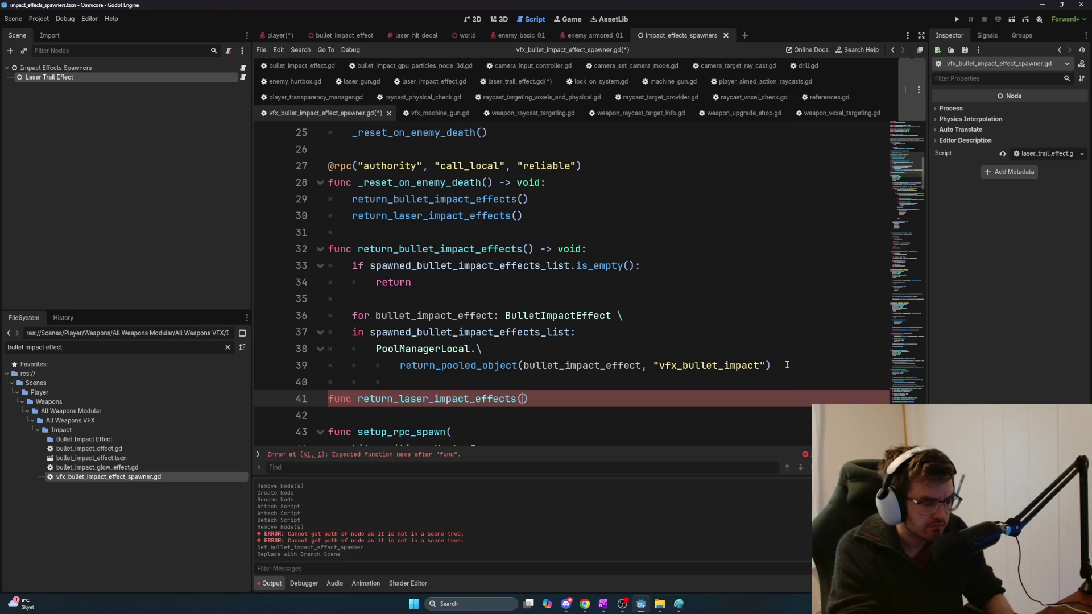
type("> void:")
key("Return")
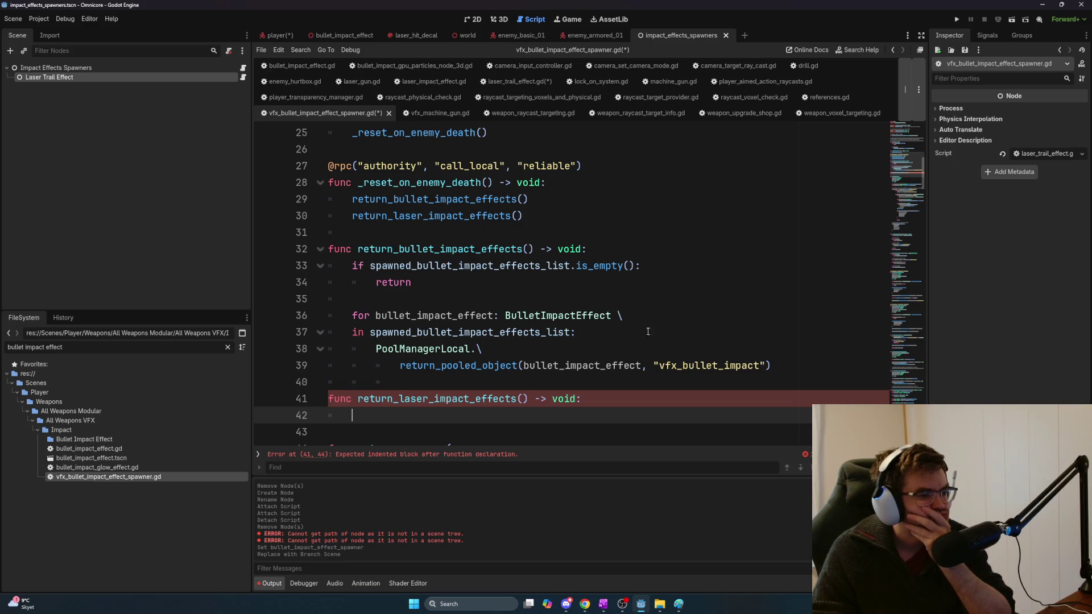
triple_click(591, 205)
left_click_drag(524, 216, 347, 211)
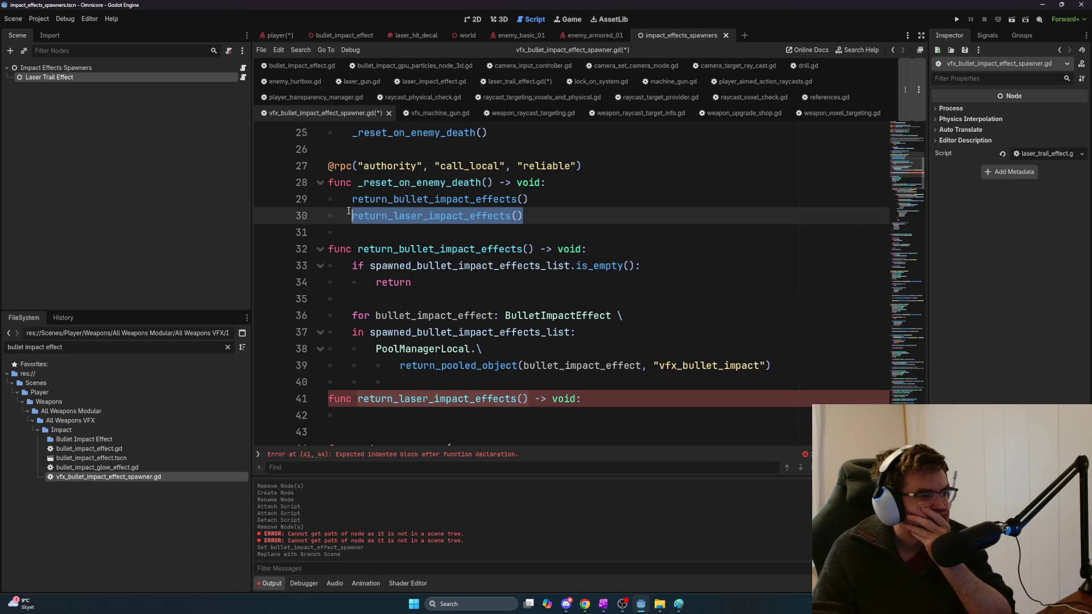
left_click_drag(528, 199, 349, 200)
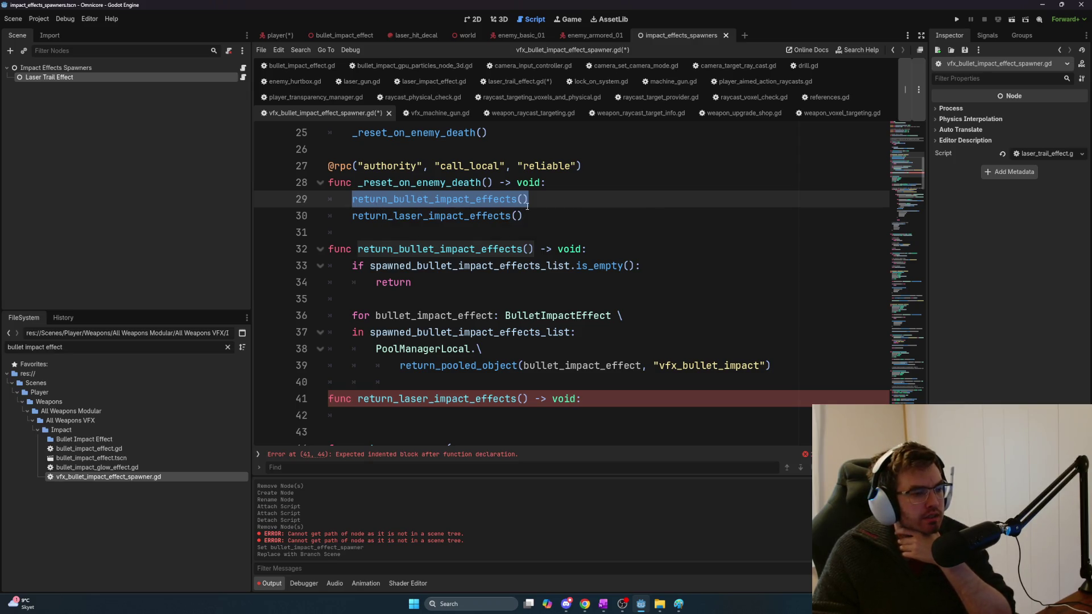
scroll(528, 220, "up", 4)
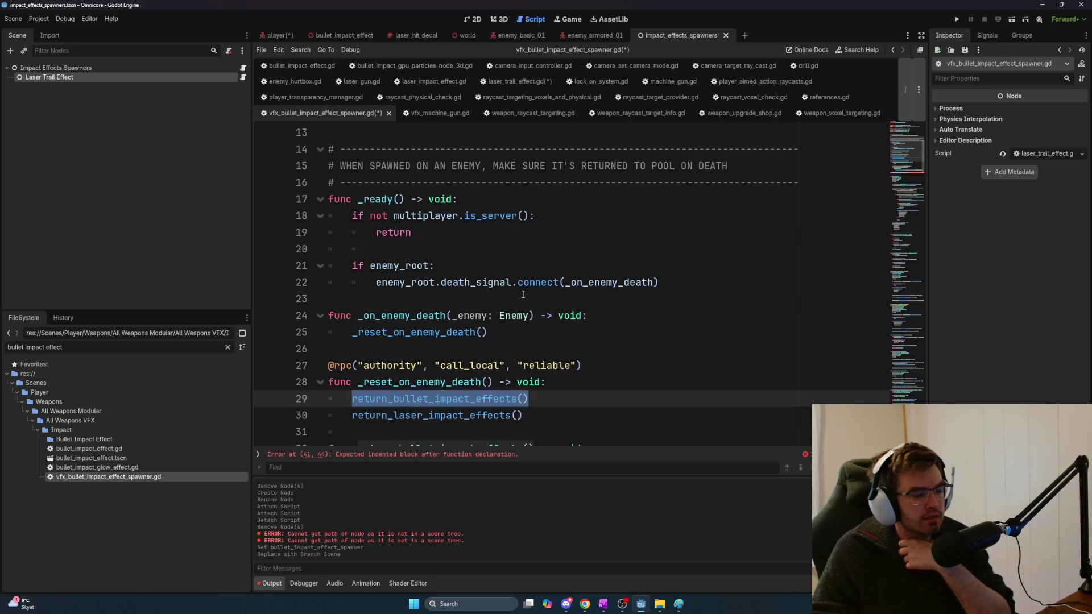
scroll(519, 352, "up", 3)
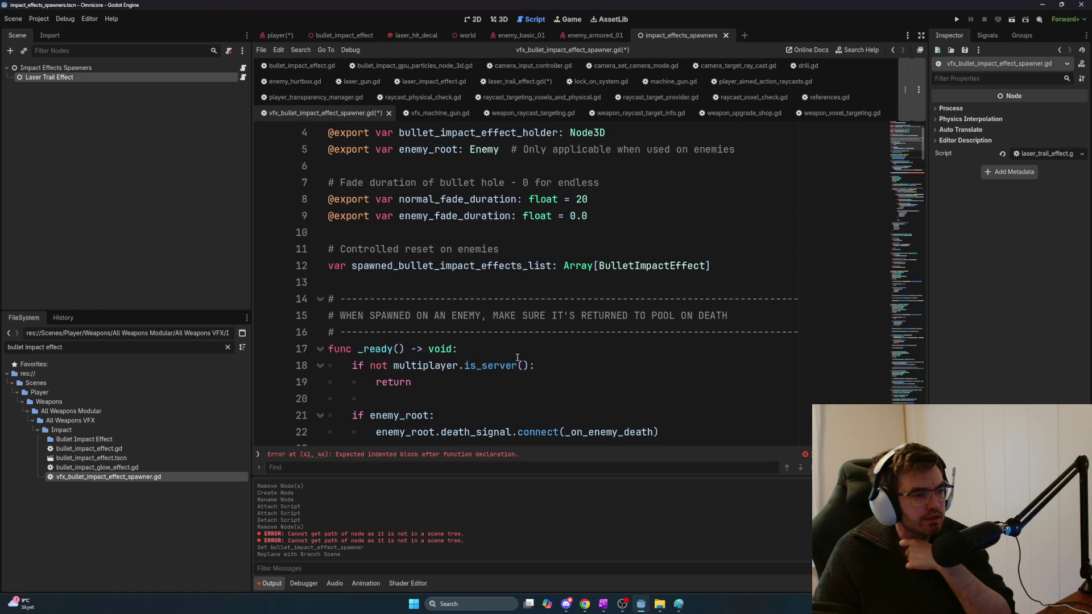
scroll(499, 346, "up", 1)
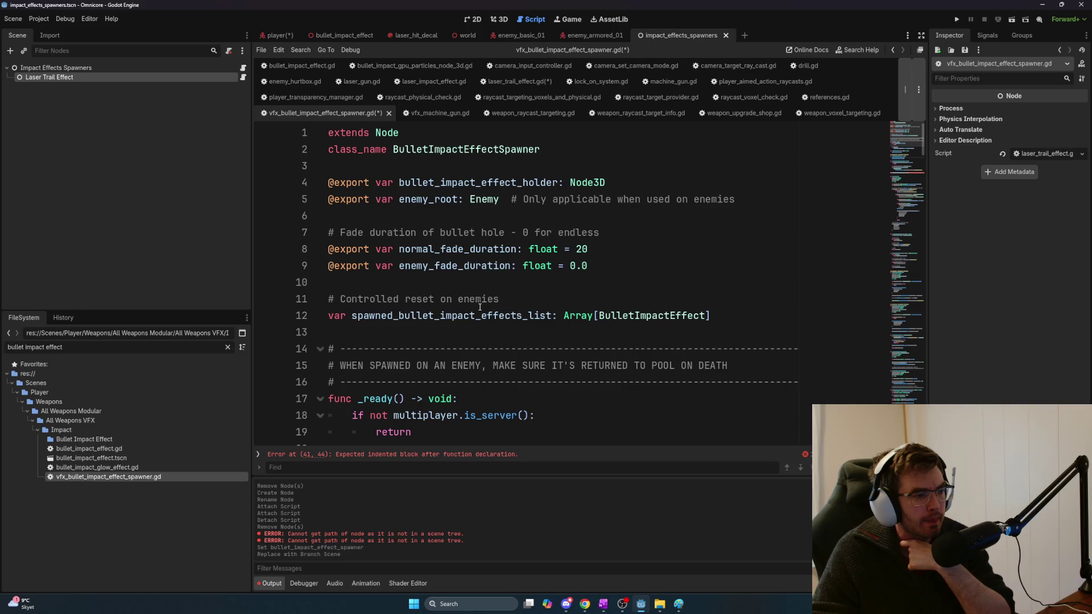
scroll(480, 307, "down", 1)
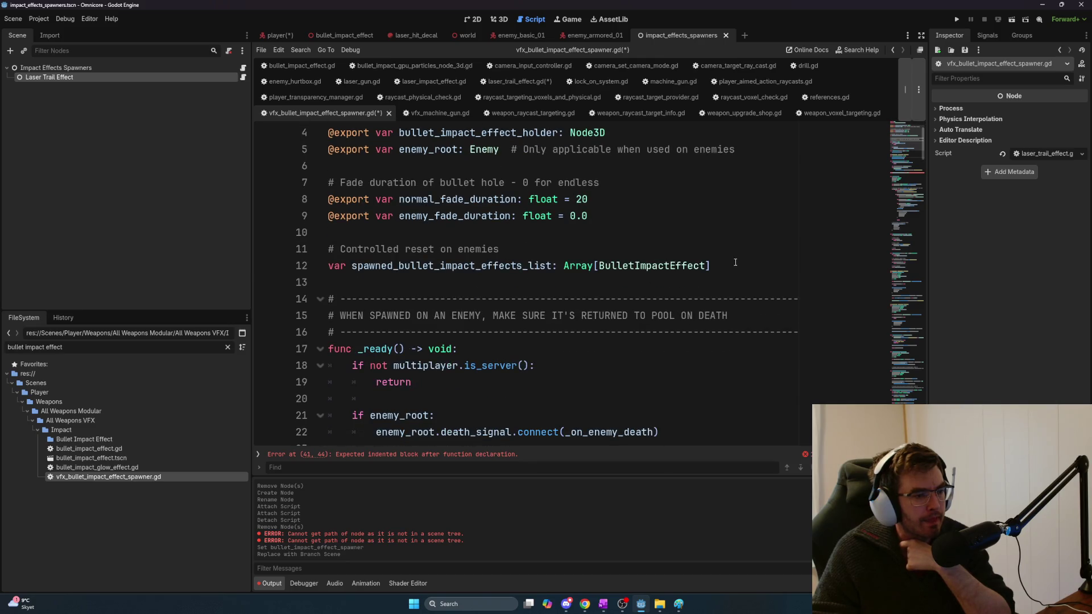
left_click_drag(736, 262, 308, 268)
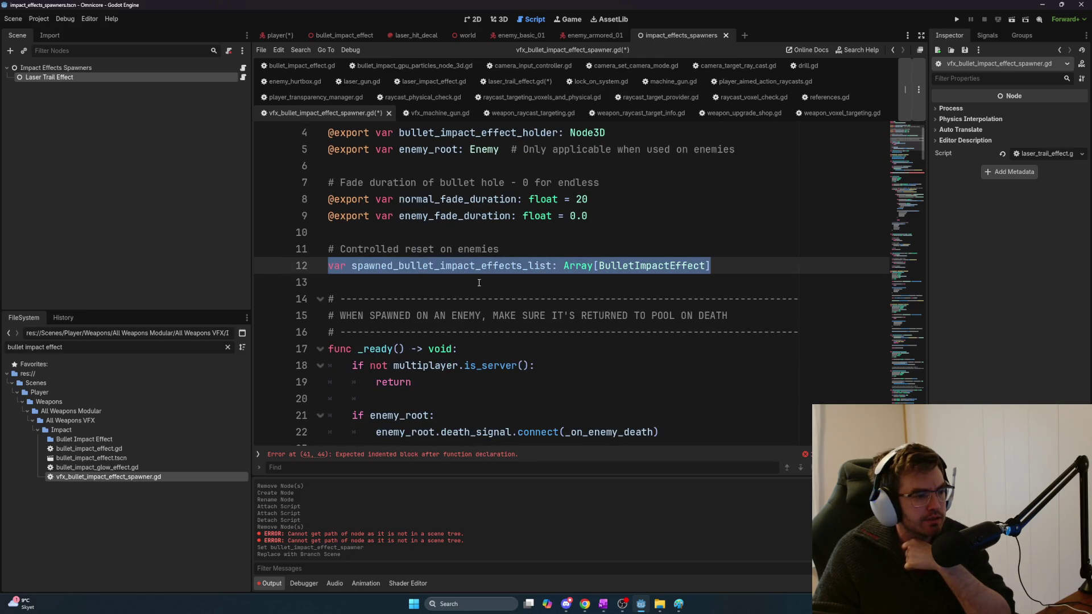
scroll(479, 277, "up", 1)
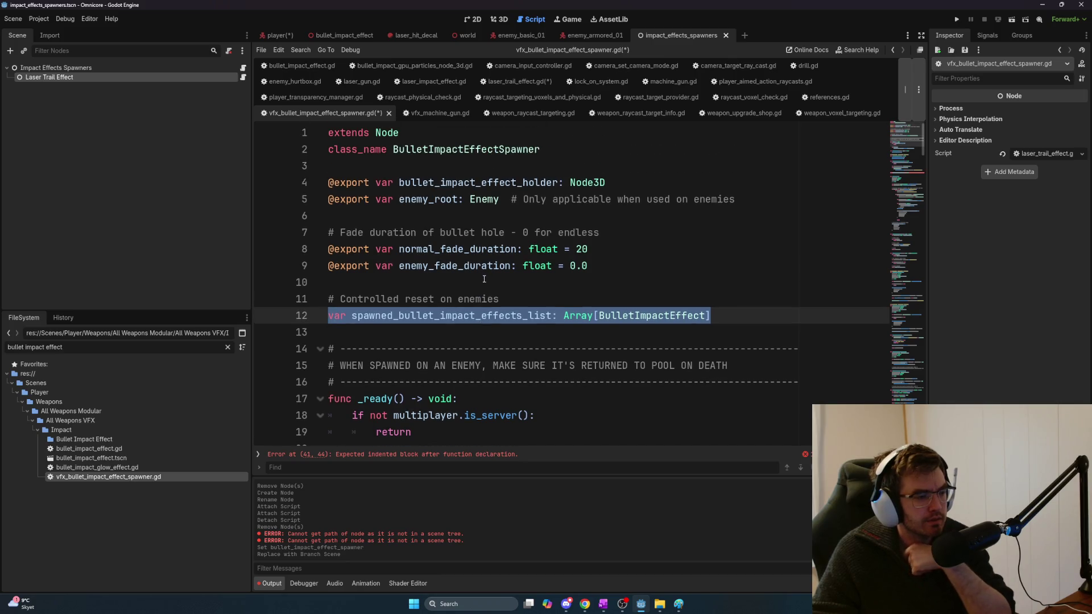
left_click(84, 69)
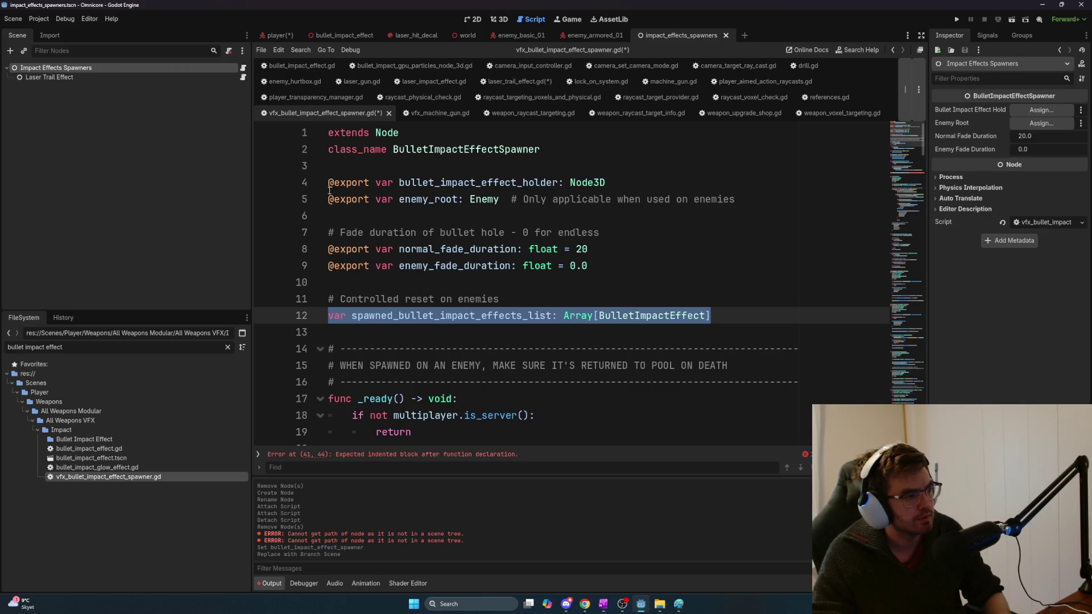
Step: Add a plain Bullet Impact Effect Node, drop Bullet from the class_name to make ImpactEffectSpawner, and save
key("ctrl+a")
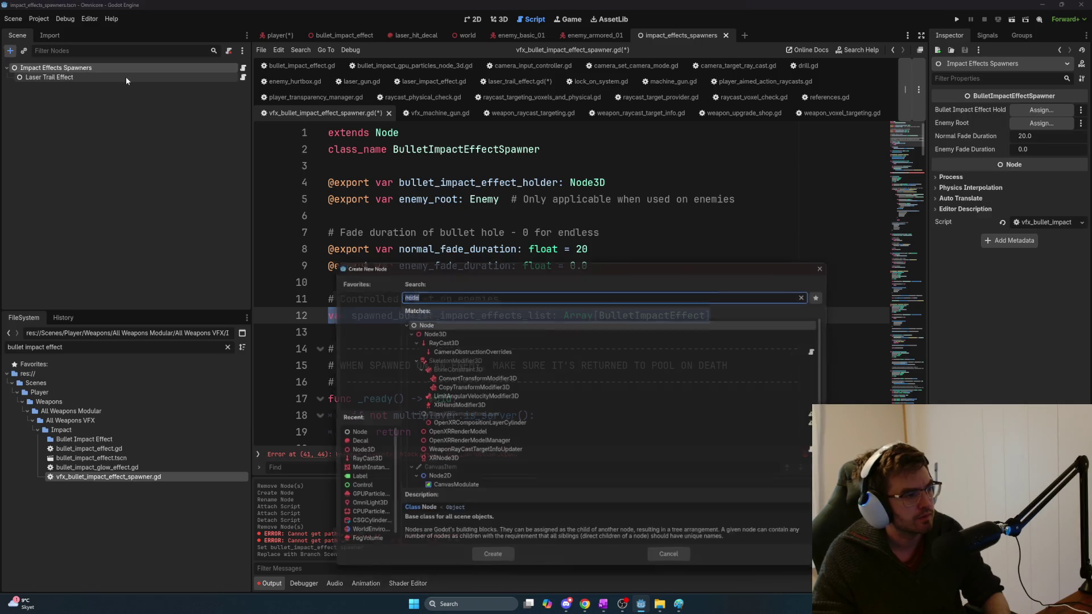
key("Return")
mouse_move(413, 149)
left_mouse_down()
mouse_move(426, 149)
mouse_move(393, 149)
left_mouse_up()
left_click(429, 149)
key("BackSpace")
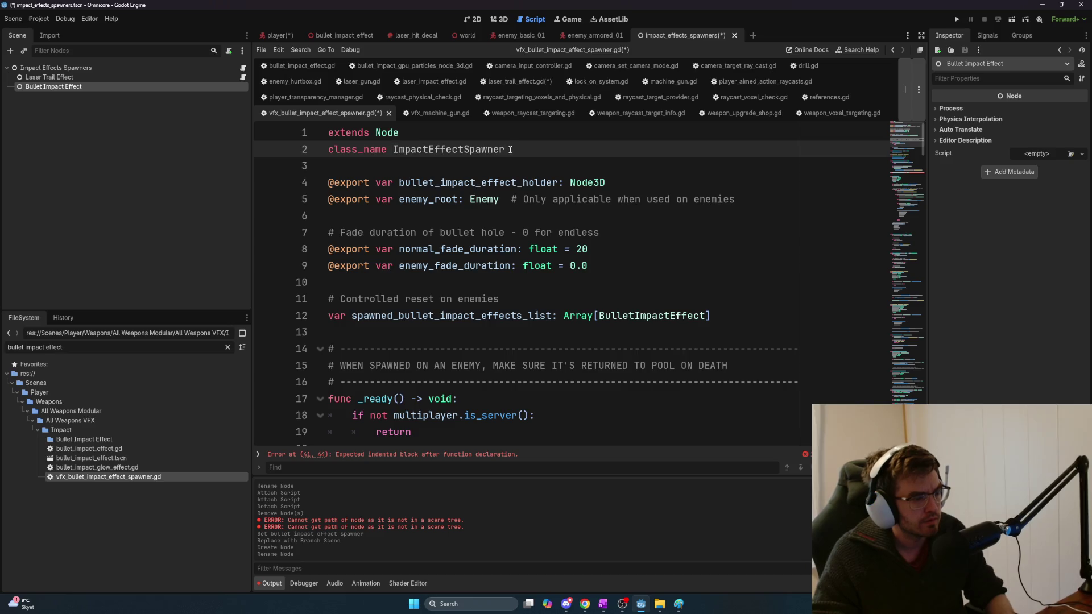
type("s")
left_click(476, 171)
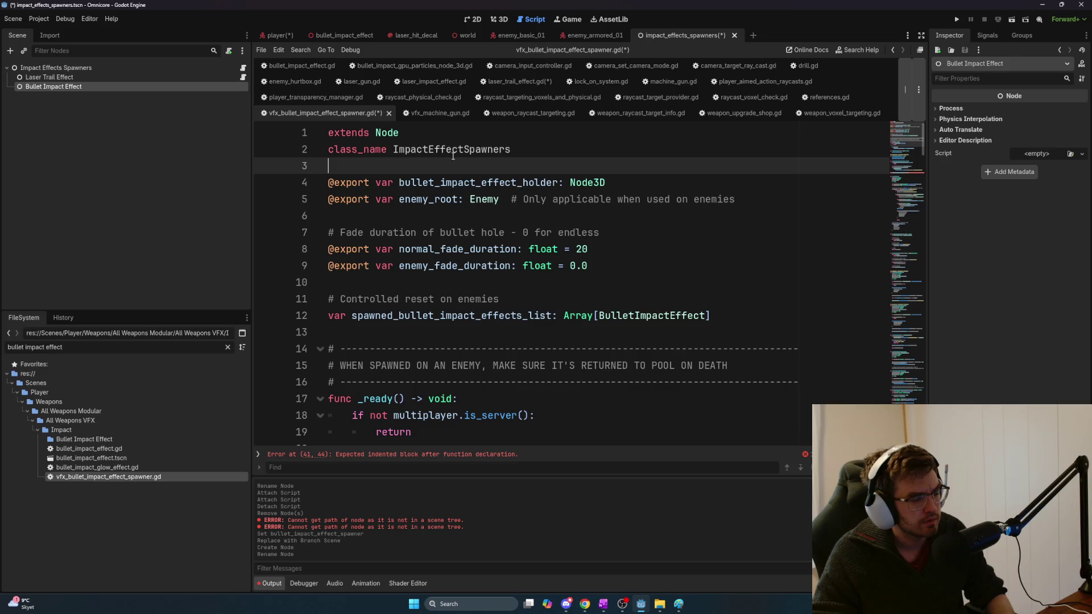
left_click(513, 152)
key("BackSpace")
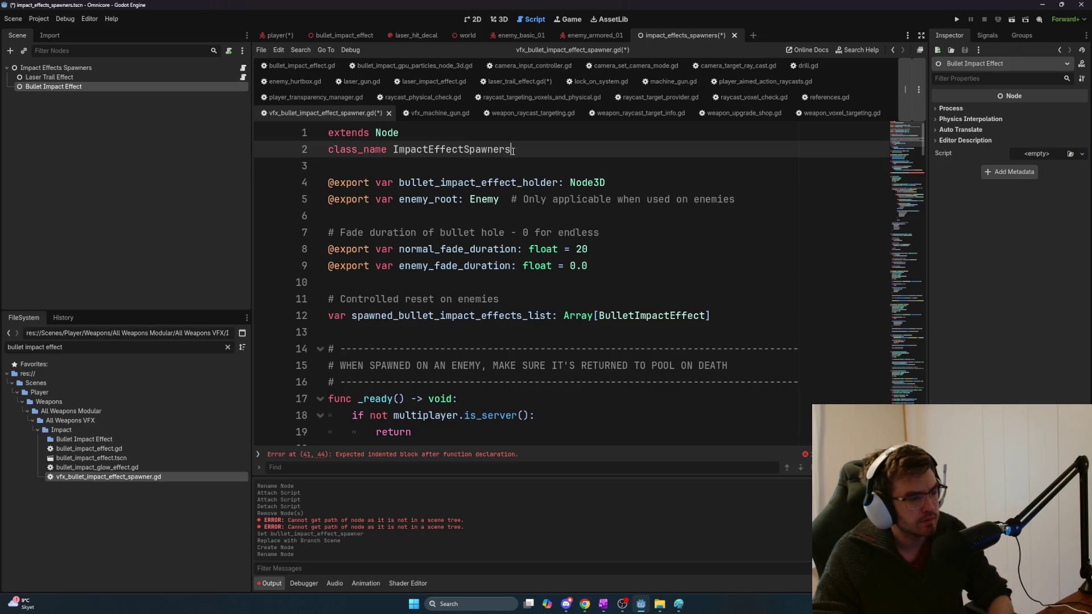
left_click(501, 167)
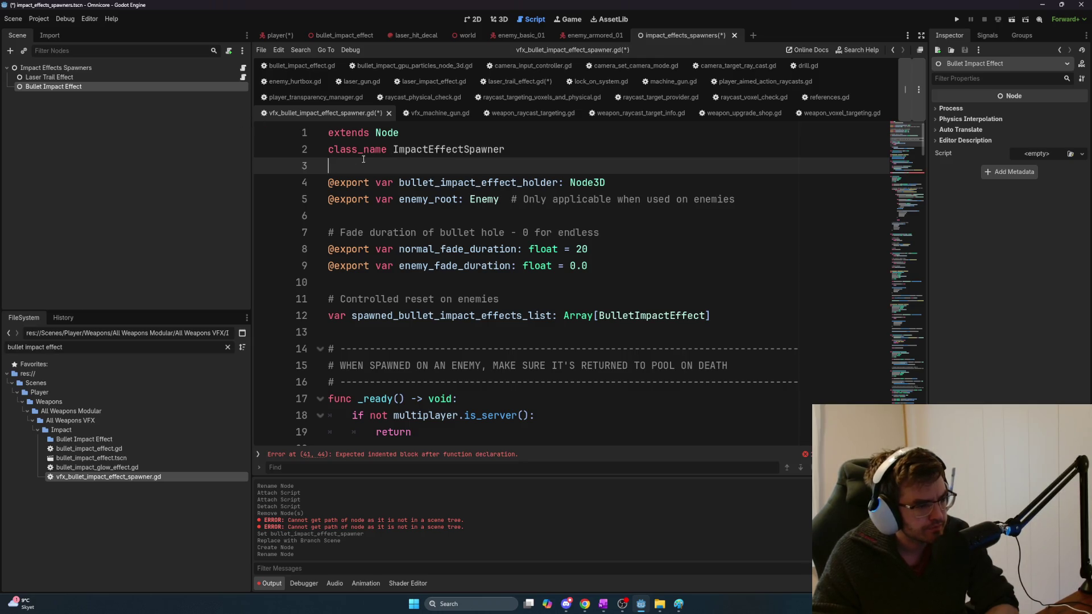
key("ctrl+s")
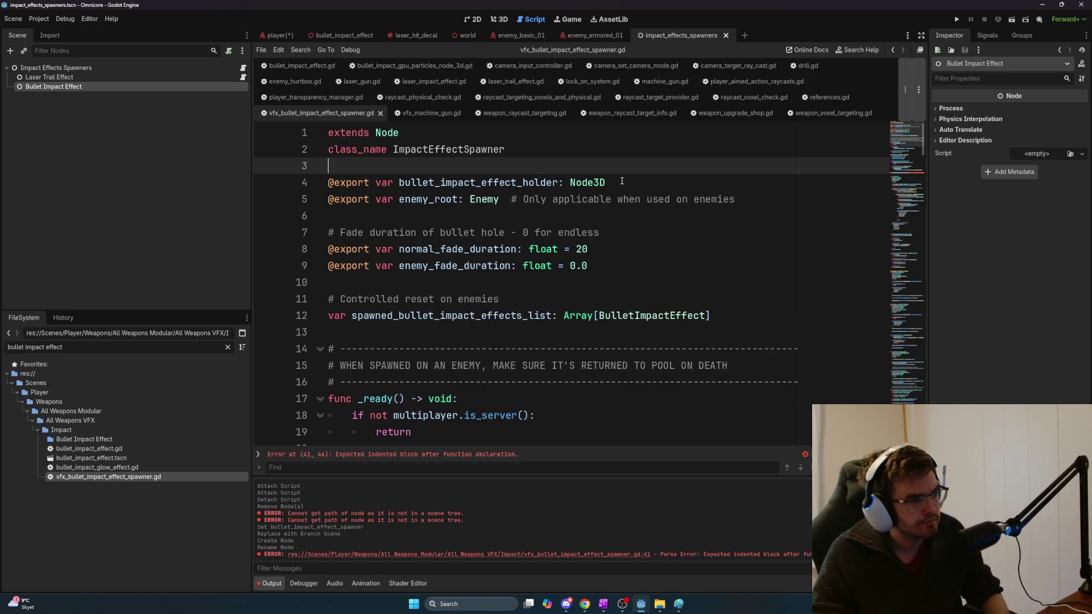
left_click(229, 51)
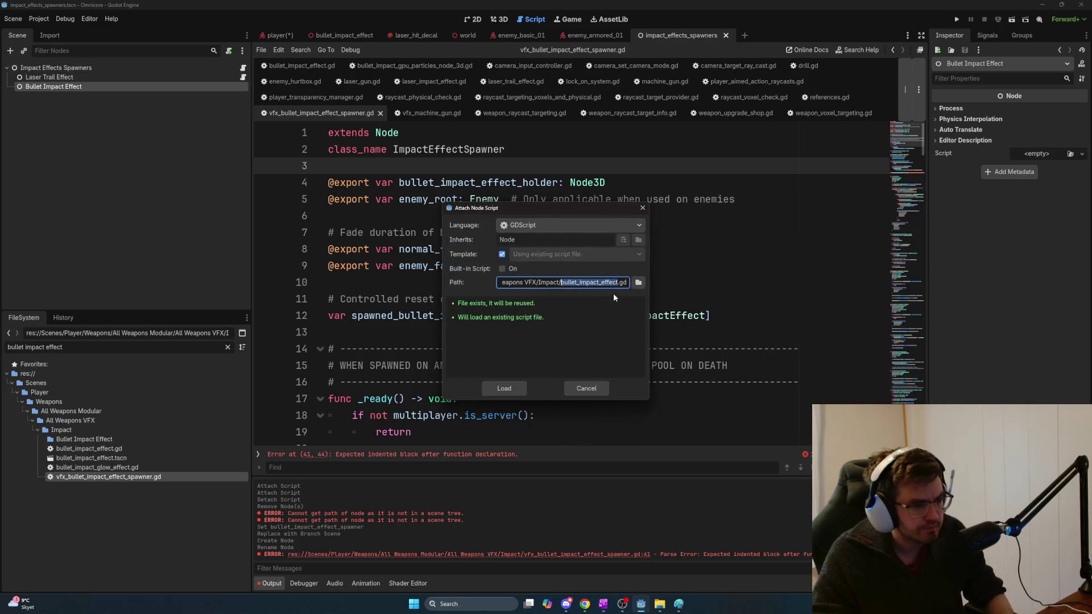
Step: Create impact_effect_spawners_bullet_impact_effect.gd in the Bullet Impact Effect folder and attach it to the node
left_click(637, 283)
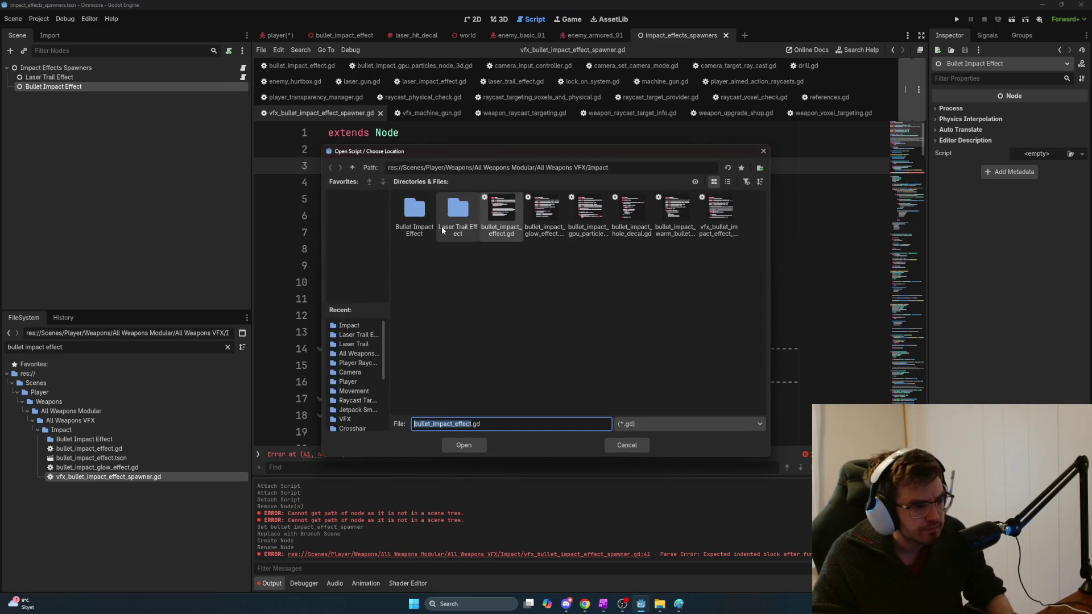
double_click(414, 216)
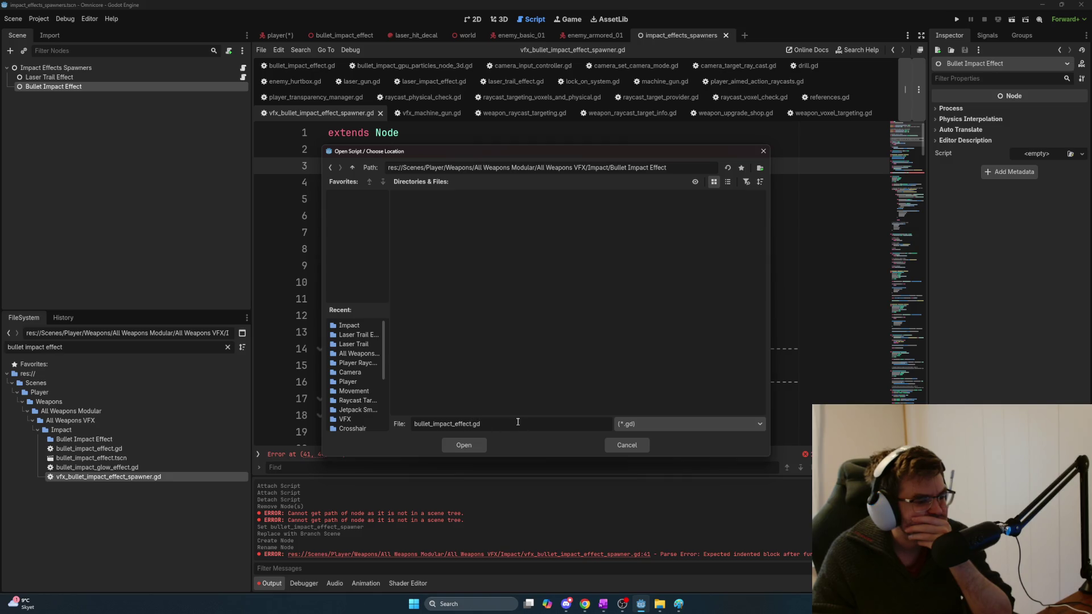
type("_")
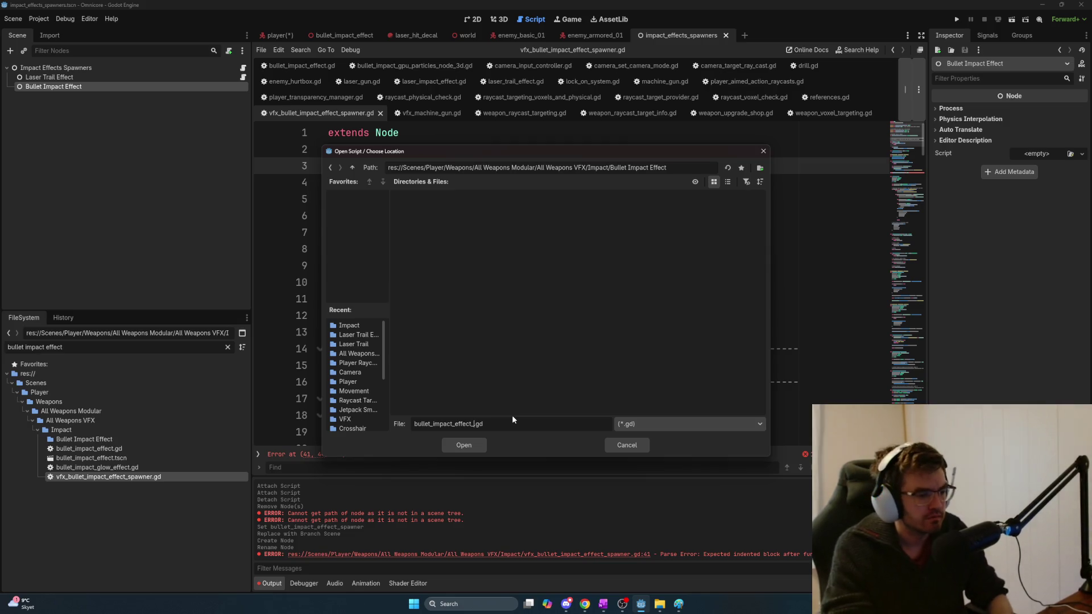
type("spawner")
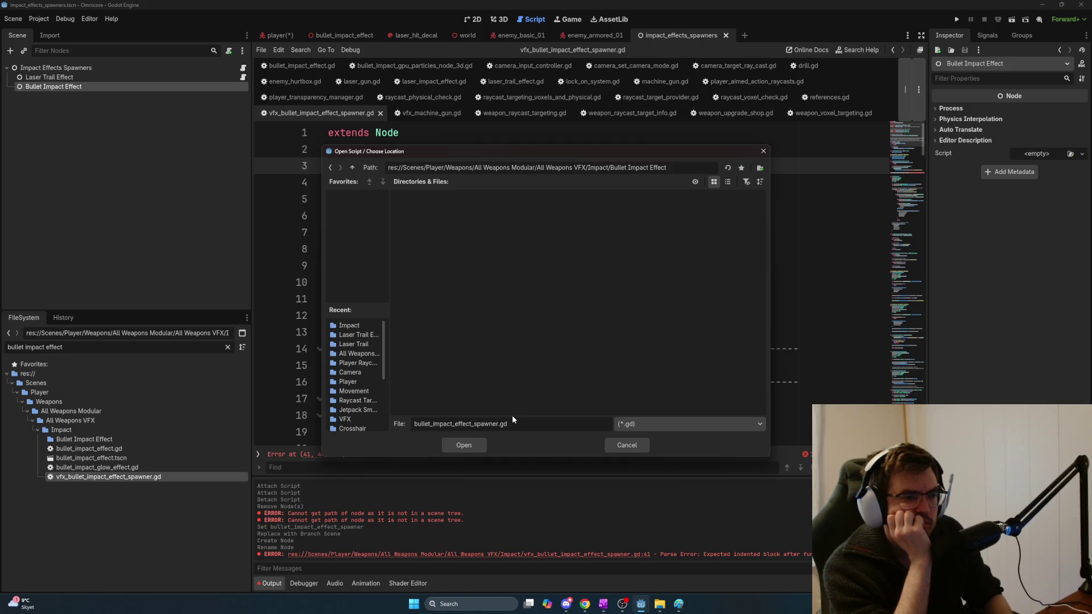
key("BackSpace")
key("BackSpace")
key("BackSpace")
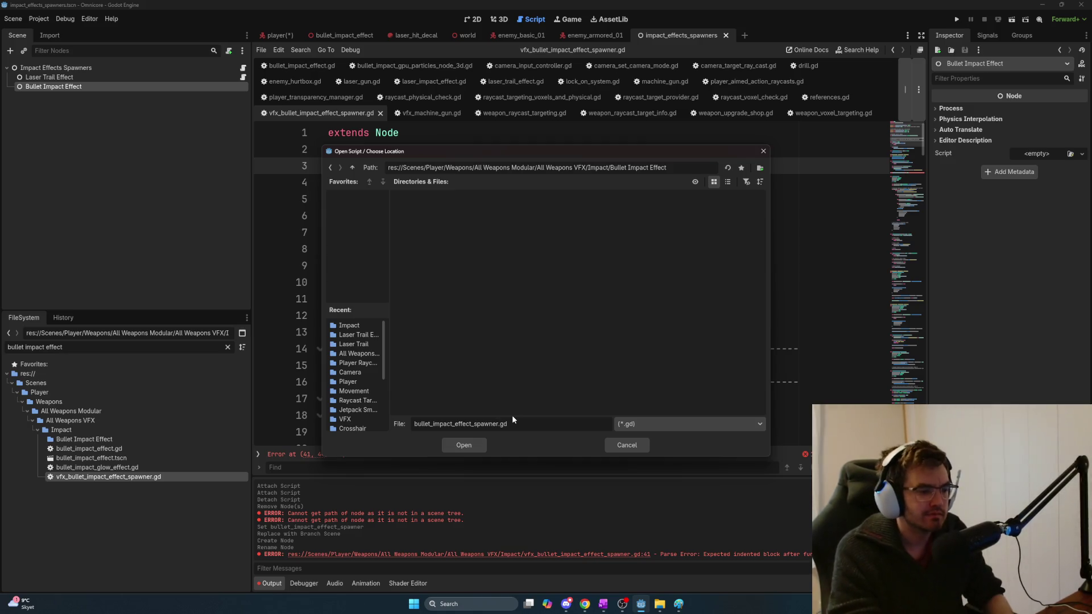
key("BackSpace")
key("BackSpace")
key("BackSpace")
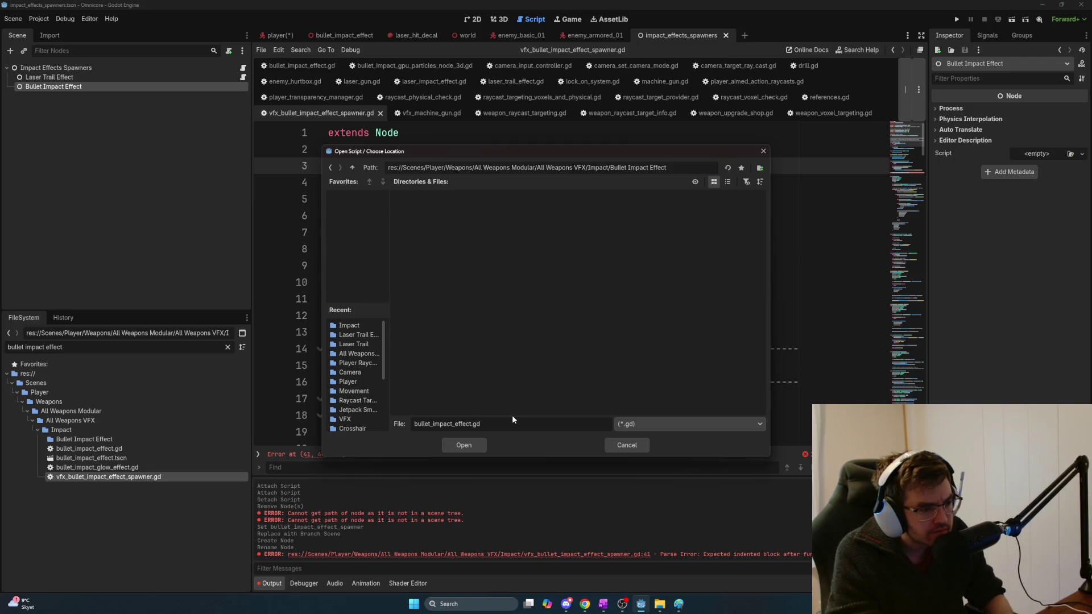
type("impact_effe")
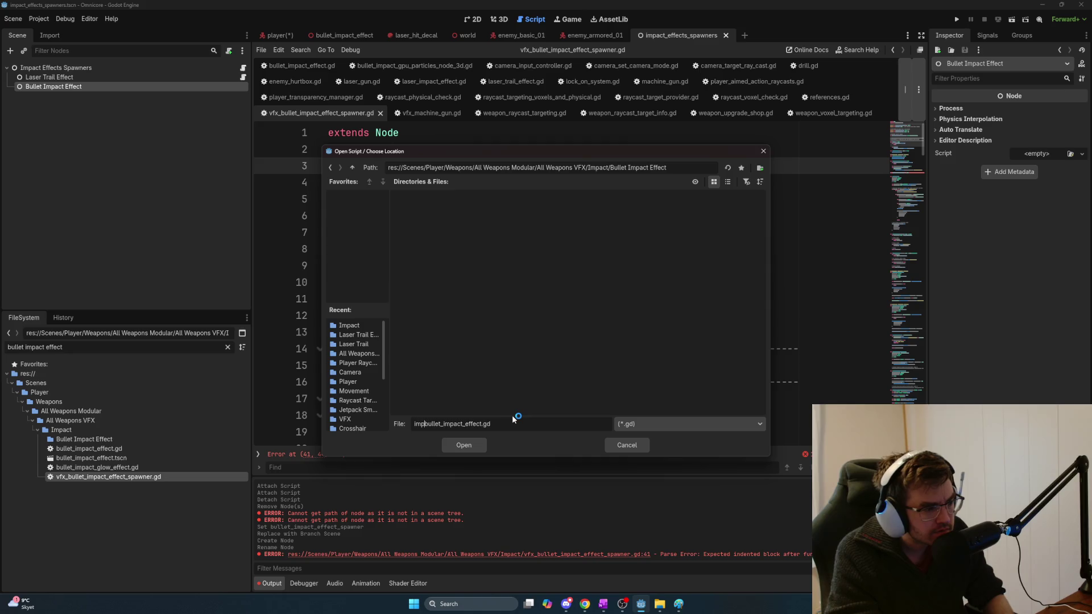
type("ct_spawners_")
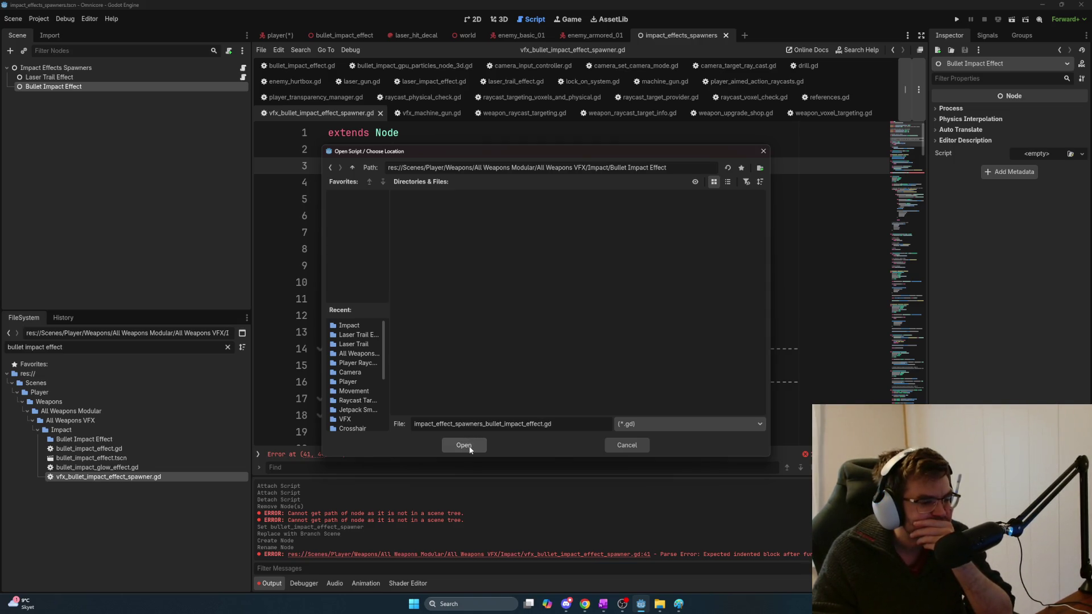
left_click(469, 448)
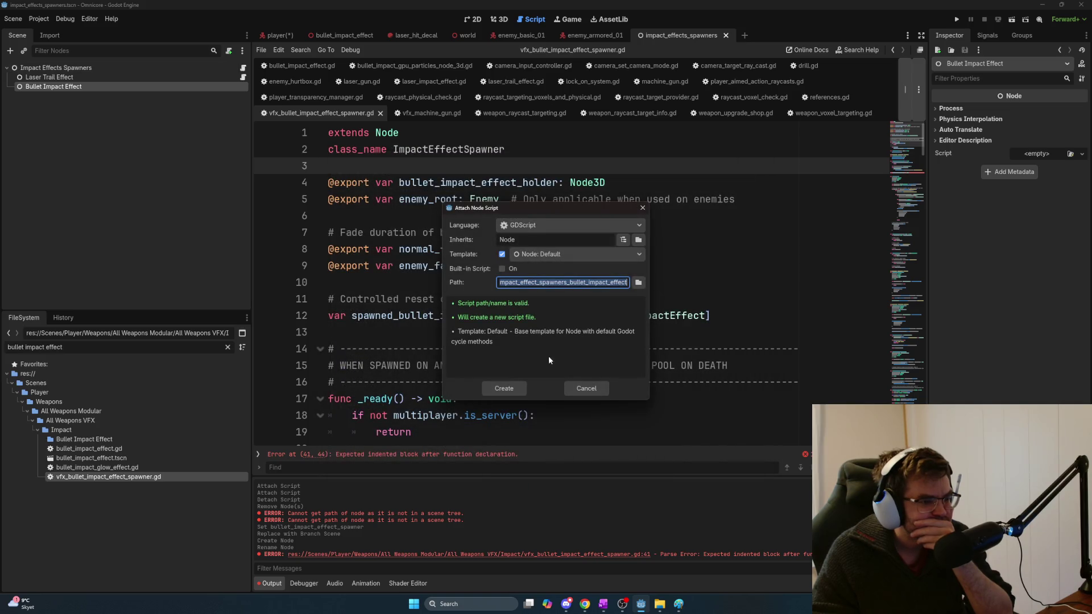
left_click(517, 388)
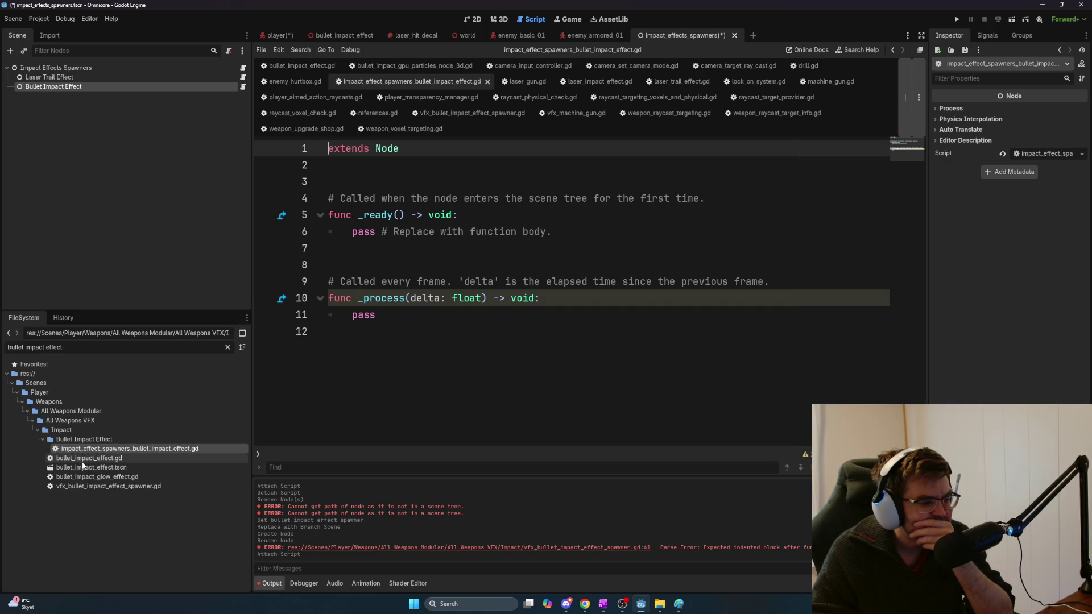
Step: Move the first four bullet impact files into the Bullet Impact Effect folder
left_click(85, 486)
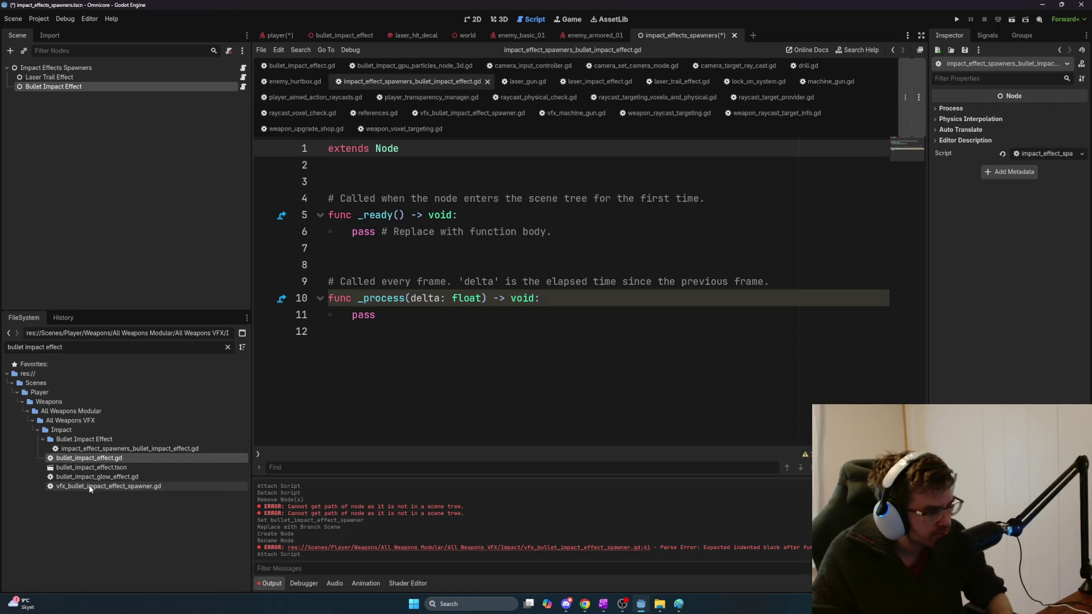
left_click(83, 458, "shift")
left_click_drag(87, 465, 84, 439)
left_click(477, 317)
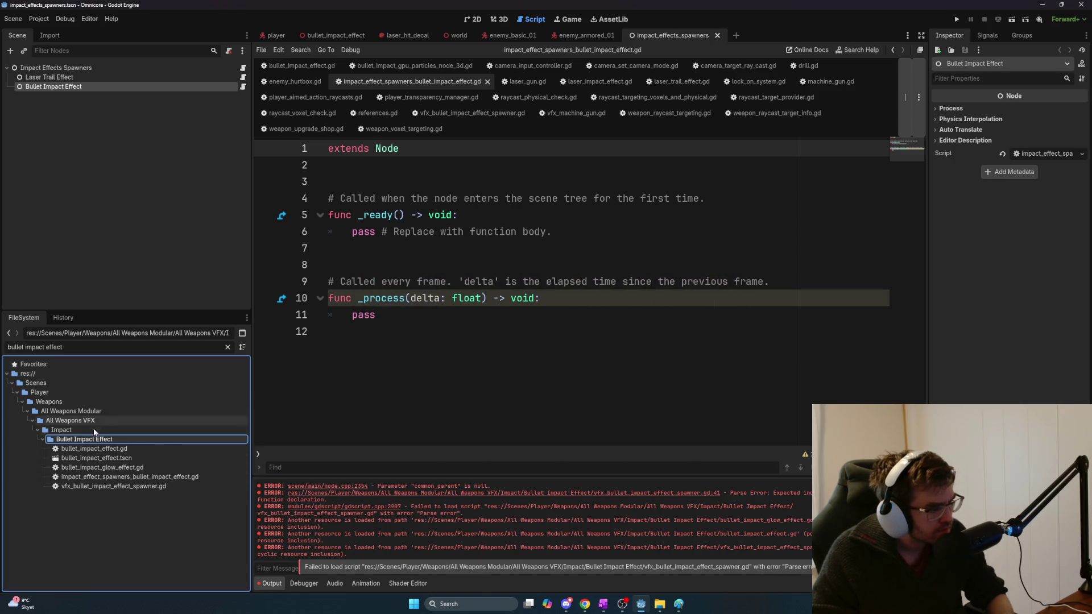
Step: Clear the FileSystem filter and move the new spawner script into the Impact folder
left_click(99, 347)
key("ctrl+a")
key("BackSpace")
scroll(139, 501, "down", 5)
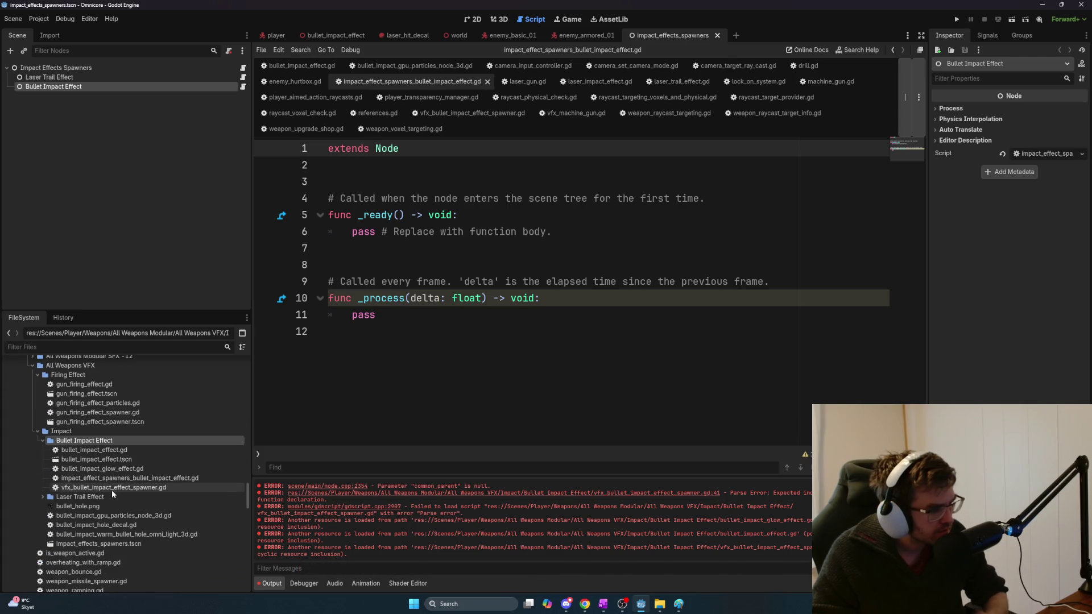
left_click_drag(122, 481, 102, 552)
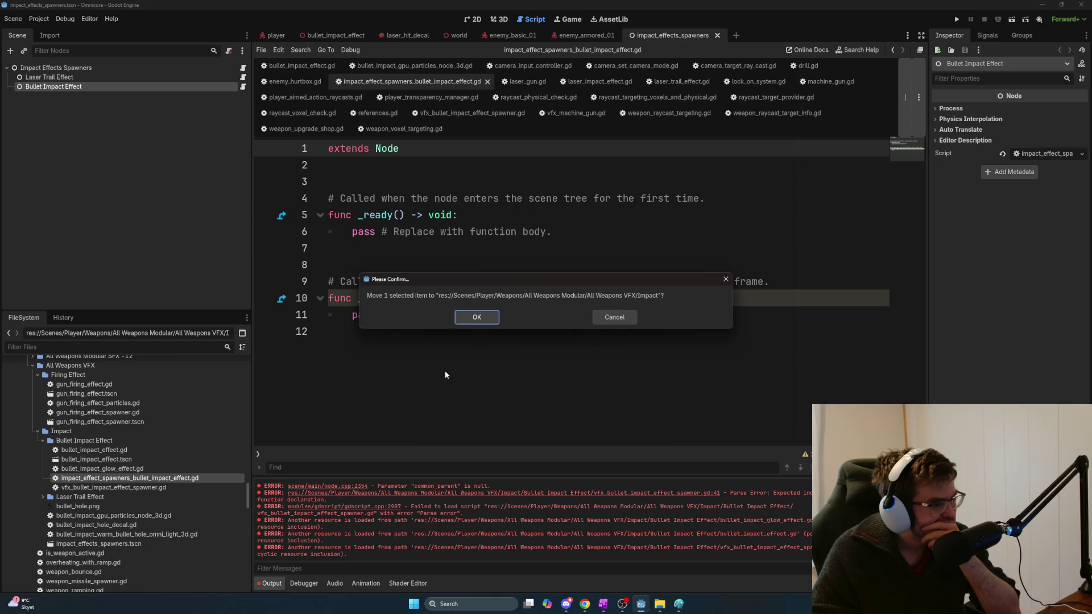
left_click(475, 318)
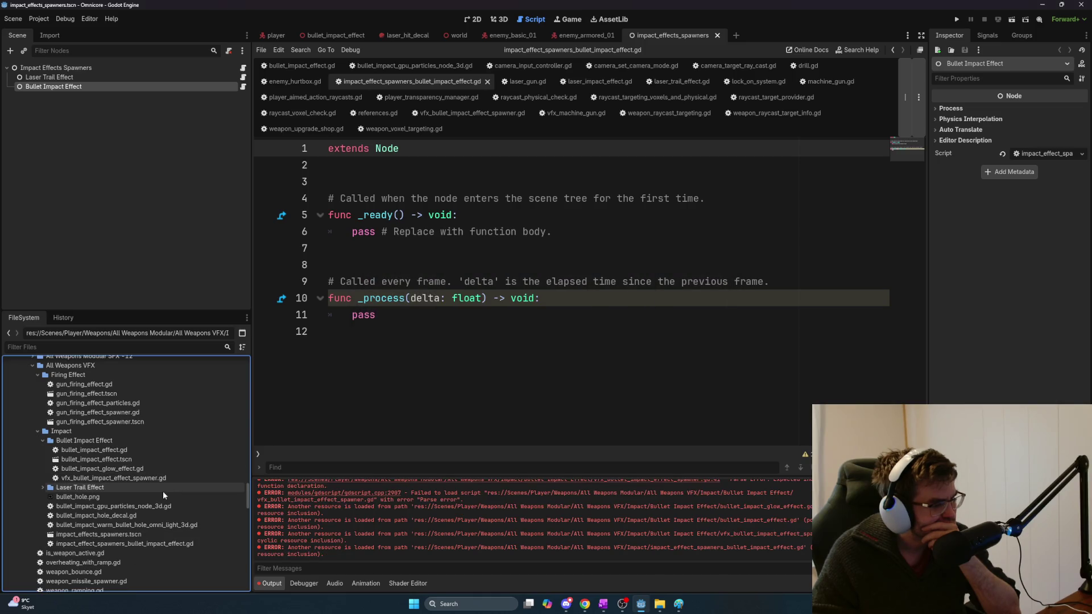
Step: Move the three remaining bullet impact files and bullet_hole.png into the Bullet Impact Effect folder
left_click(160, 525, "shift")
left_click_drag(128, 517, 130, 481)
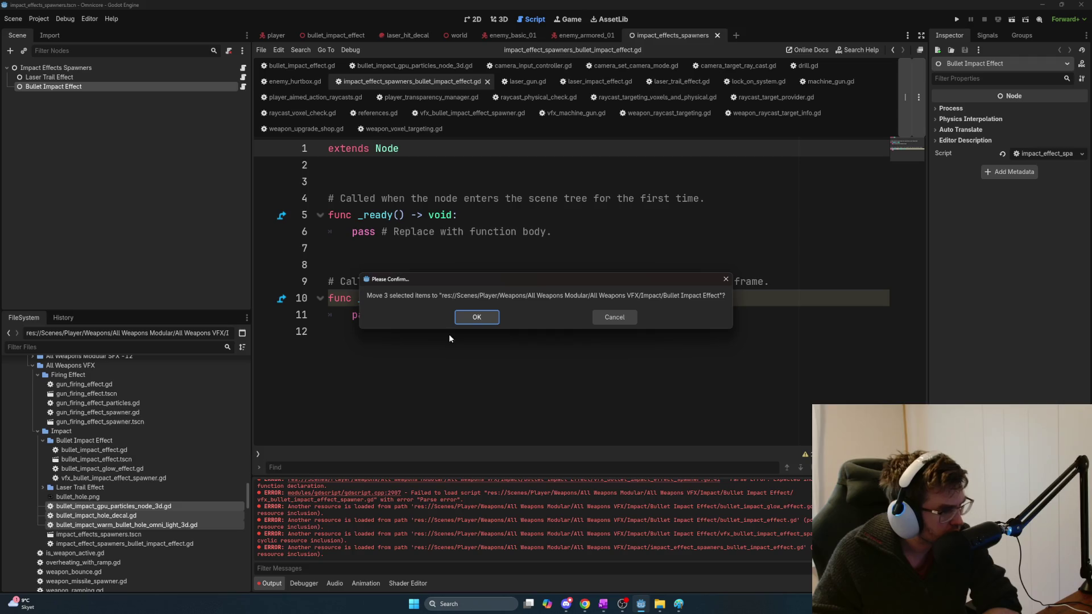
left_click(478, 316)
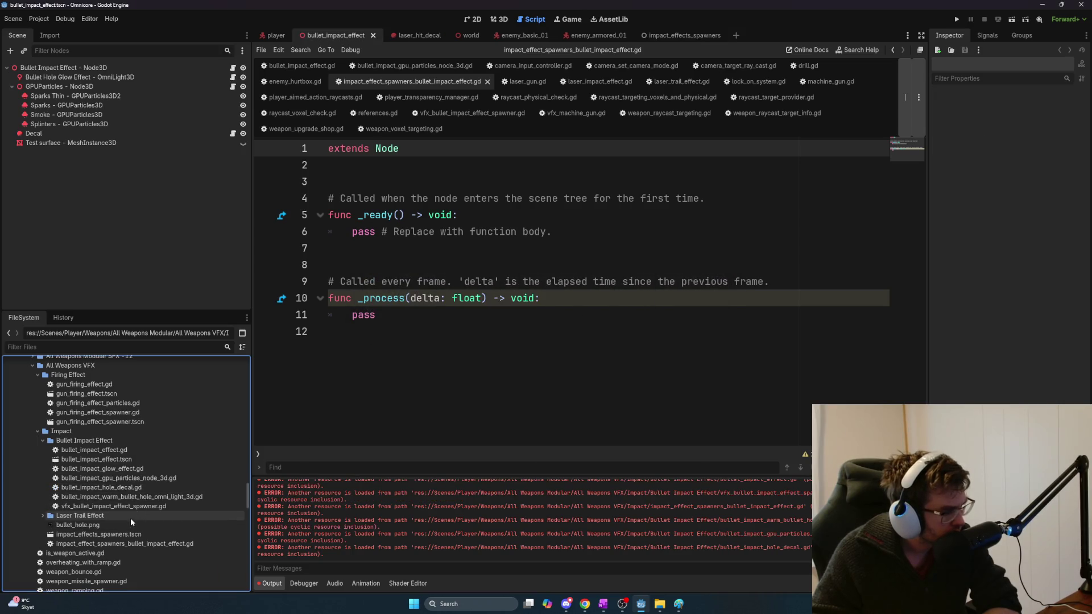
left_click_drag(117, 527, 149, 506)
left_click(476, 318)
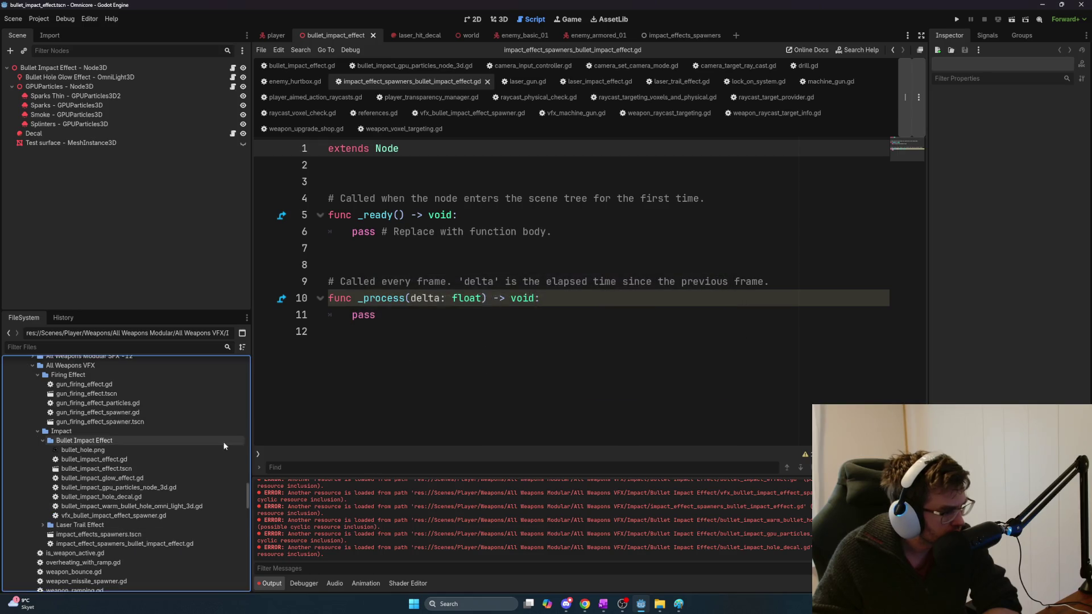
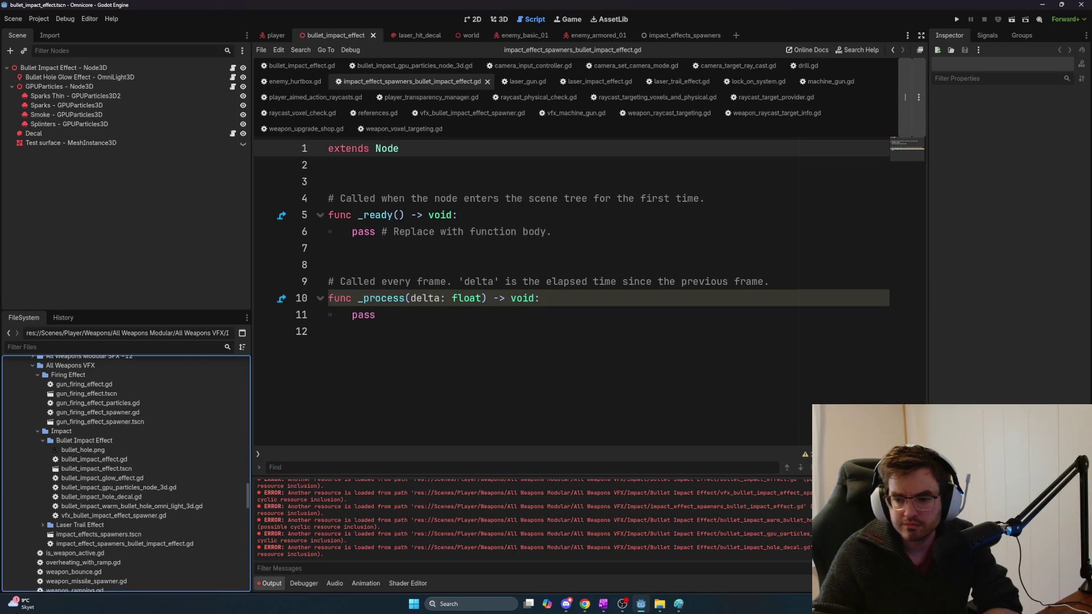
Step: Open bullet_impact_effect.gd from the script icon on the Bullet Impact Effect root node
key("alt+Tab")
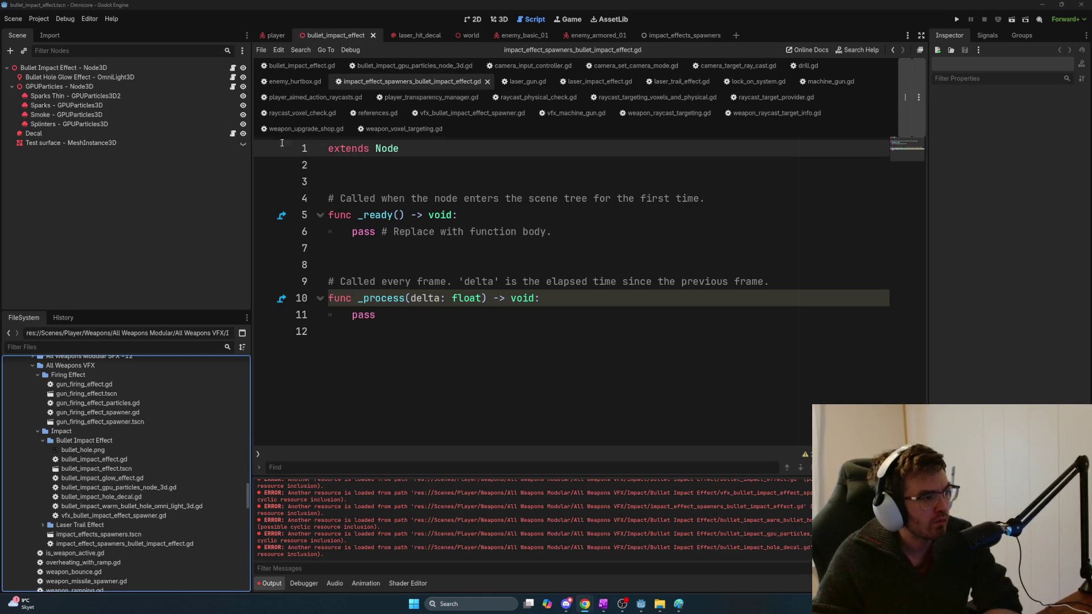
left_click(233, 69)
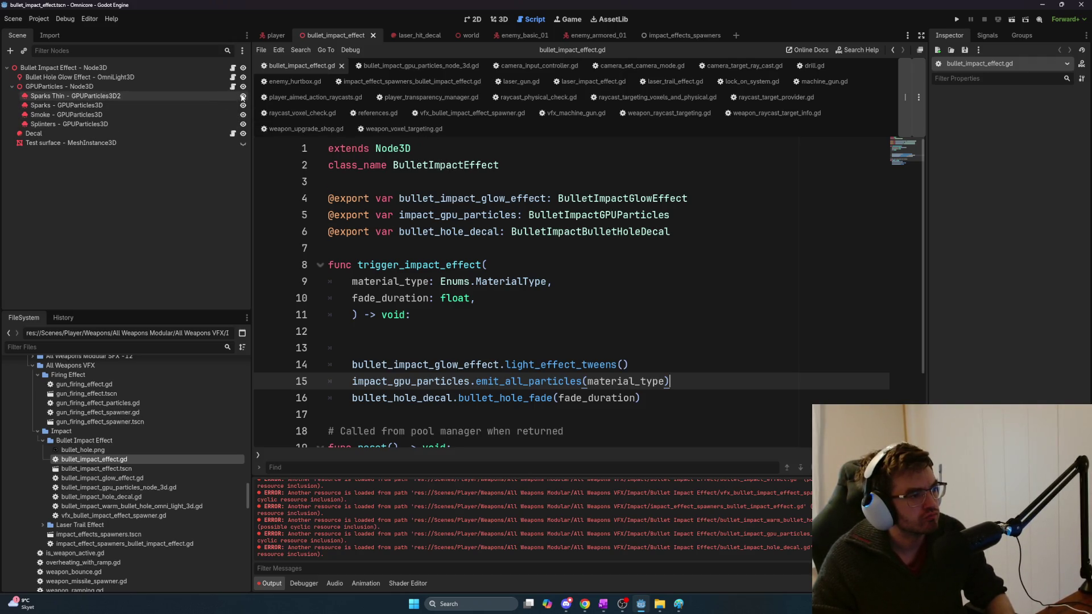
Step: Open the Laser Trail Effect script in impact_effects_spawners and begin renaming its class on line 2
left_click(663, 35)
left_click(243, 77)
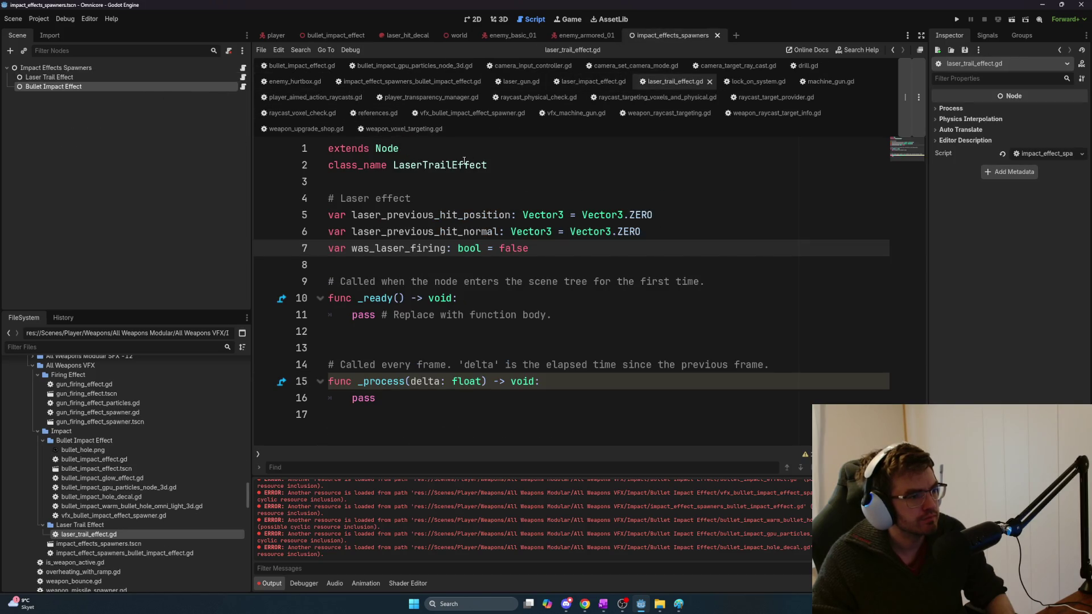
left_click(496, 166)
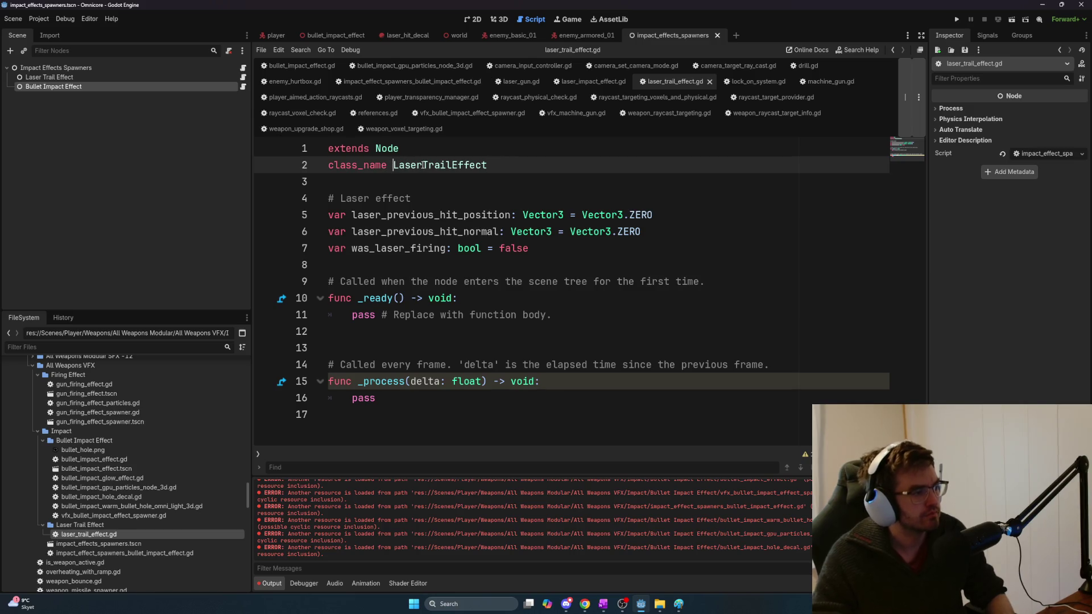
key("ctrl+Left")
type("ImpactEffect")
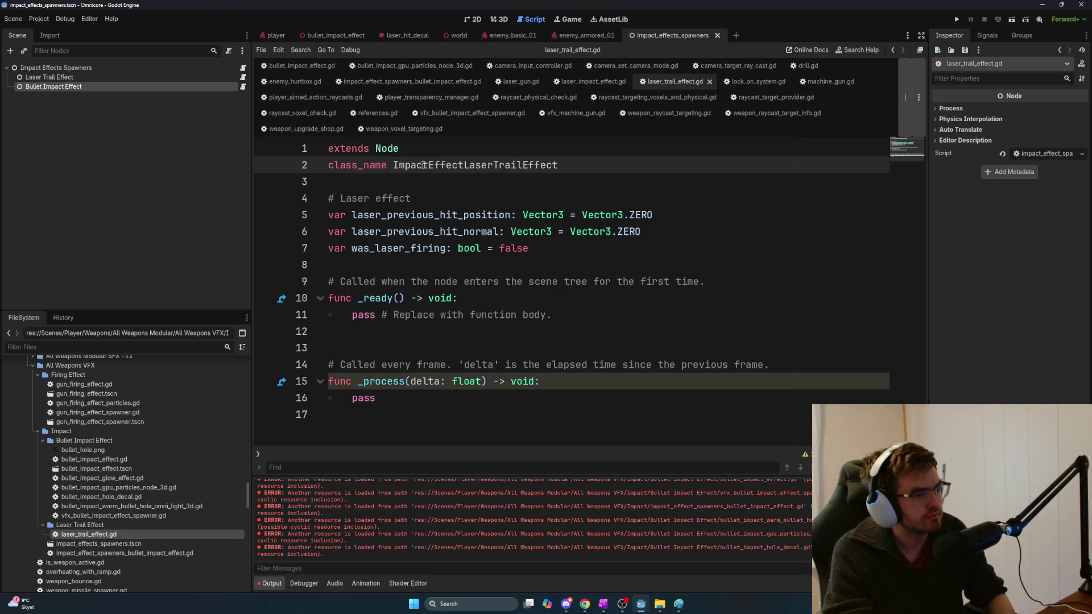
type("Spawners")
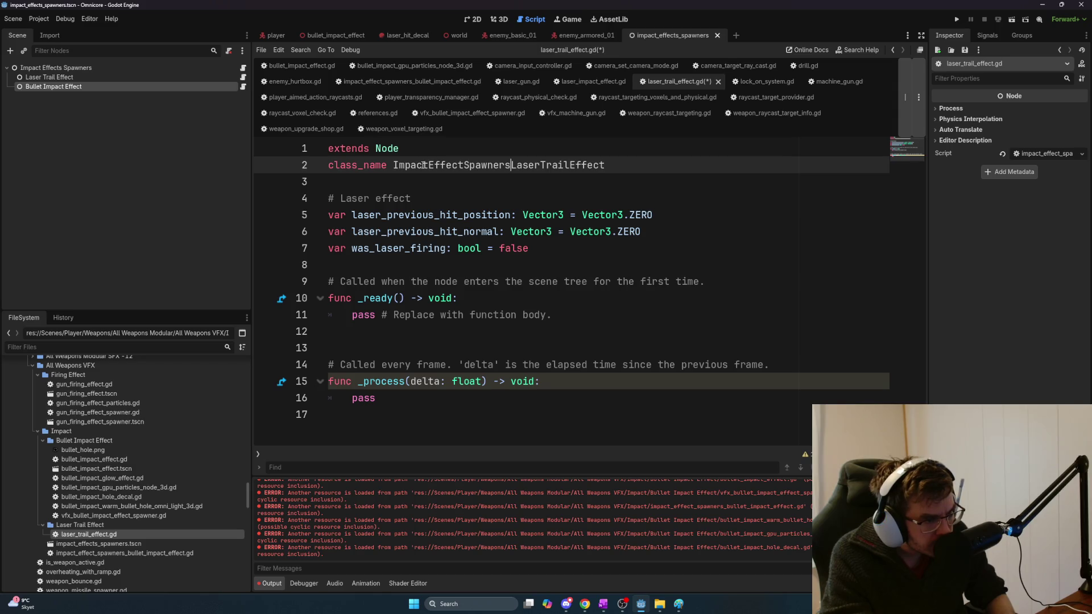
key("BackSpace")
key("BackSpace")
key("BackSpace")
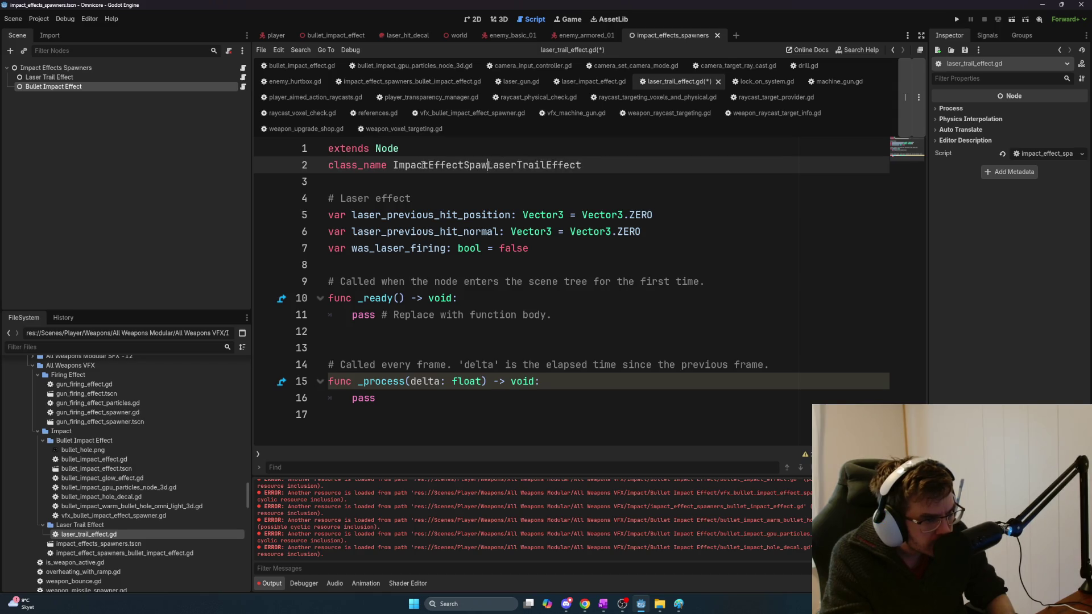
key("BackSpace")
key("BackSpace")
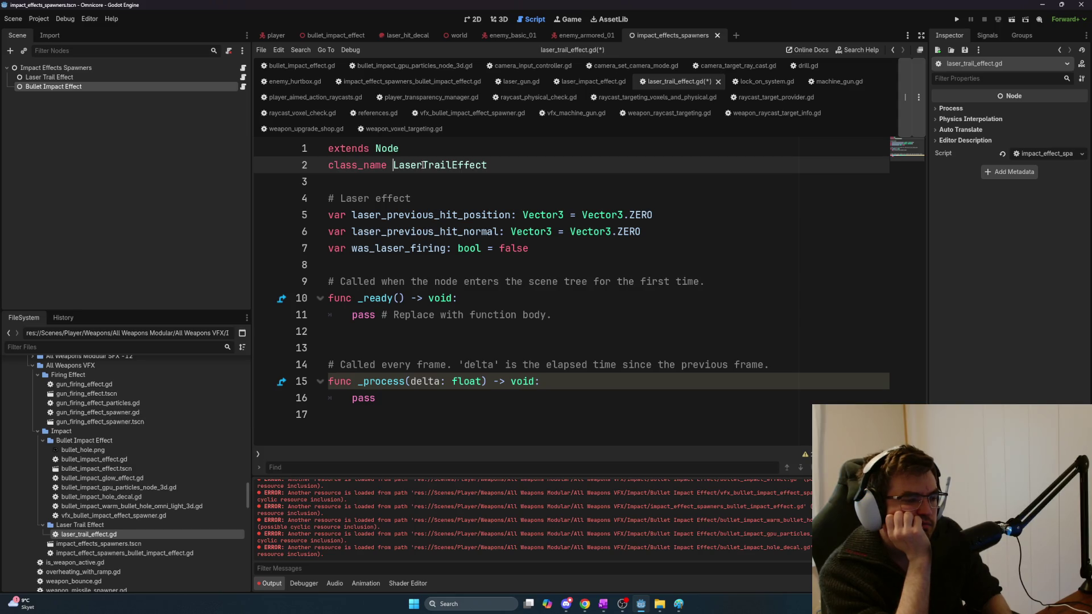
Step: Rename the laser trail class to LaserTrailEffectSpawnSetup and save the script
type("SpawnSetup")
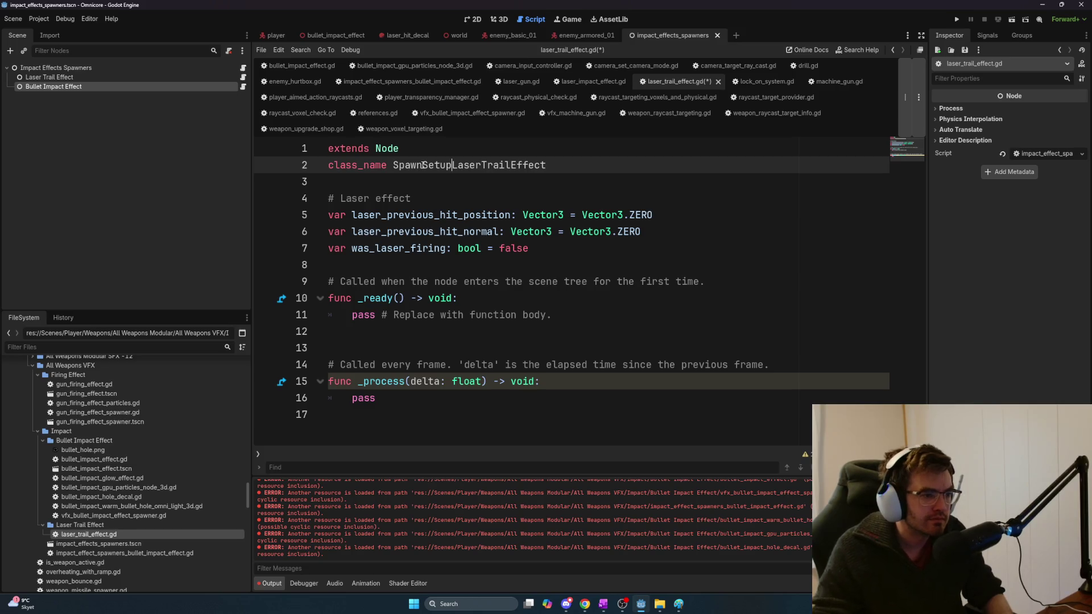
key("ctrl+shift+Left")
key("ctrl+x")
key("End")
key("ctrl+v")
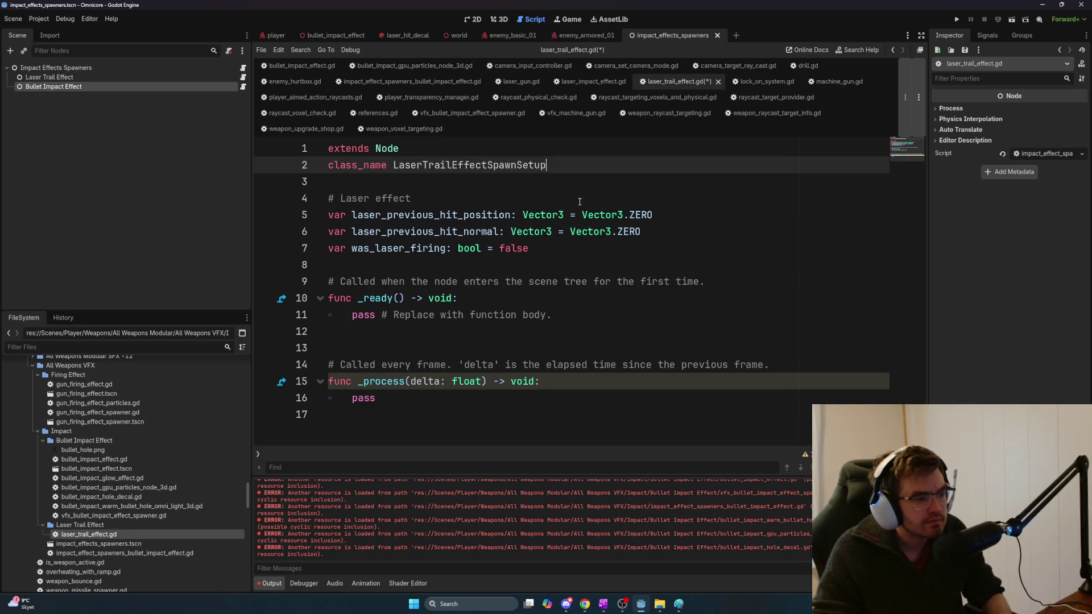
left_click_drag(546, 165, 393, 166)
key("ctrl+s")
key("ctrl+z")
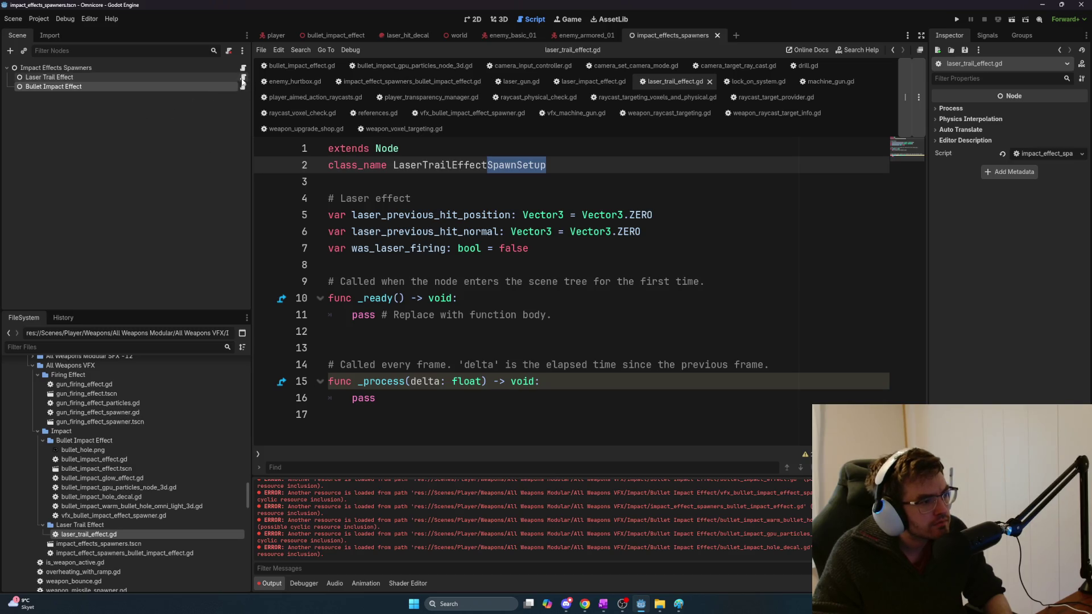
Step: Add a 'class_name SpawnSetup' line under extends Node in the Bullet Impact Effect script
left_click(244, 88)
left_click(426, 157)
type("class_name SpawnSetup")
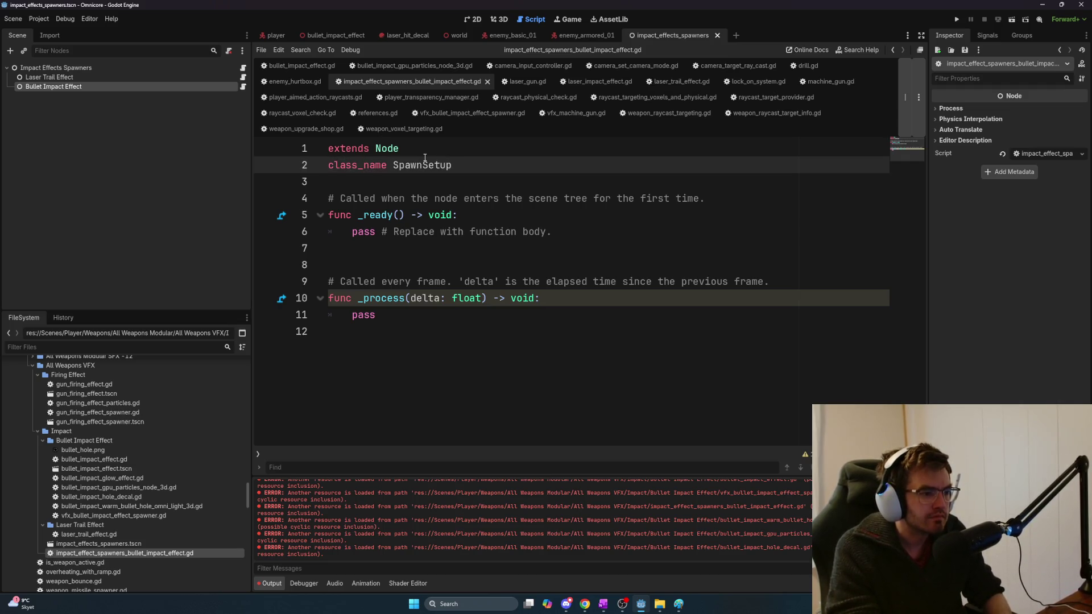
Step: Change the class name to BulletImpactEffectSpawnSetup and save the bullet spawner script
key("ctrl+Left")
type("BulletImpactEffect")
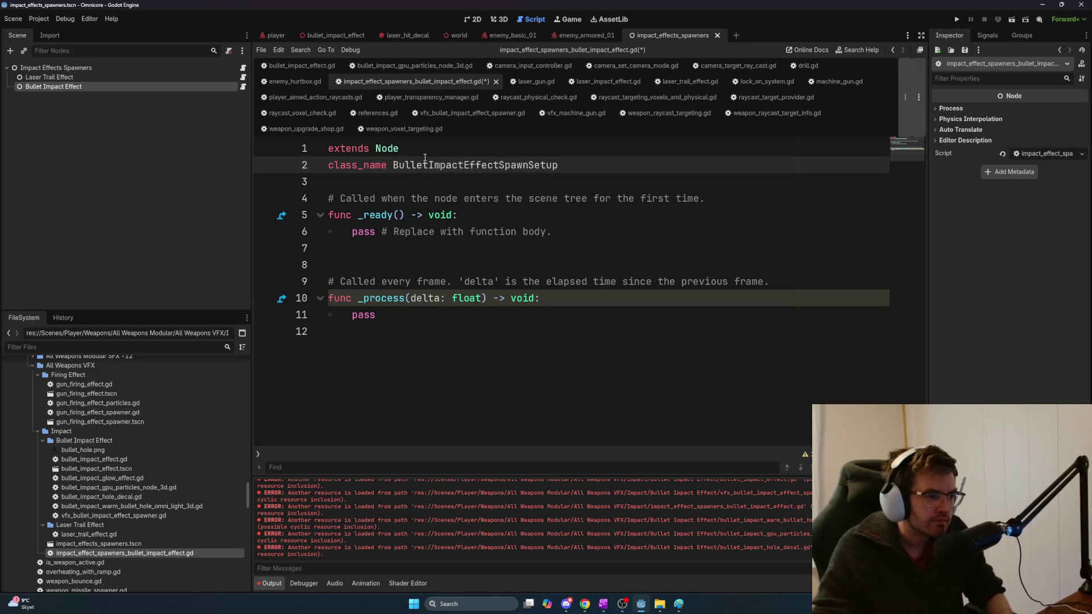
left_click(467, 187)
key("ctrl+s")
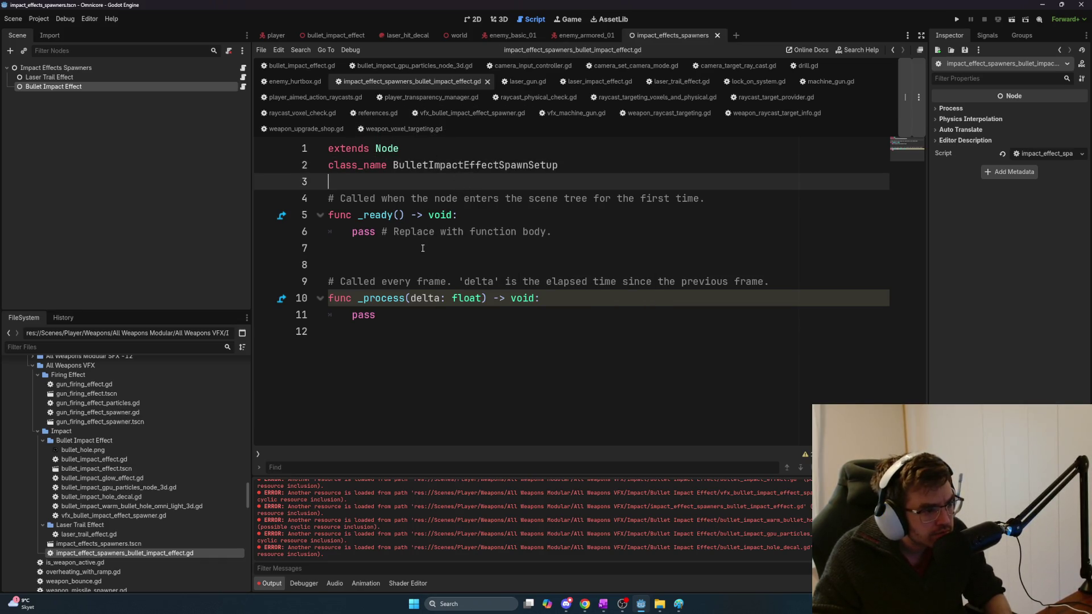
Step: Rename the bullet spawner script file to bullet_impact_effect_spawn_setup.gd
left_click(142, 553)
key("F2")
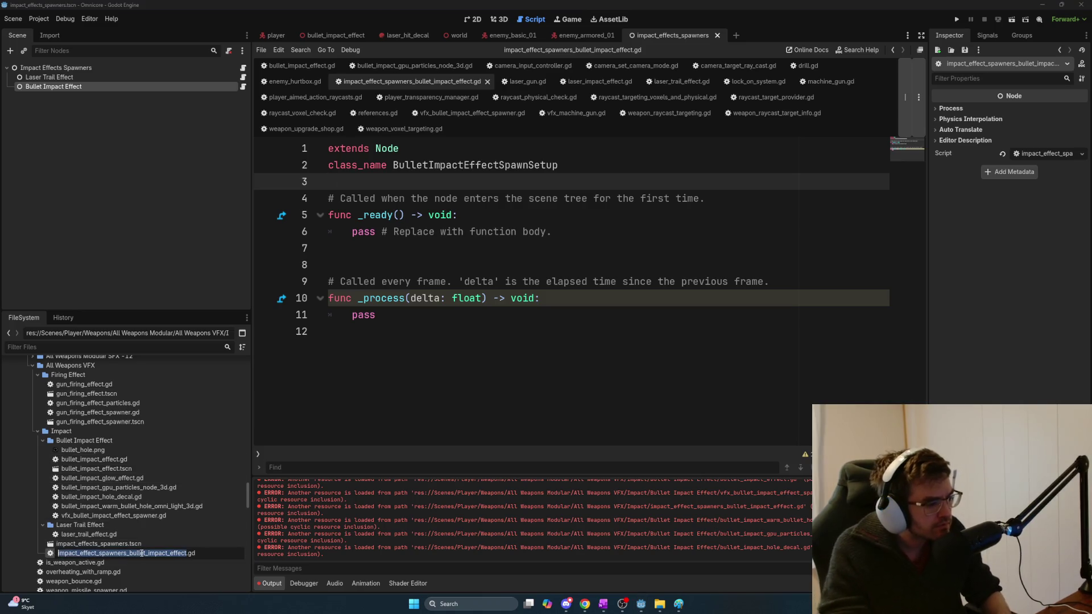
type("Blet_impact")
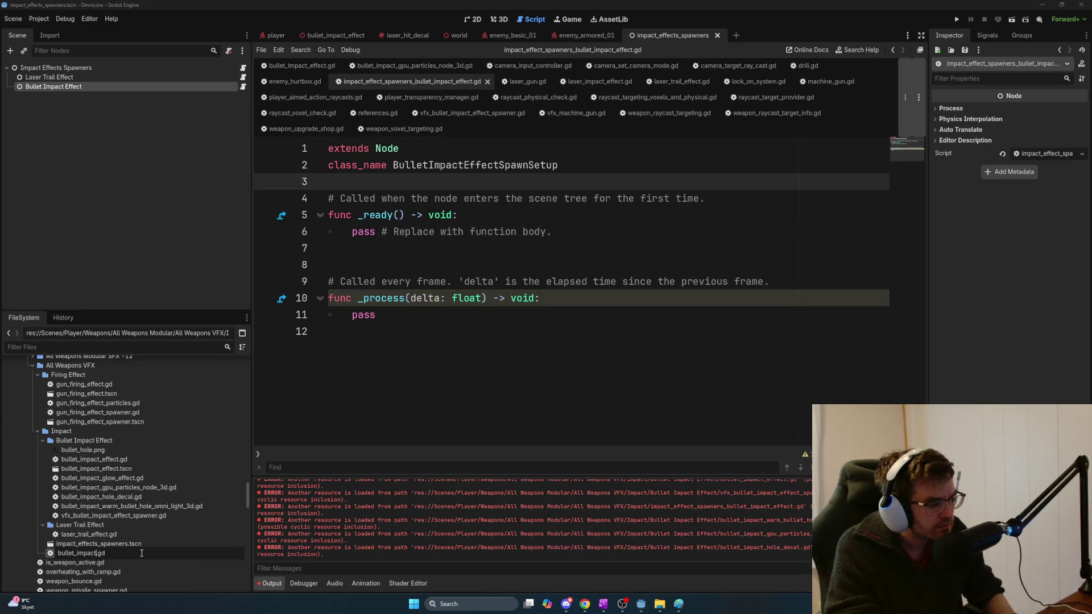
type("pawn_setup")
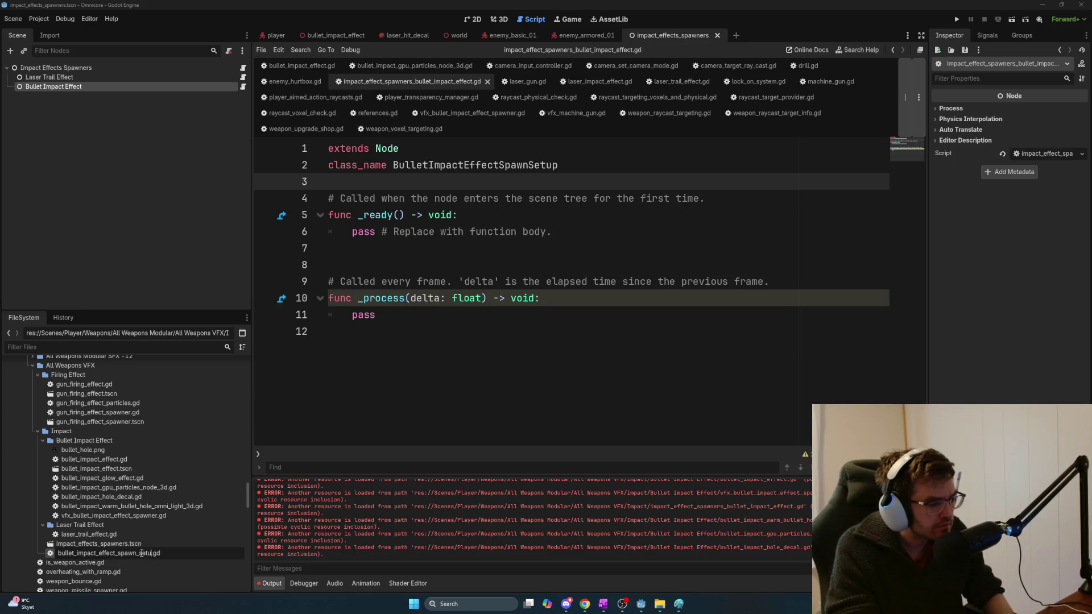
key("Return")
Step: Rename laser_trail_effect.gd to laser_trail_effect_spawn_setup.gd and drag it onto the Impact folder
left_click(136, 536)
key("F2")
key("Right")
type("_spawn_setup")
key("Return")
left_click_drag(88, 538, 84, 551)
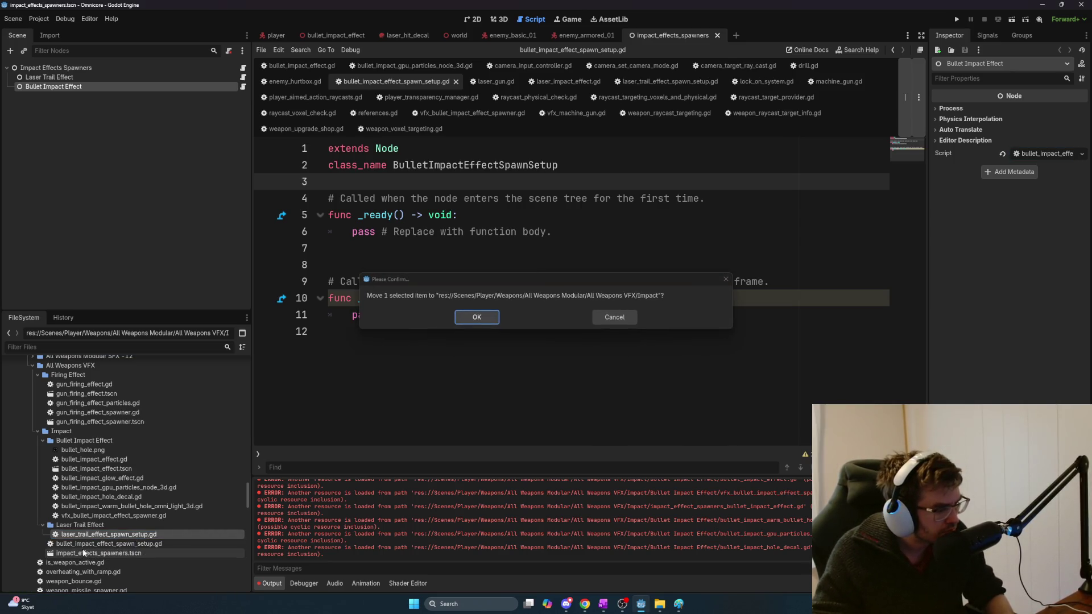
Step: Finish moving the laser script into Impact and create an impact_effect_spawner folder there
left_click(477, 320)
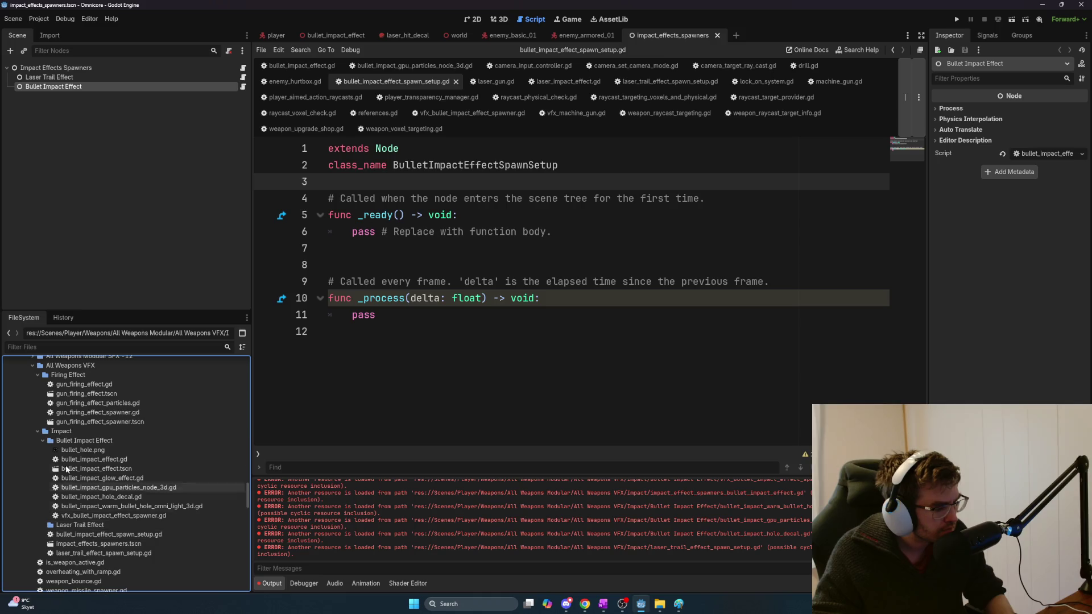
left_click(43, 440)
right_click(57, 433)
mouse_move(165, 441)
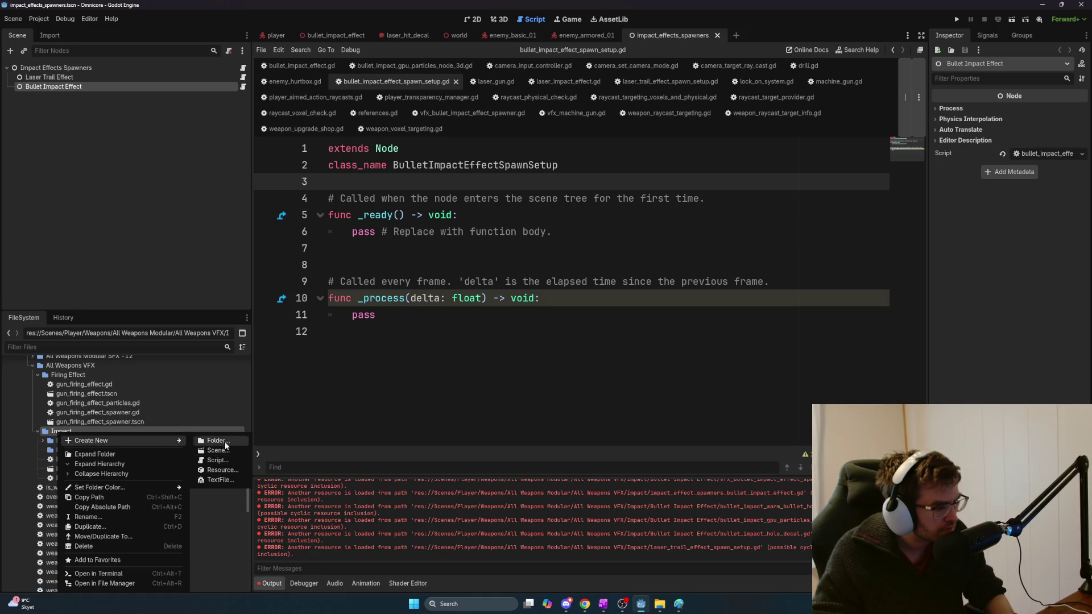
left_click(217, 442)
type("impact_effect_spawner")
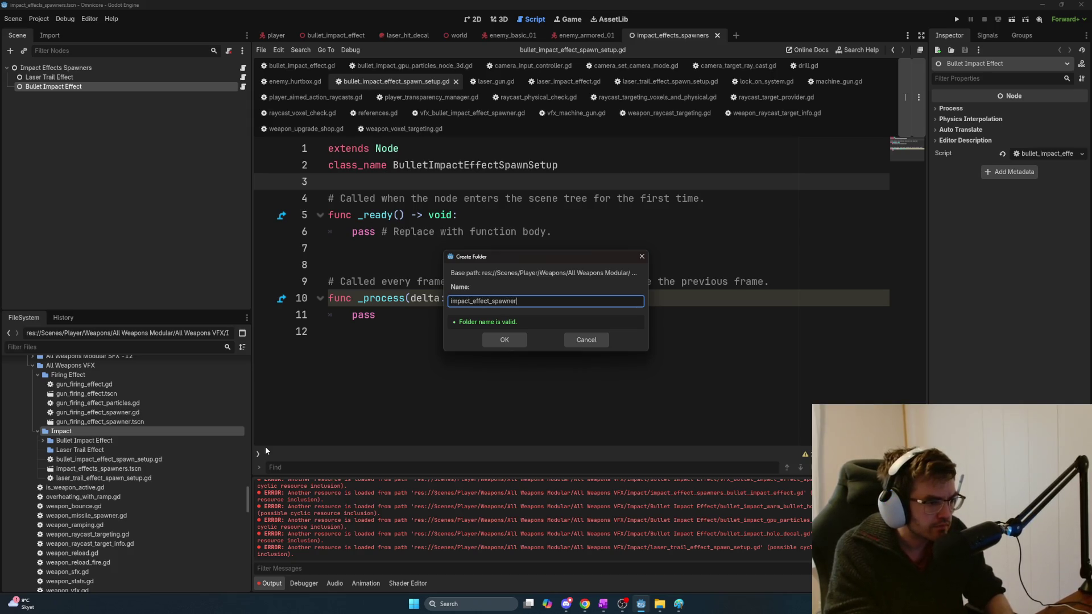
key("Return")
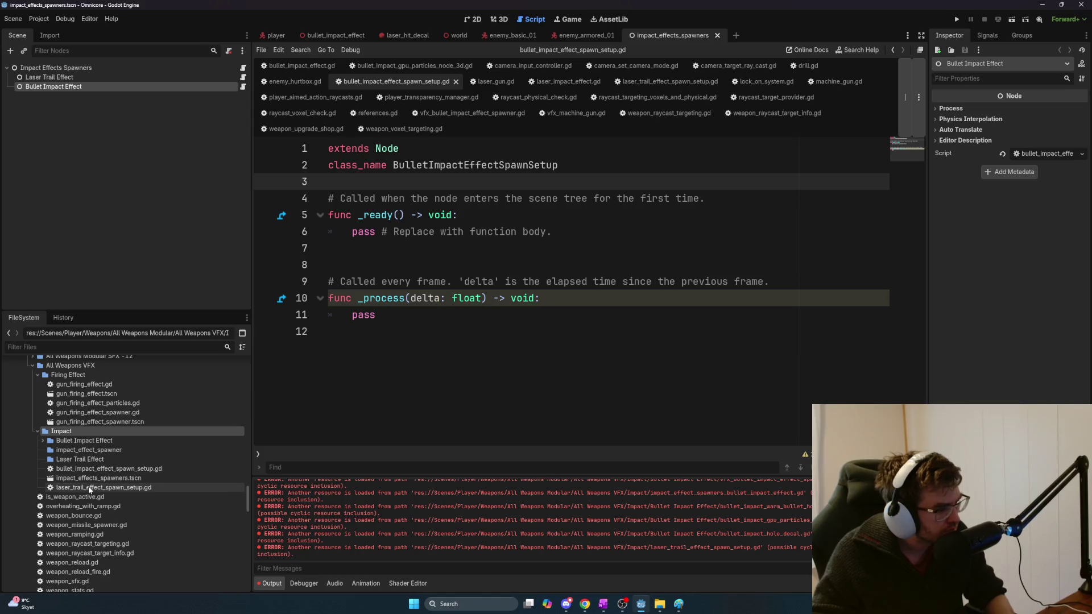
Step: Move both spawn setup scripts and the spawners scene into impact_effect_spawner
left_click(97, 486)
left_click(97, 469, "shift")
left_click_drag(97, 466, 97, 451)
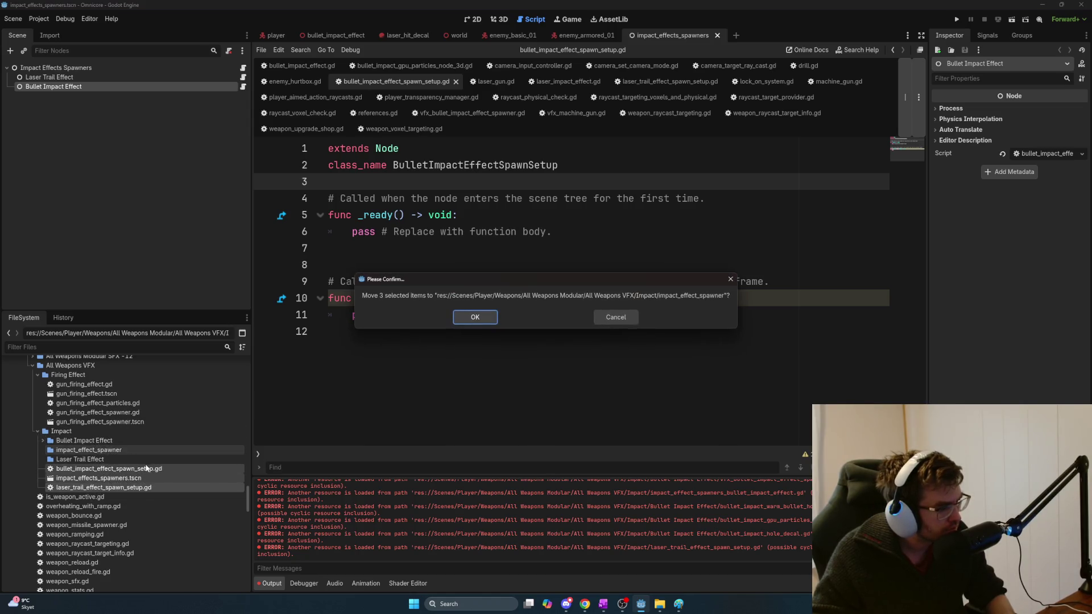
left_click(473, 316)
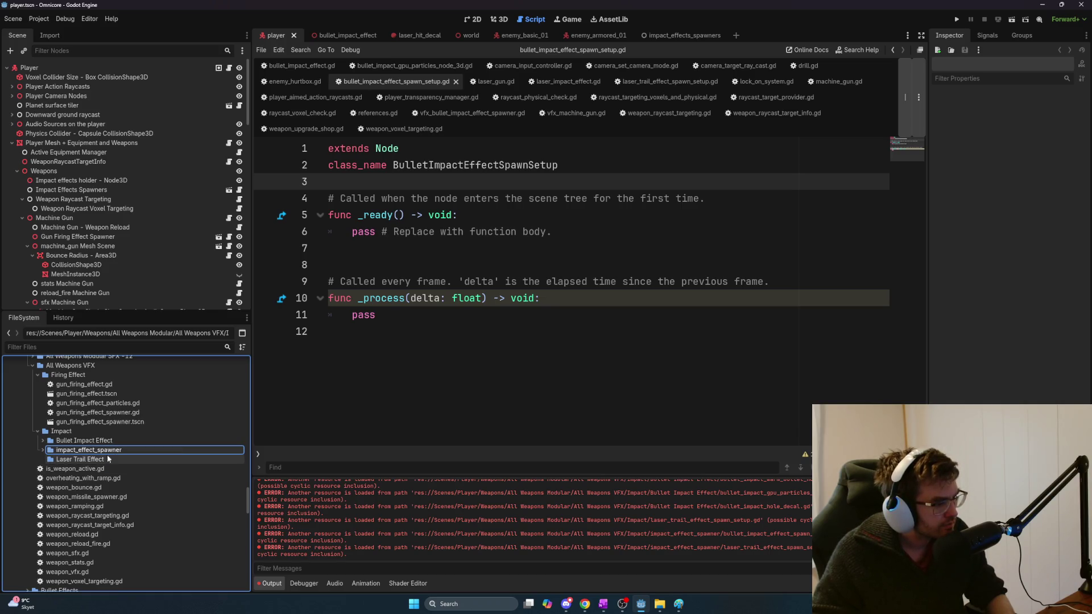
Step: Expand impact_effect_spawner and open vfx_bullet_impact_effect_spawner.gd at its ImpactEffectSpawner class line
left_click(43, 450)
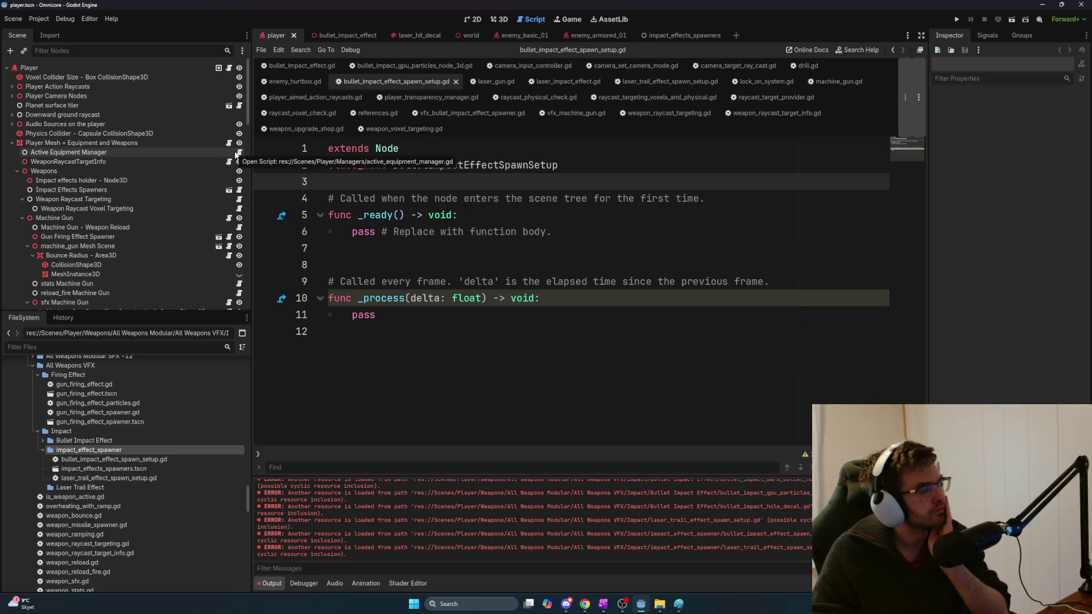
left_click(237, 190)
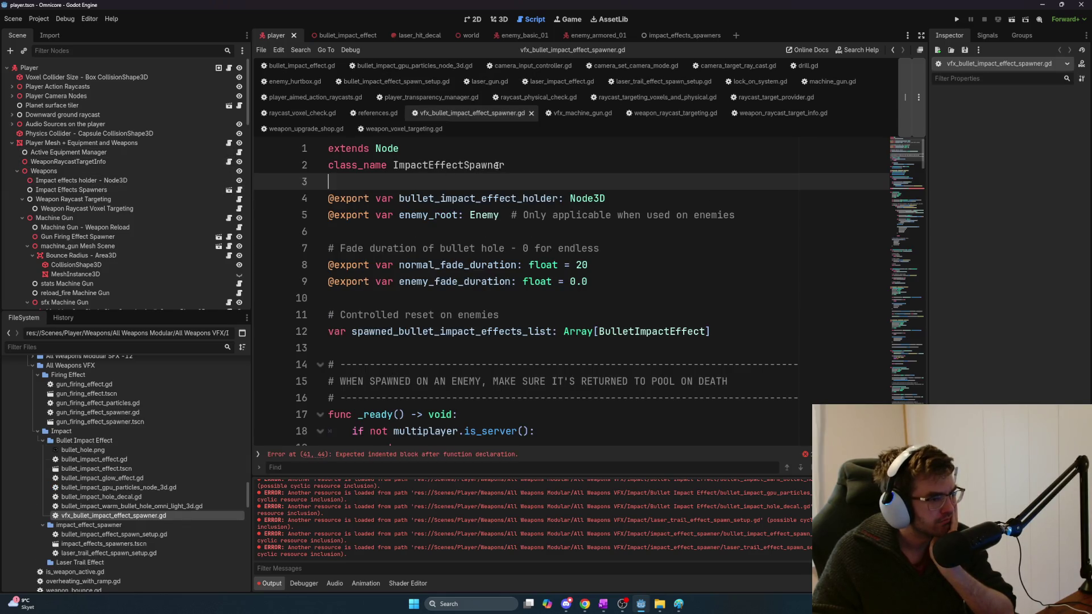
left_click(505, 165)
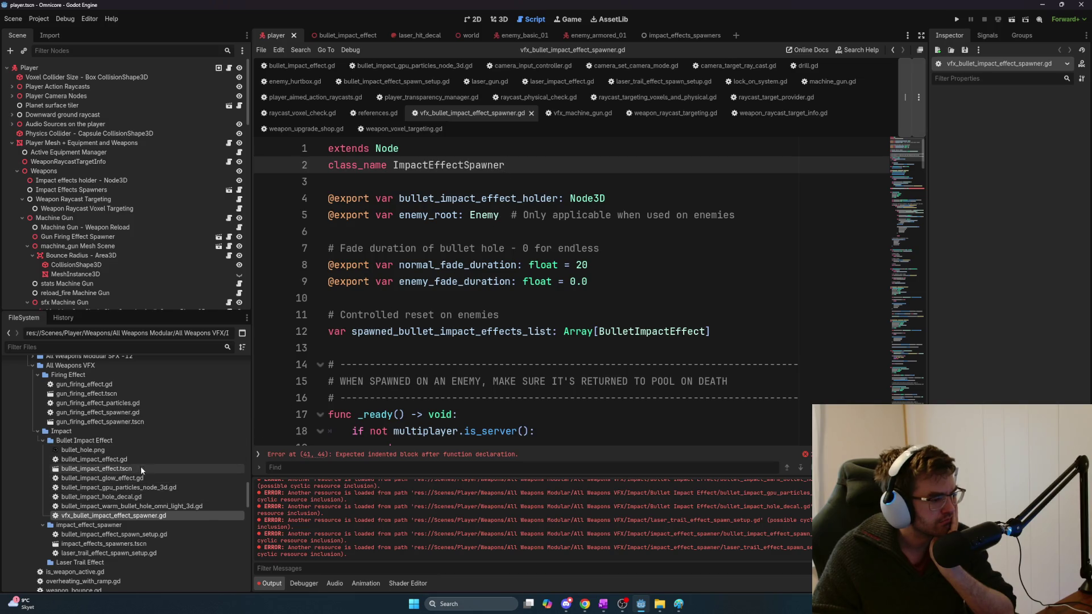
Step: Rename impact_effects_spawners.tscn to impact_effects_spawner.tscn and select the holder export line
left_click(43, 441)
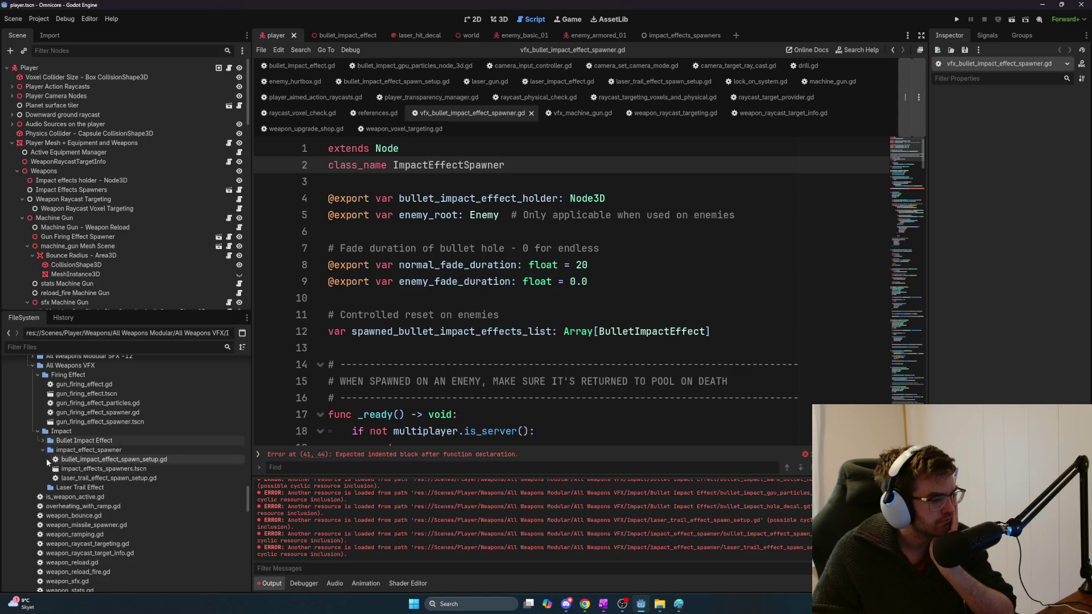
left_click(141, 471)
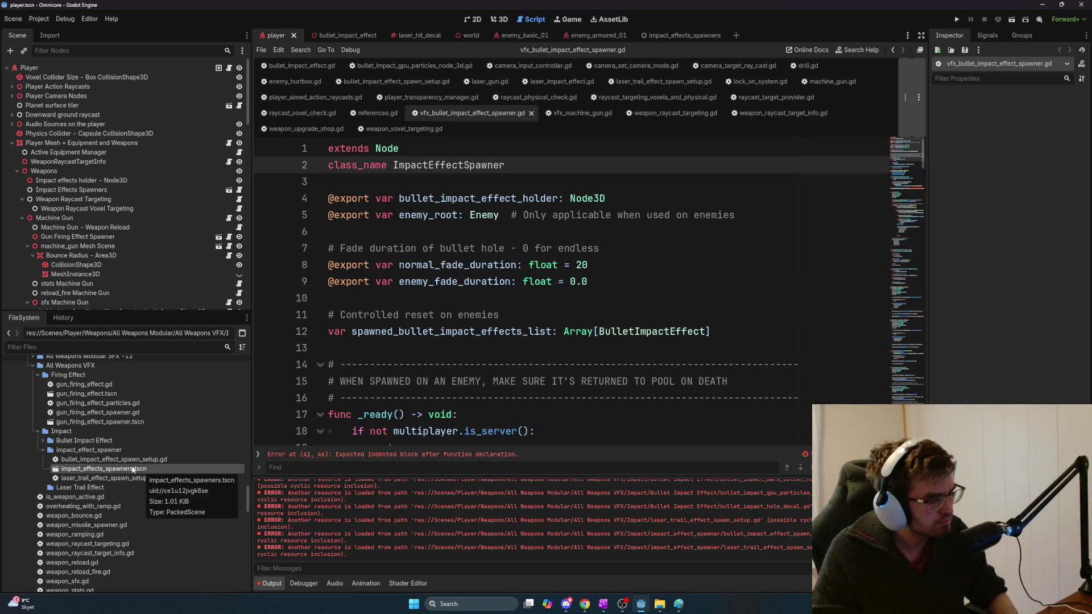
left_click(134, 468)
left_click(133, 468)
key("BackSpace")
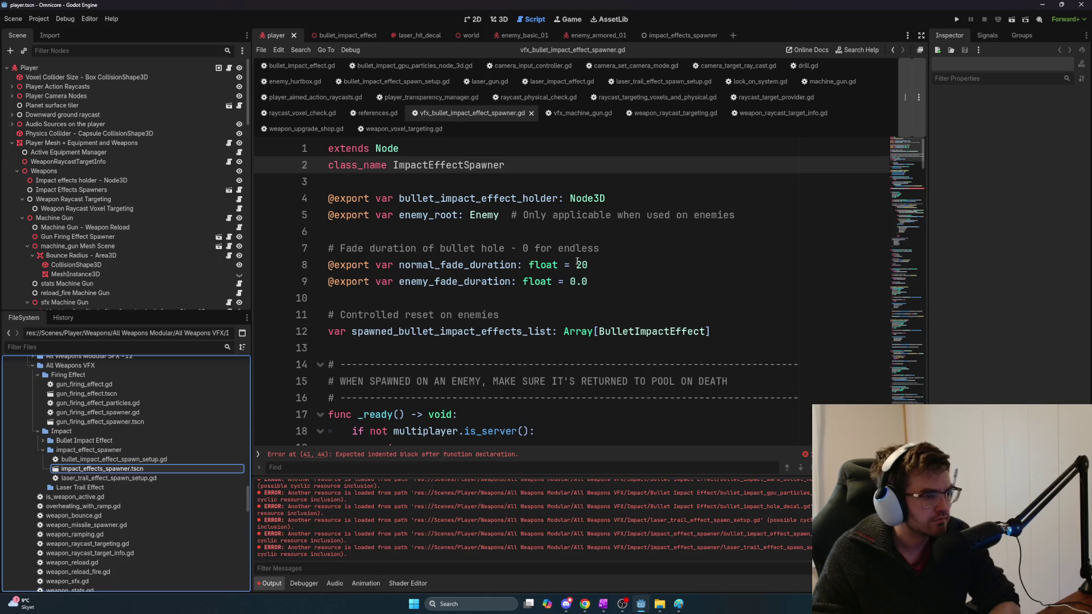
triple_click(479, 202)
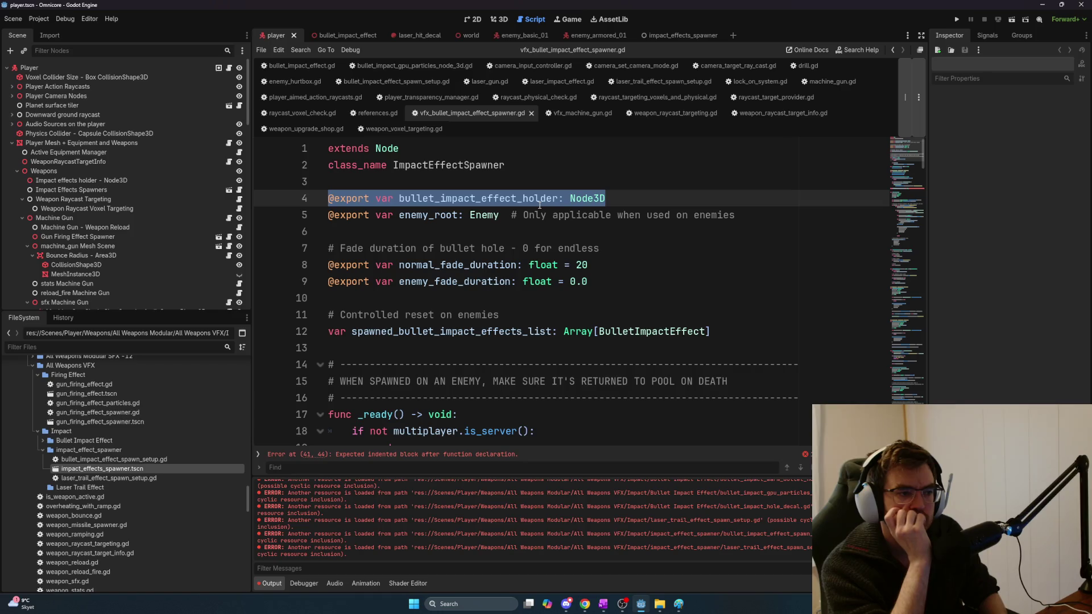
Step: Rename the holder export to impact_effect_holder and review the fade duration and list lines
left_click(438, 197)
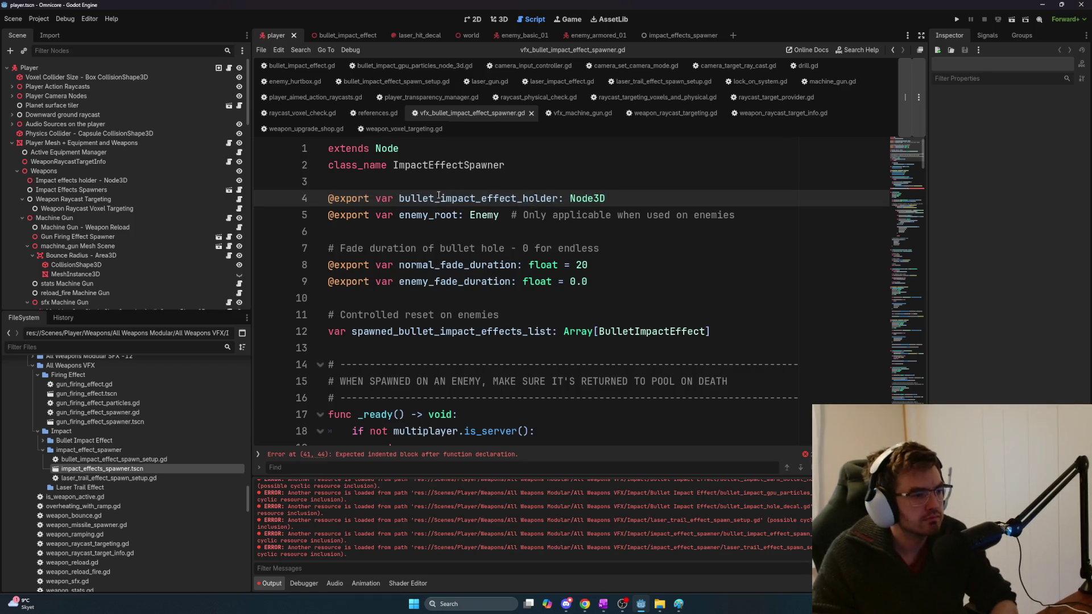
key("BackSpace")
key("BackSpace")
key("BackSpace")
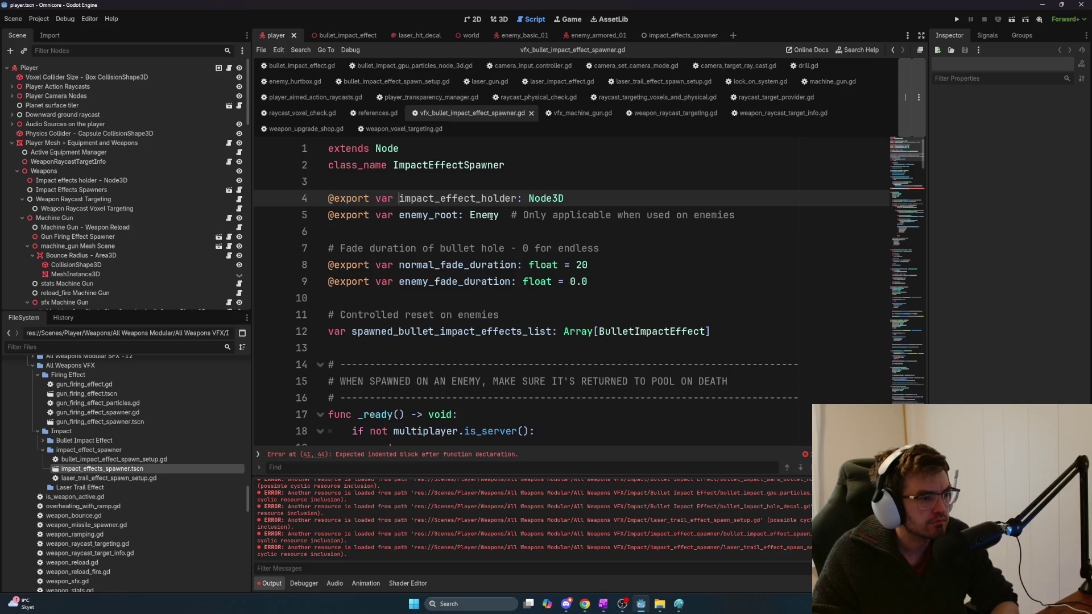
left_click(498, 216)
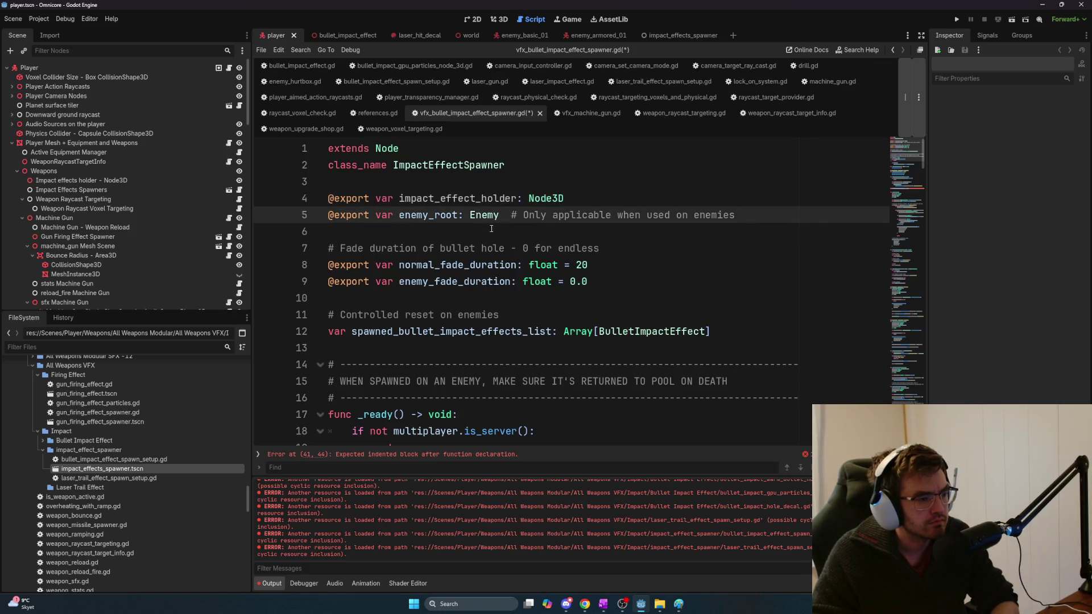
left_click(451, 228)
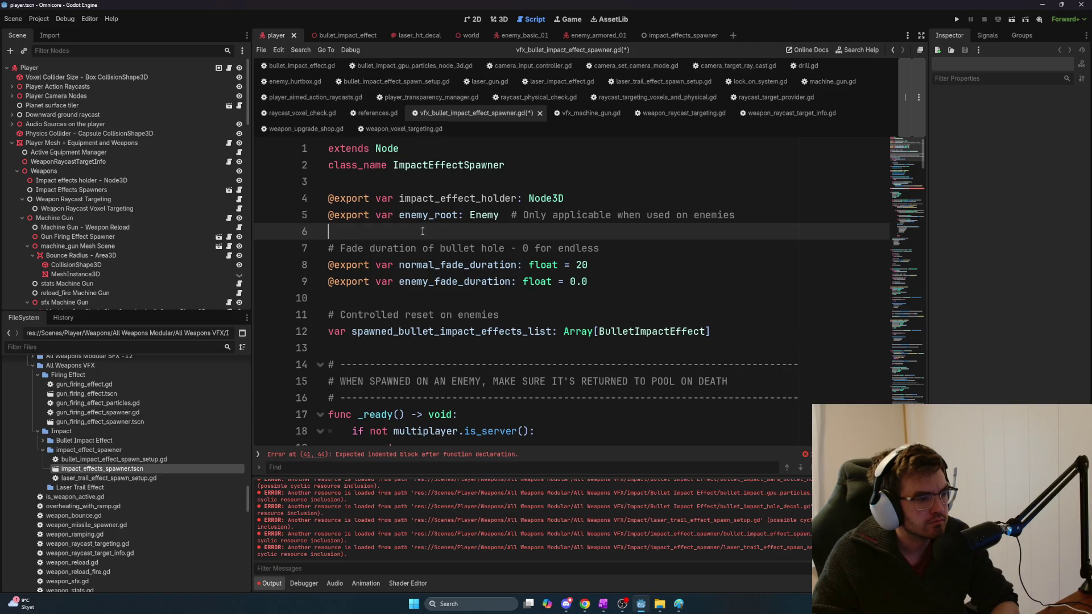
key("Down")
key("Down")
key("Up")
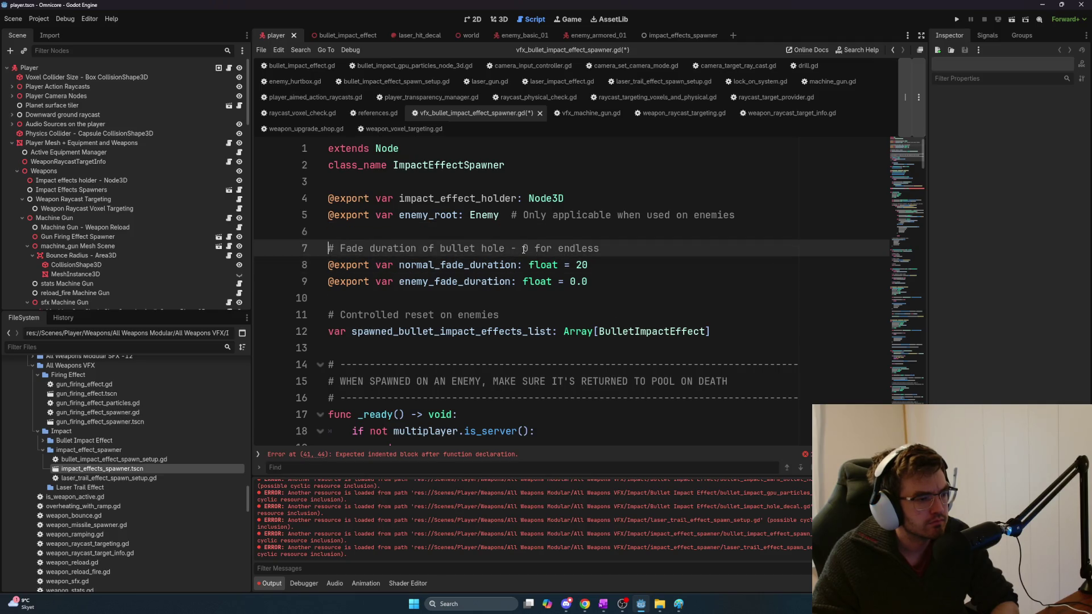
key("Down")
key("Down")
key("Up")
key("Down")
key("Down")
key("Down")
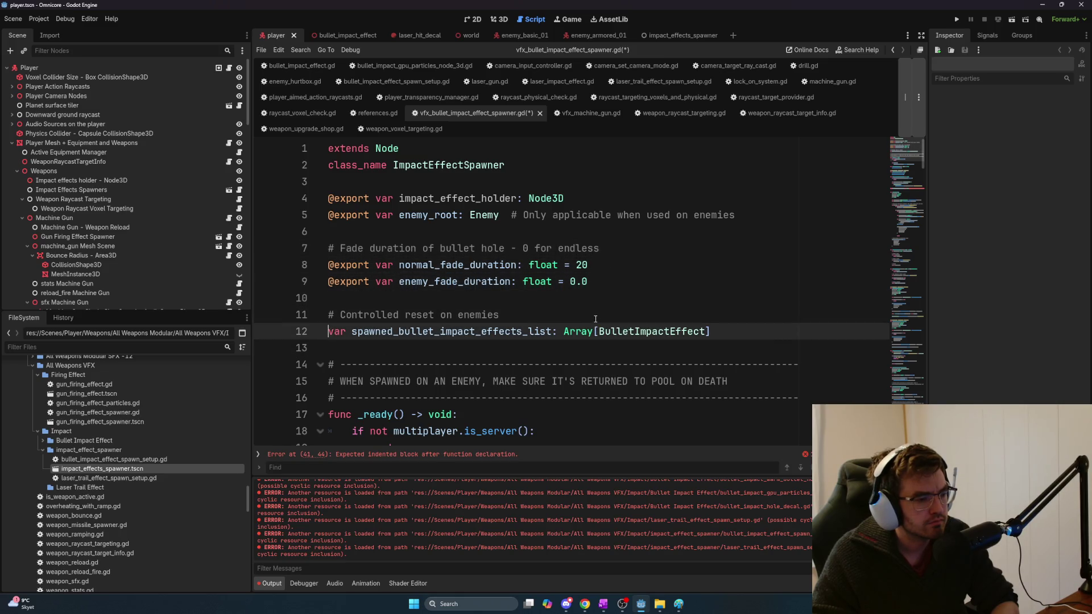
key("Up")
key("Down")
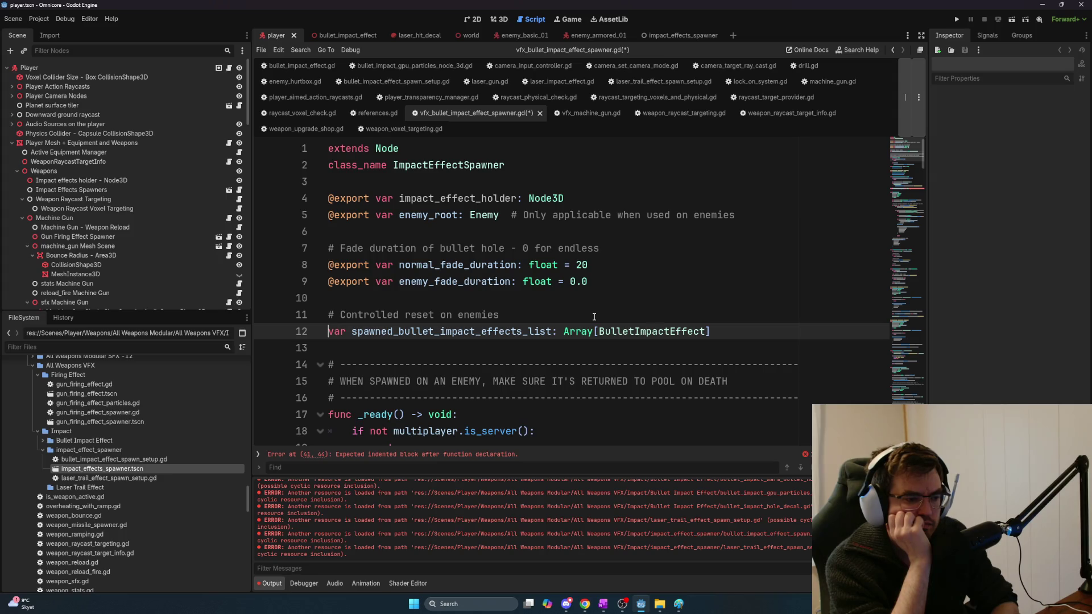
key("Up")
key("Up")
key("Up")
key("Up")
key("Down")
key("Up")
key("Down")
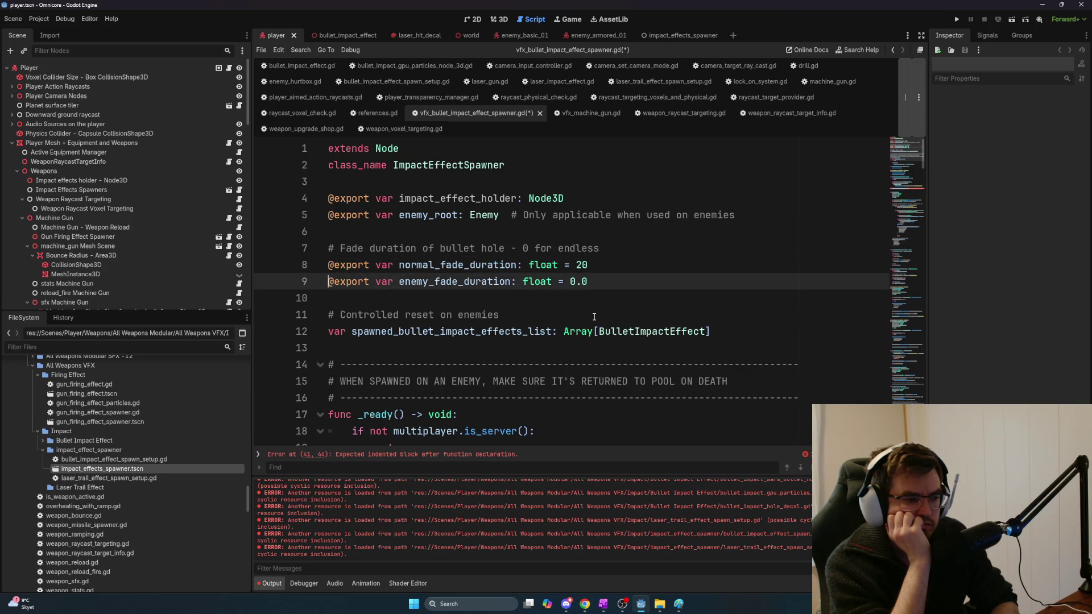
key("Down")
key("Down")
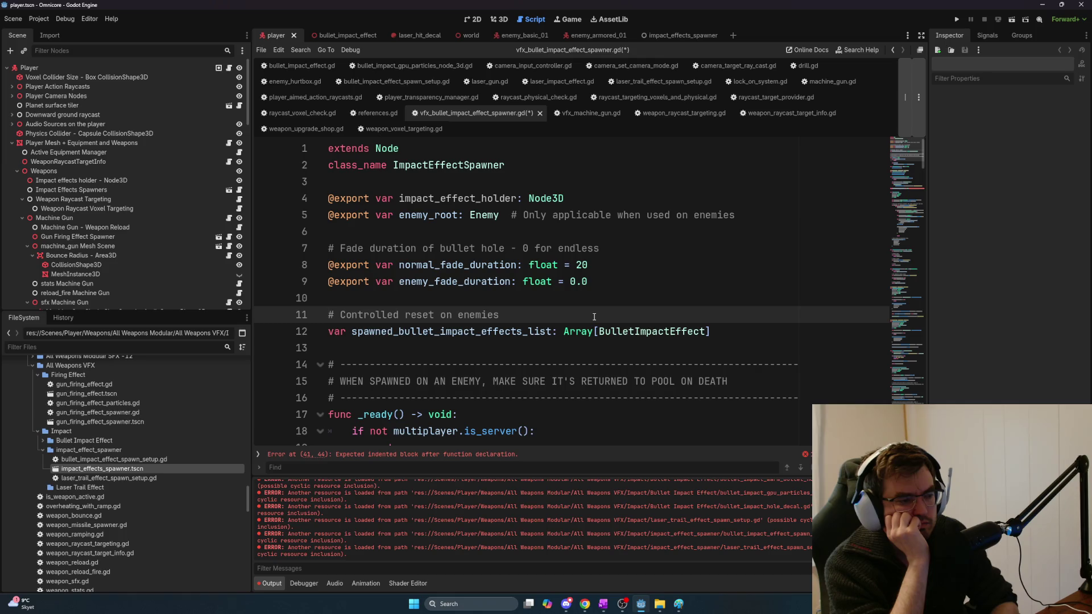
key("Down")
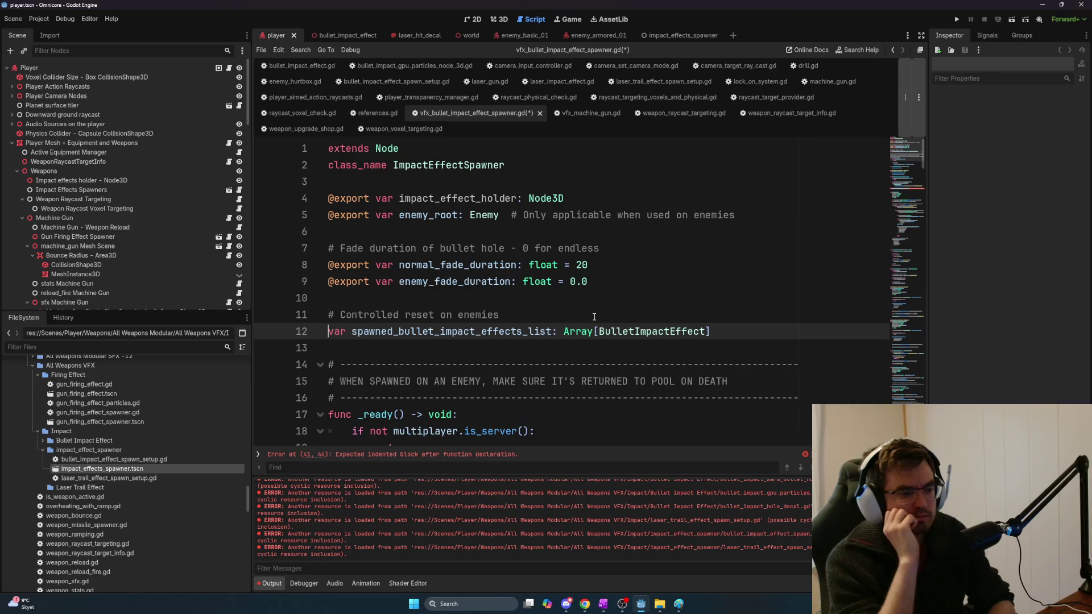
Step: Delete the reset comment and spawned list declaration, then restore them and save
left_click(717, 330)
left_click_drag(718, 330, 314, 315)
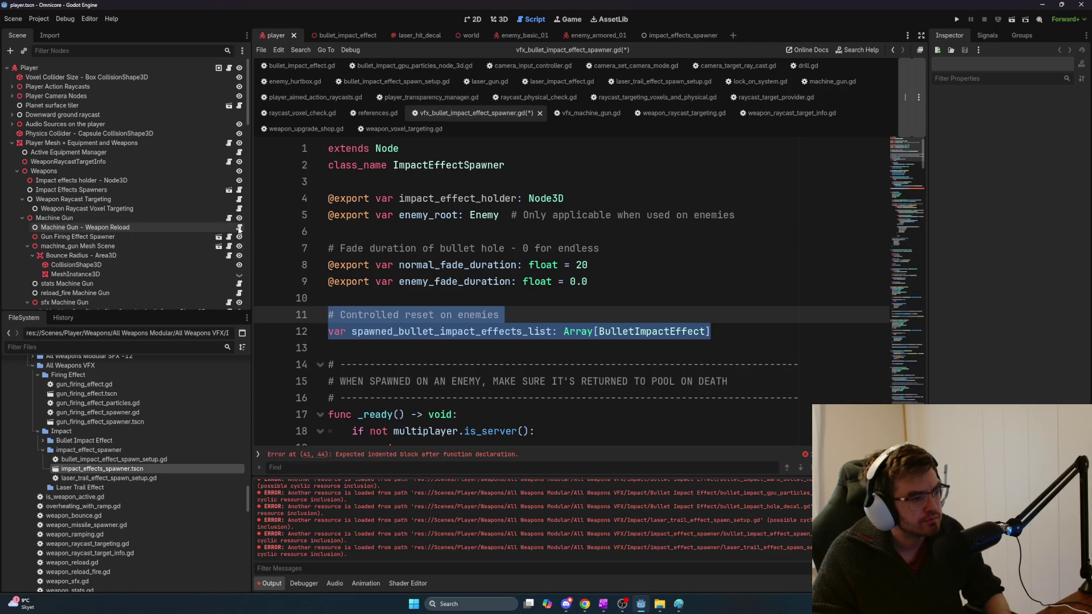
key("BackSpace")
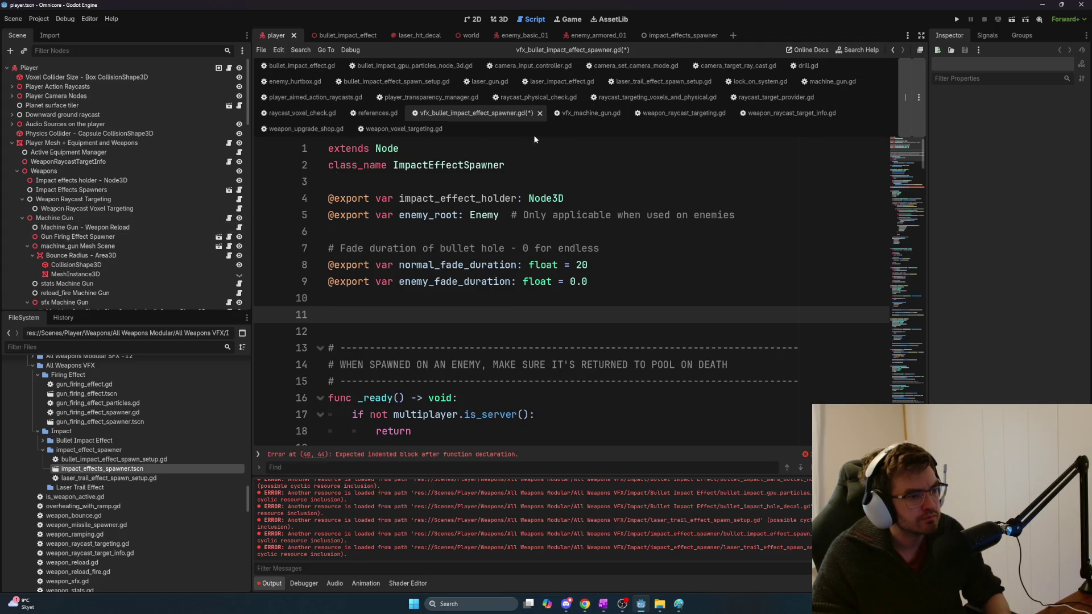
key("ctrl+s")
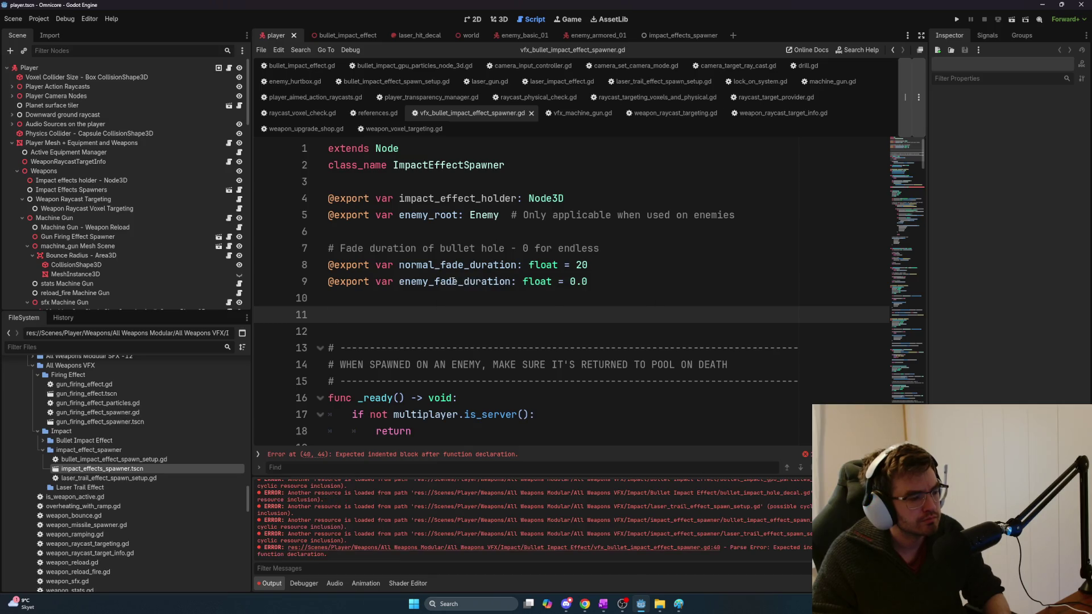
scroll(453, 281, "down", 5)
mouse_move(449, 282)
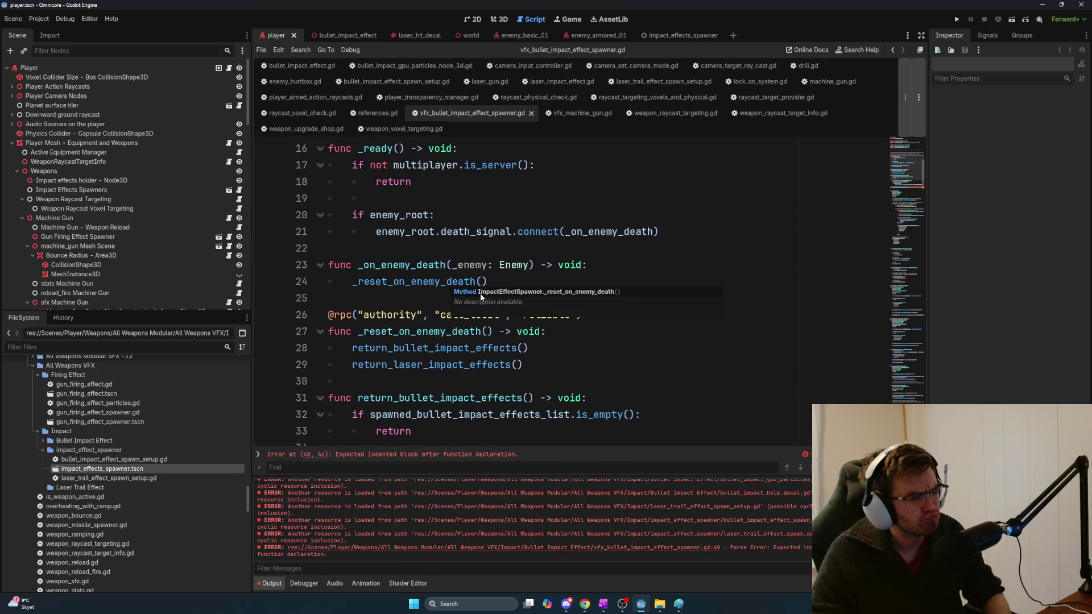
key("ctrl+v")
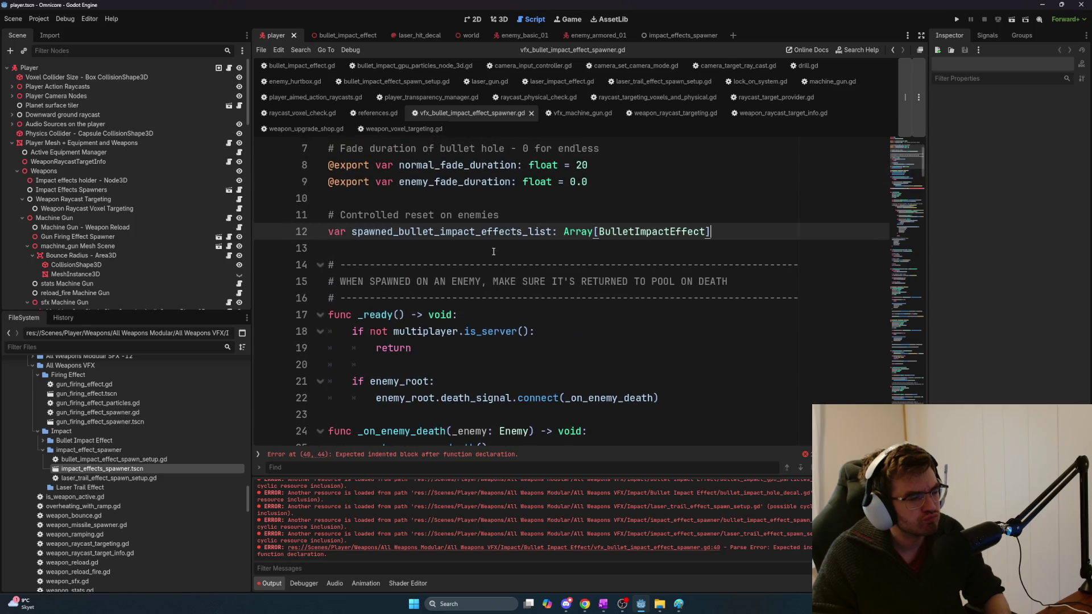
key("ctrl+s")
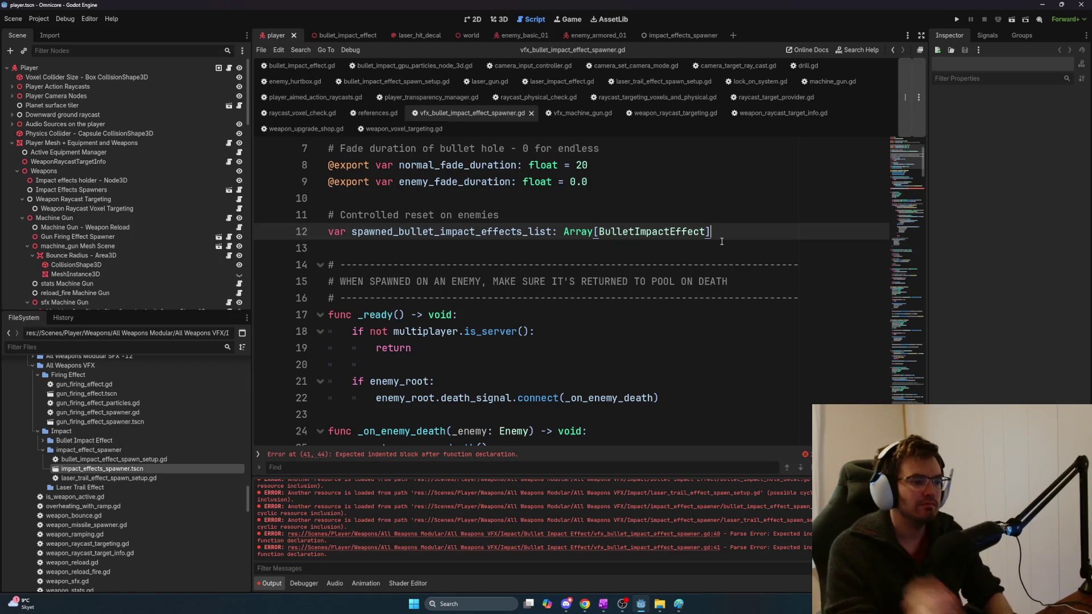
Step: Declare var spawned_laser_trail_impact_effects_list: Array[LaserTrailEffect] on line 13
key("Return")
type("var spawned_")
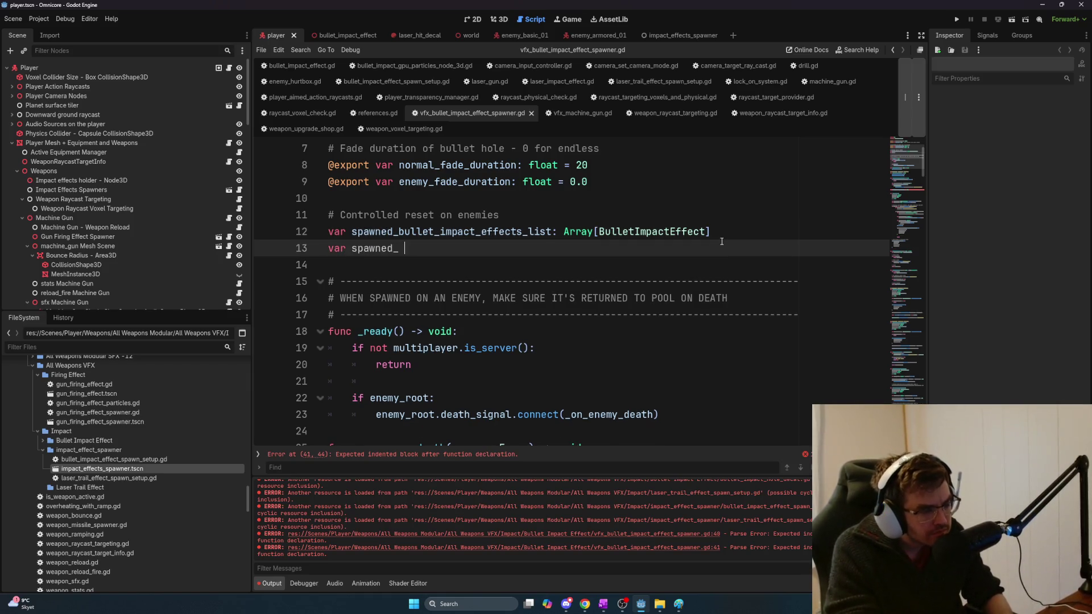
key("BackSpace")
type("laser_trail_impact_effect")
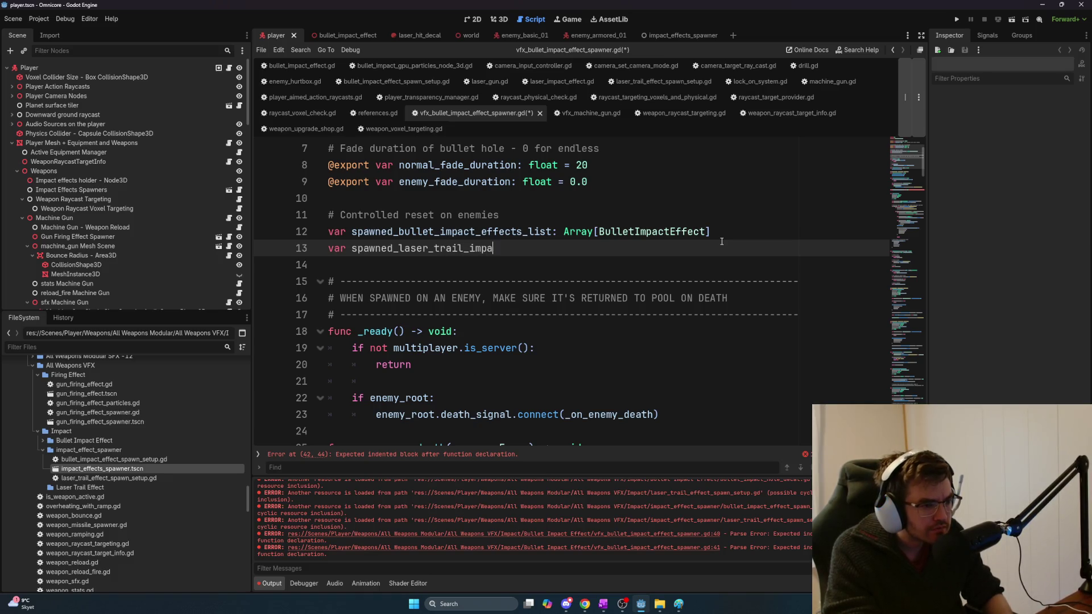
type("s_list: Array")
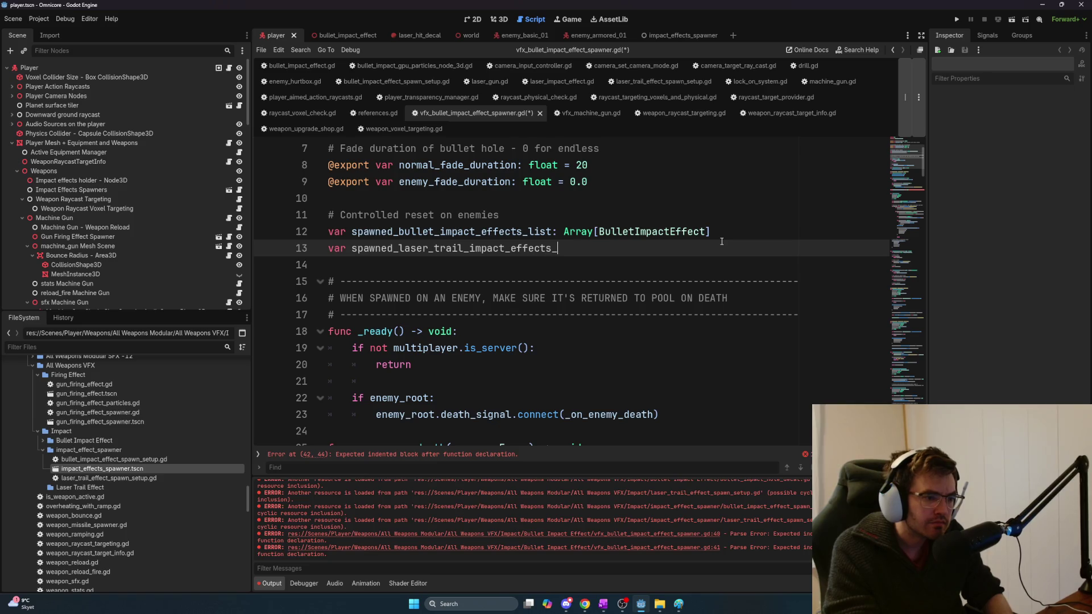
type("[")
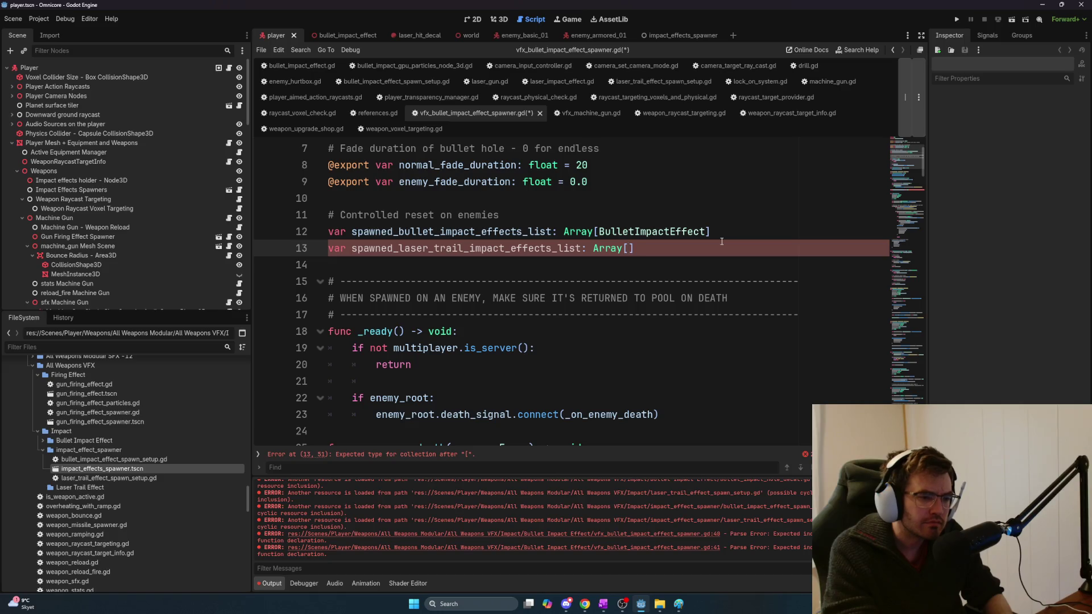
type("Laser")
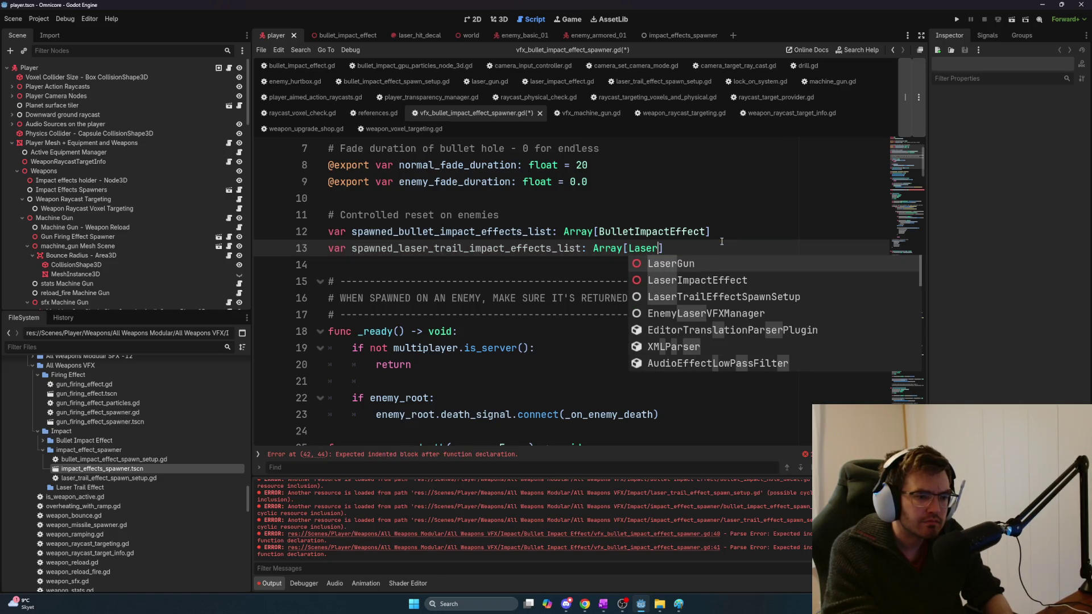
key("Down")
key("Down")
key("Up")
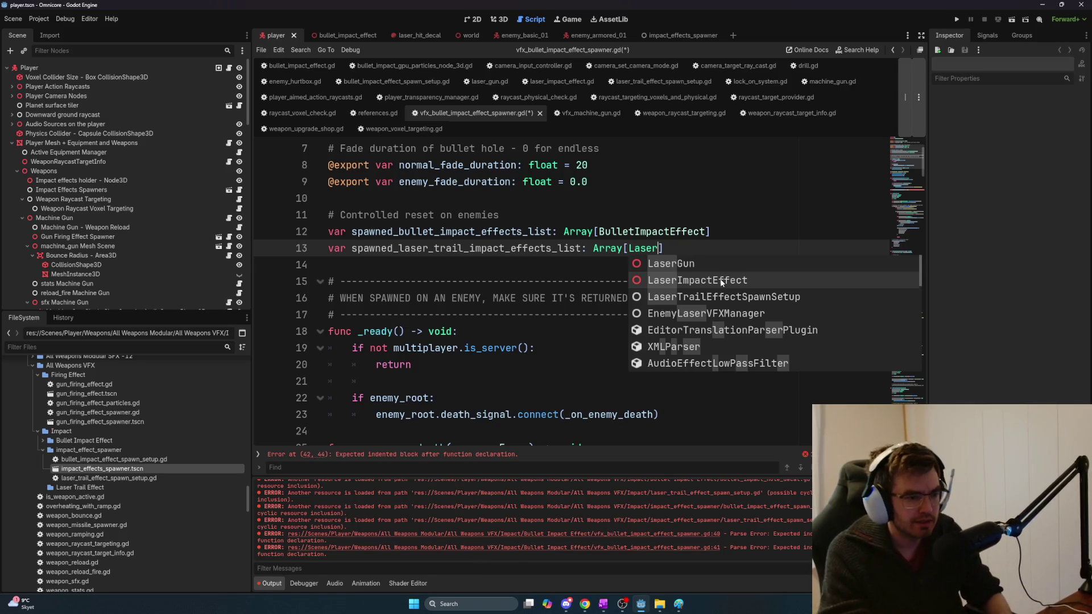
type("TrailEffect")
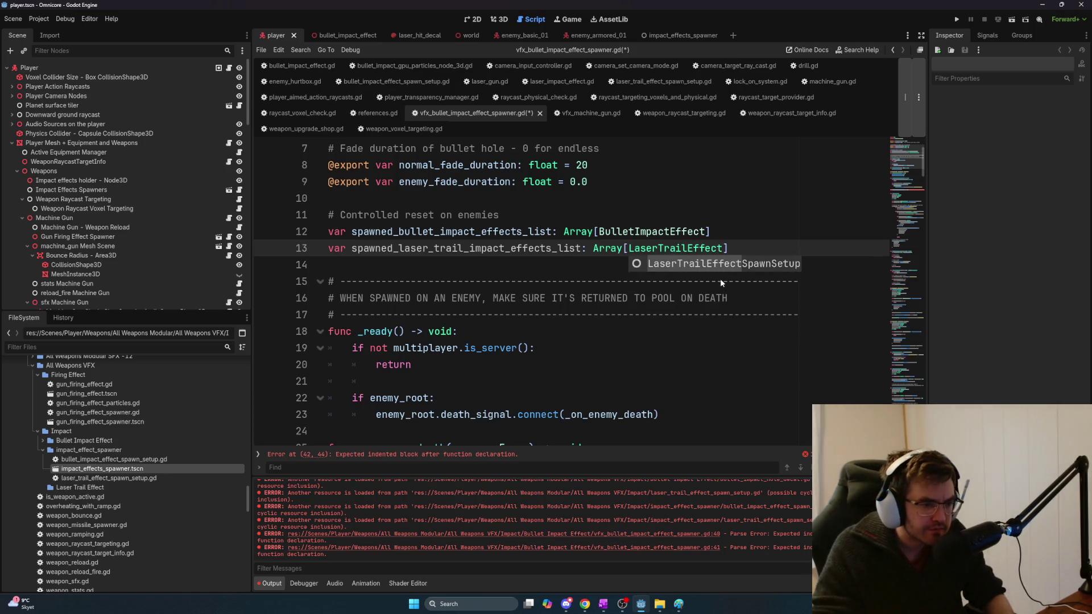
Step: Dismiss the suggestions and save the script with the new laser trail list
left_click(591, 232)
key("Down")
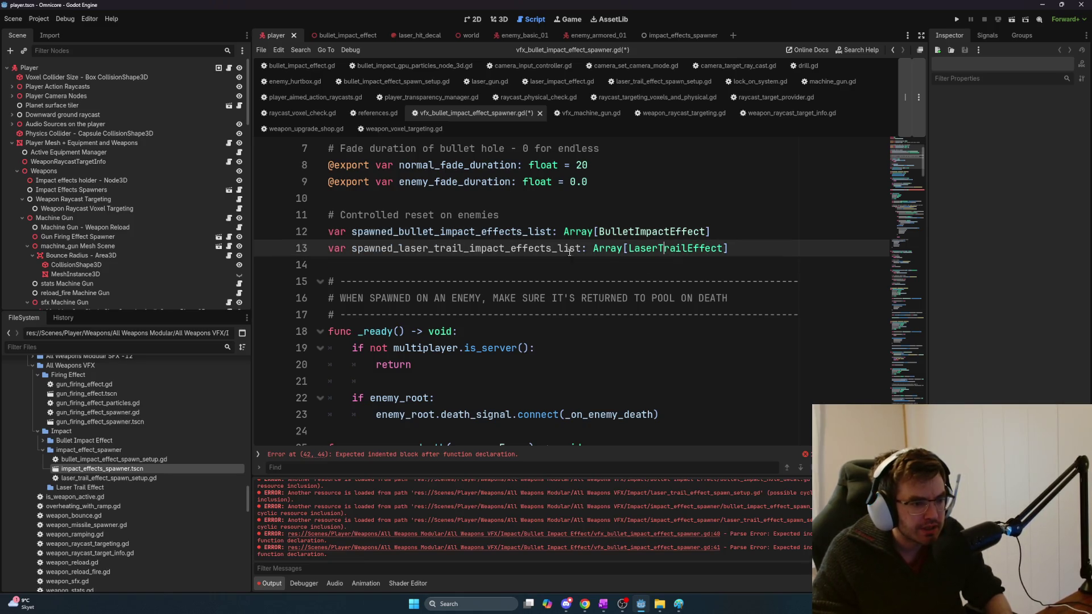
left_click(524, 266)
key("ctrl+s")
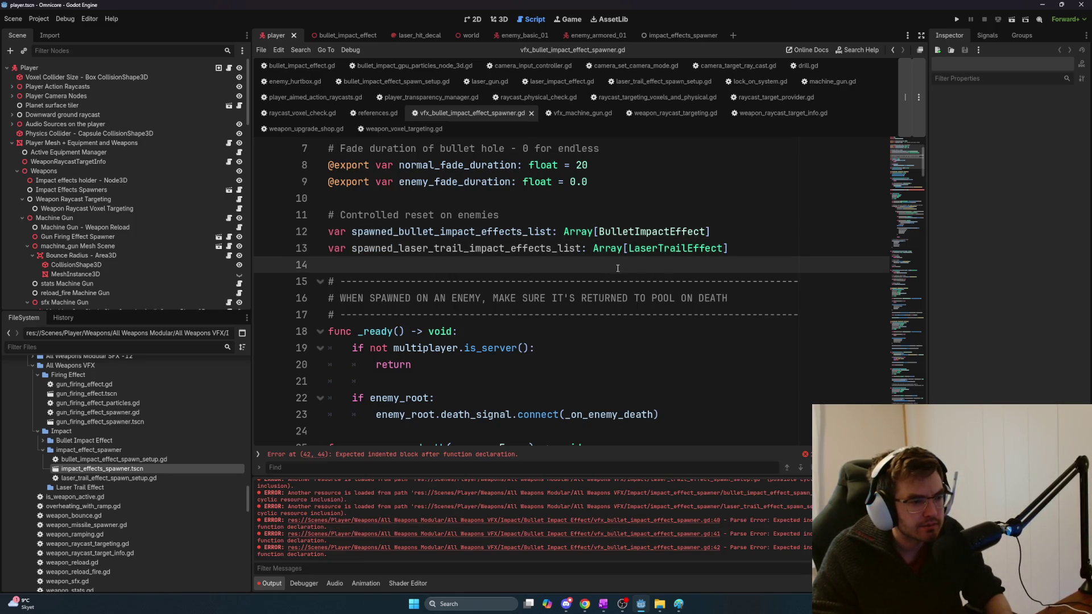
double_click(675, 249)
left_click(719, 279)
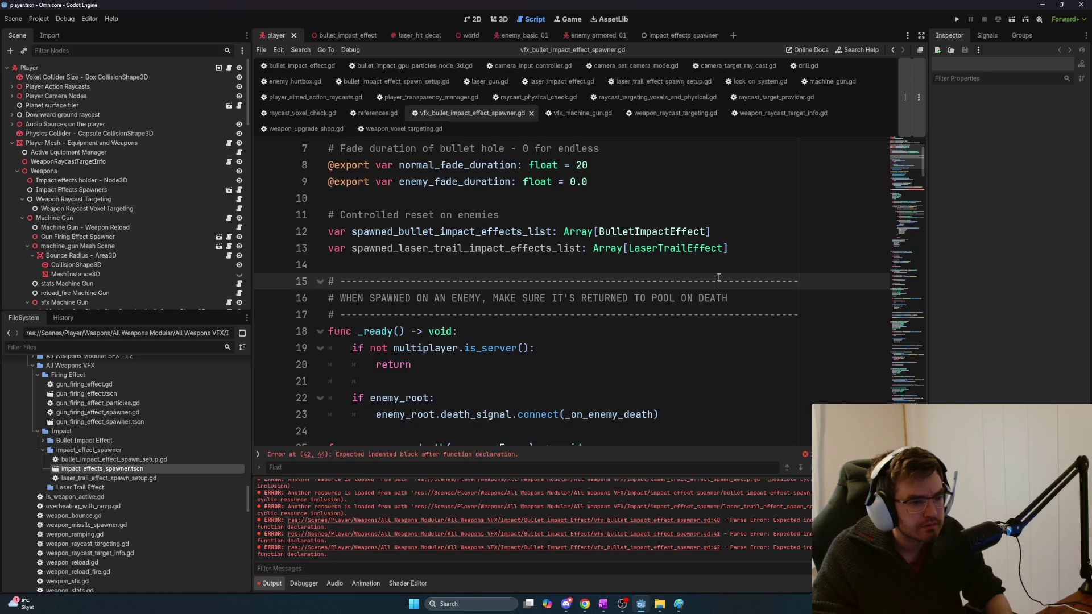
left_click(739, 272)
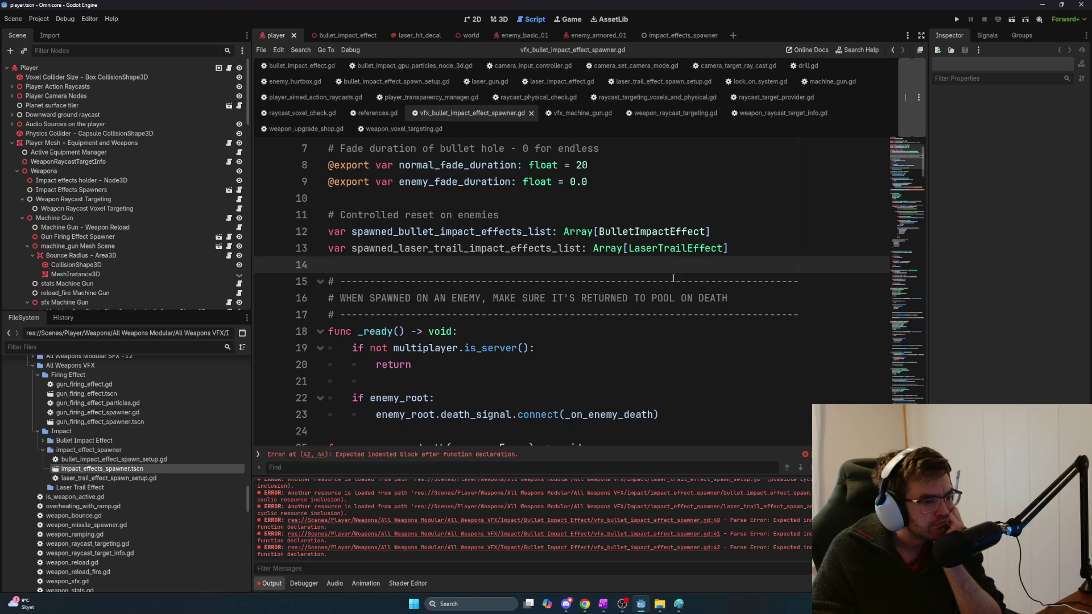
left_click_drag(761, 255, 327, 214)
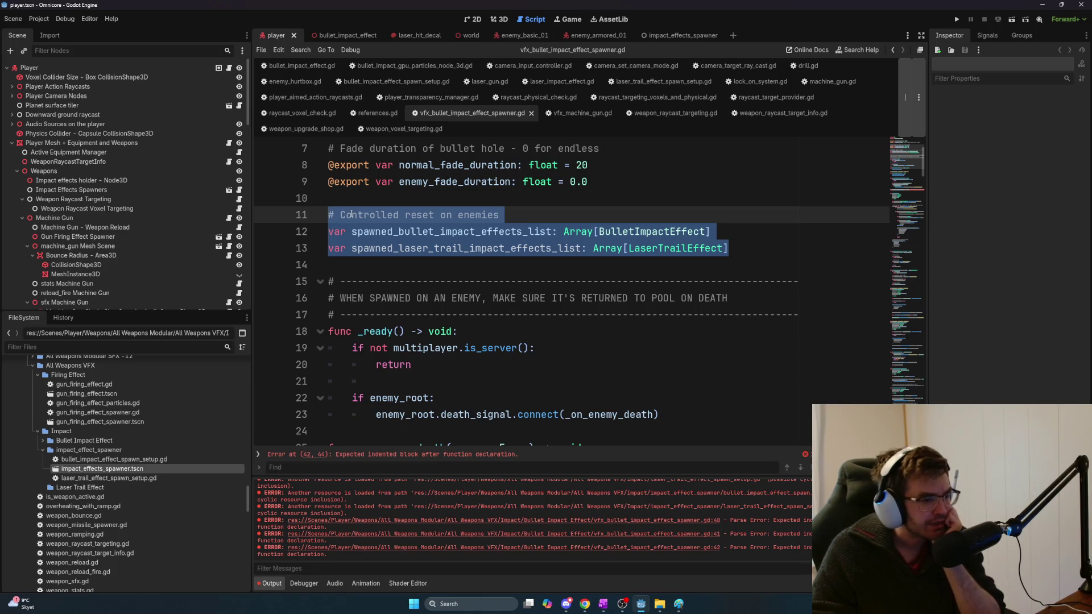
scroll(587, 353, "down", 2)
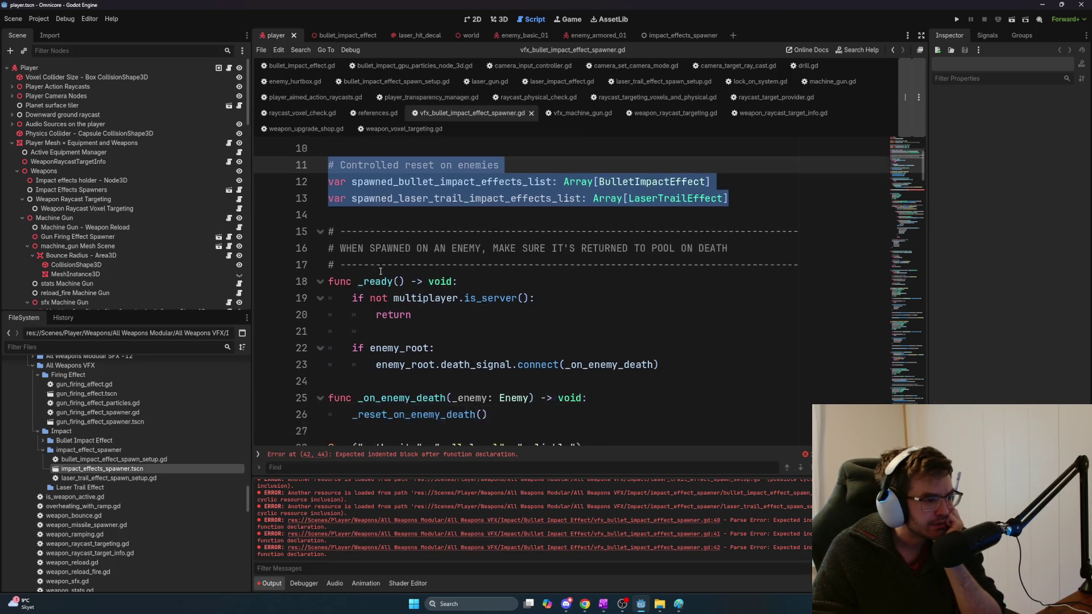
scroll(648, 381, "down", 2)
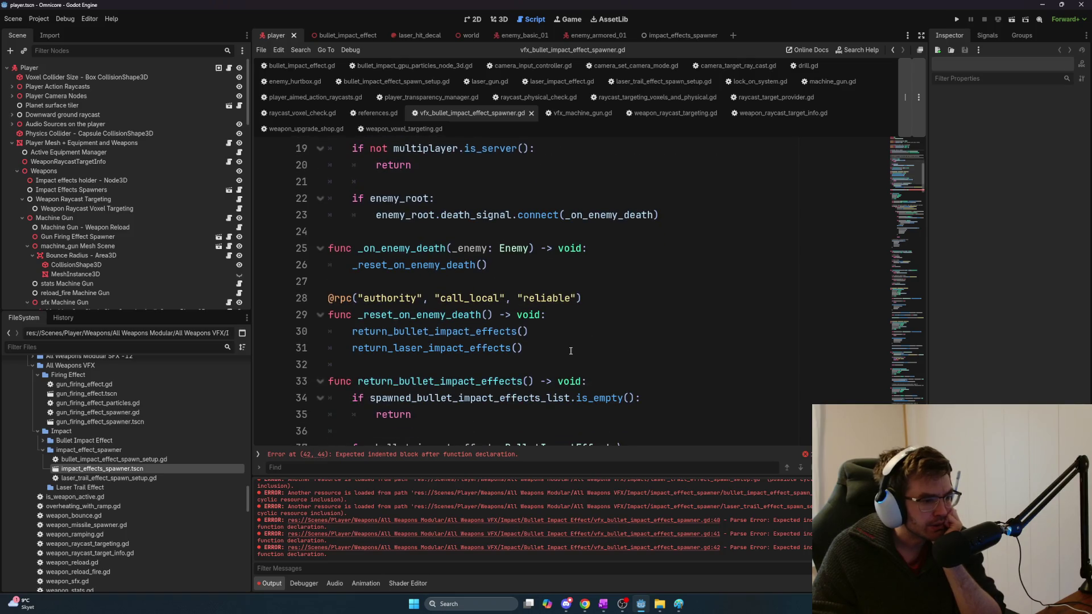
scroll(571, 354, "down", 1)
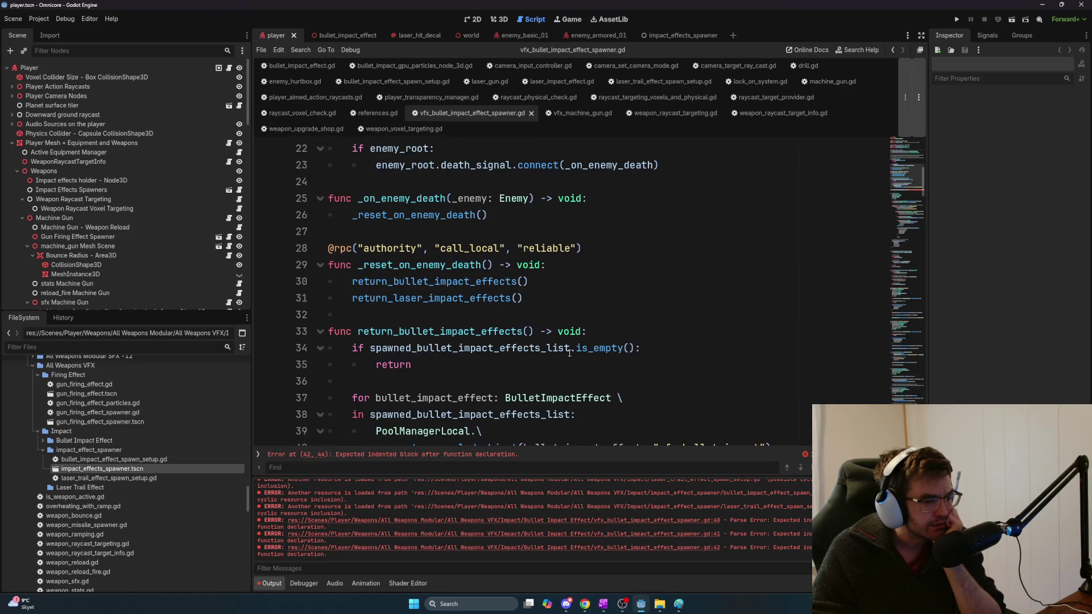
scroll(586, 352, "down", 2)
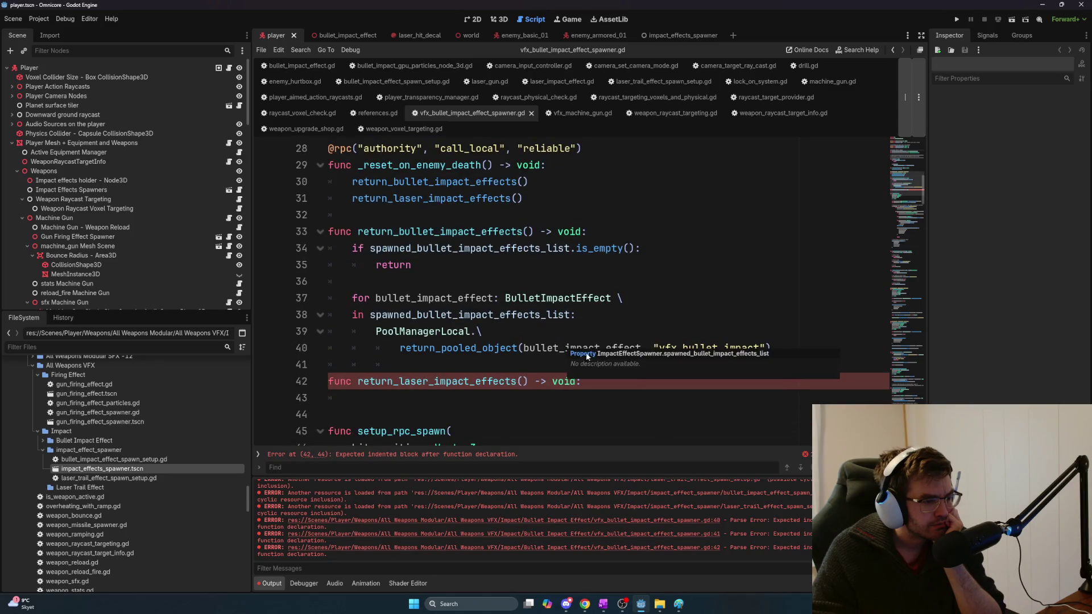
mouse_move(796, 358)
left_mouse_down()
mouse_move(375, 332)
mouse_move(330, 350)
mouse_move(504, 310)
mouse_move(535, 348)
mouse_move(330, 282)
mouse_move(324, 209)
left_mouse_up()
scroll(376, 332, "up", 2)
scroll(330, 350, "up", 3)
scroll(504, 311, "up", 2)
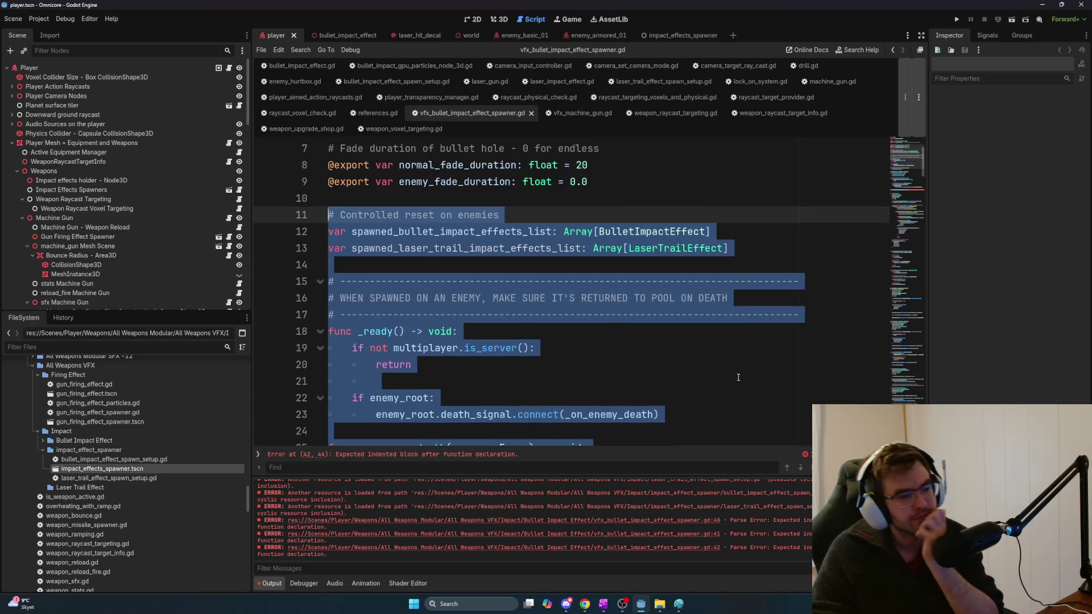
scroll(651, 348, "down", 4)
scroll(650, 348, "down", 3)
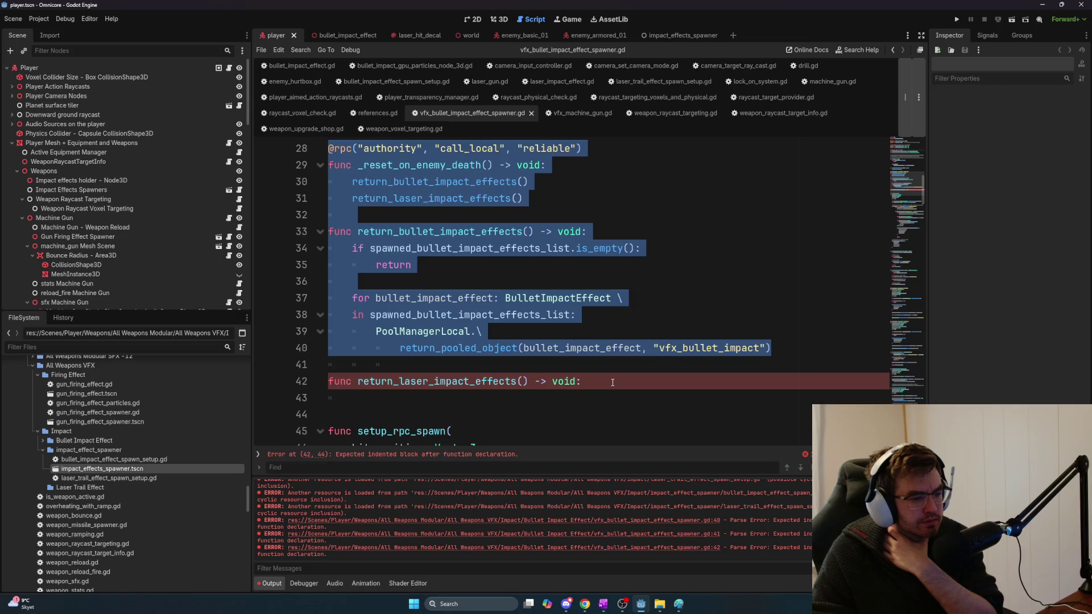
scroll(613, 382, "up", 1)
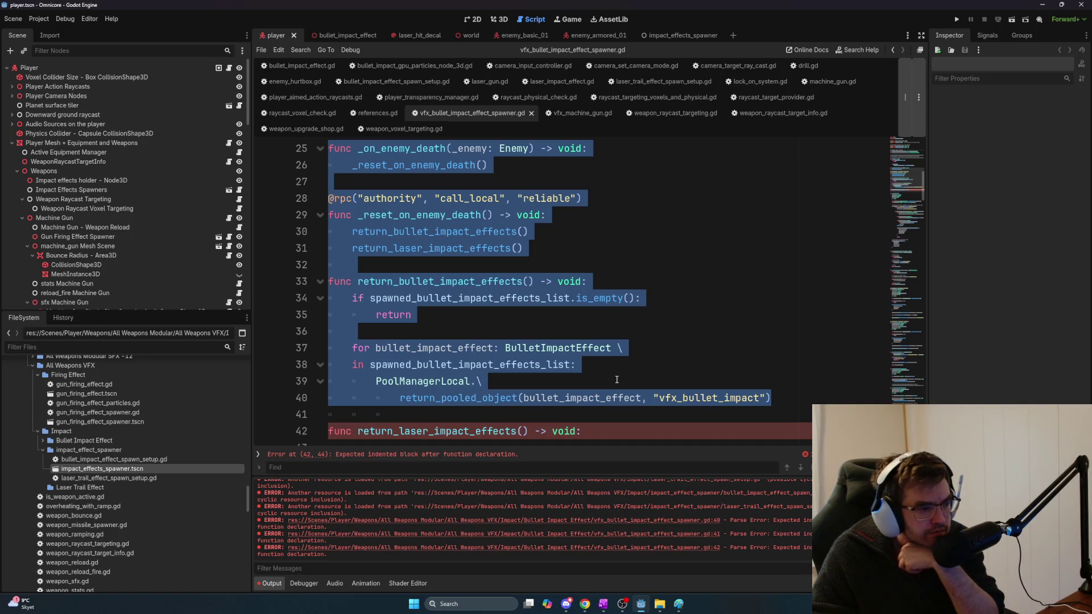
scroll(616, 379, "down", 2)
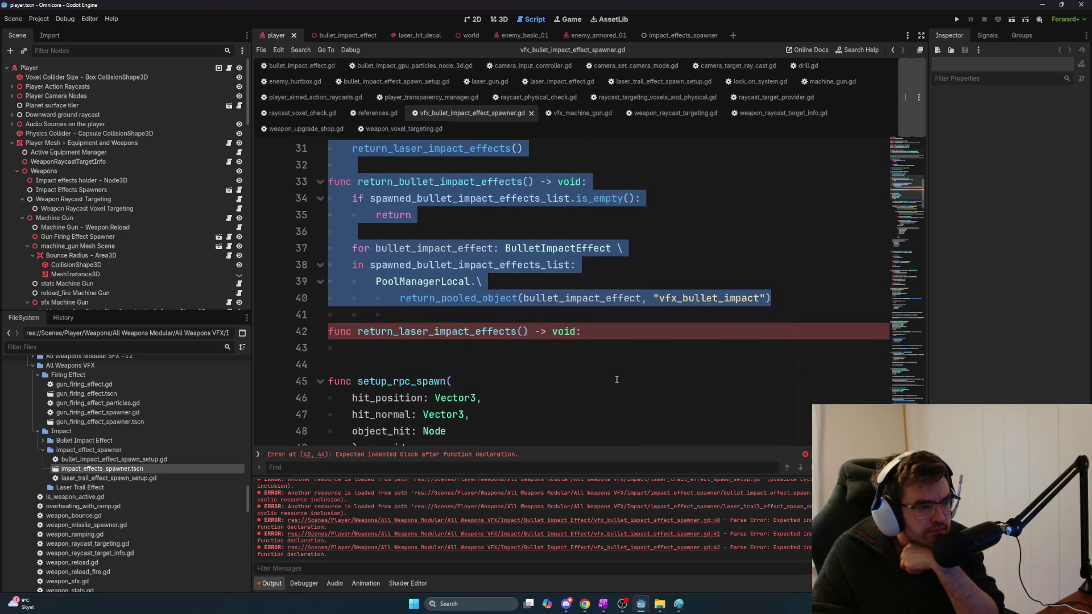
scroll(617, 380, "up", 1)
scroll(617, 379, "up", 2)
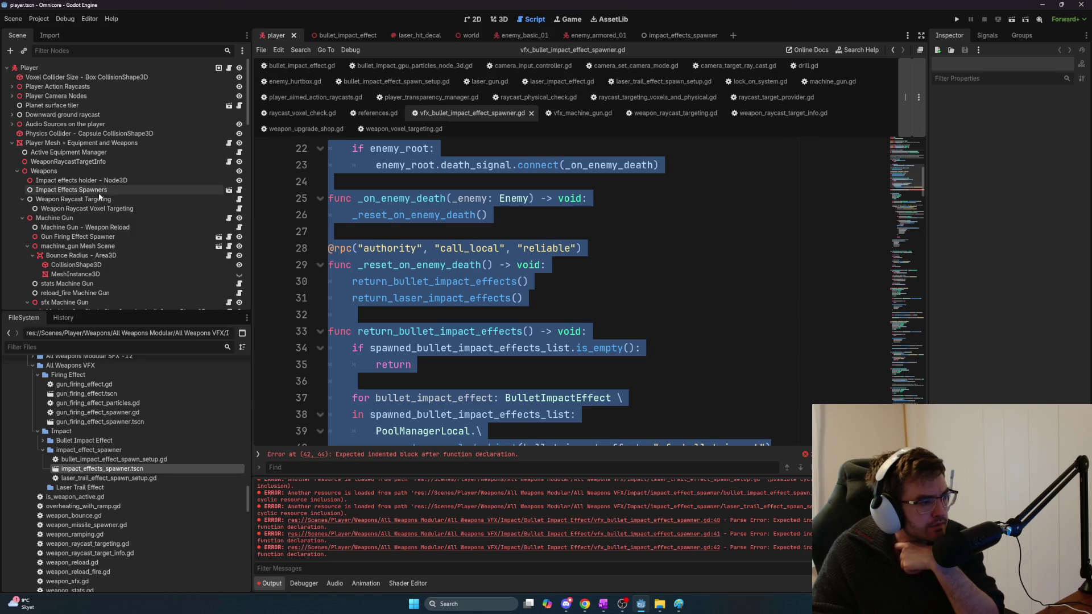
Step: Open the Impact Effects Spawners scene and look over the spawner script's enemy-death code
left_click(229, 190)
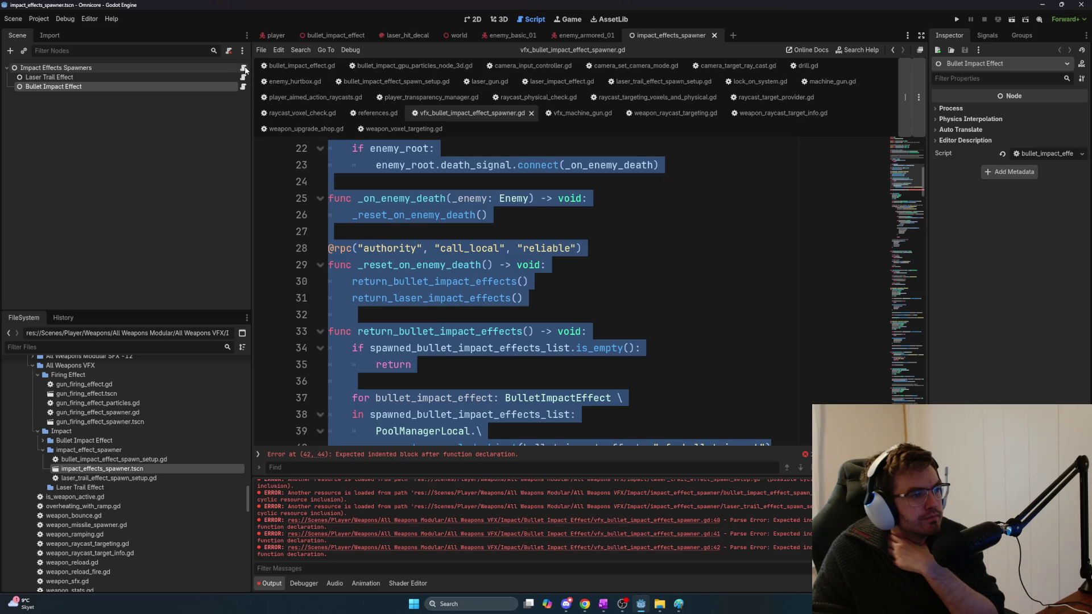
scroll(605, 303, "up", 5)
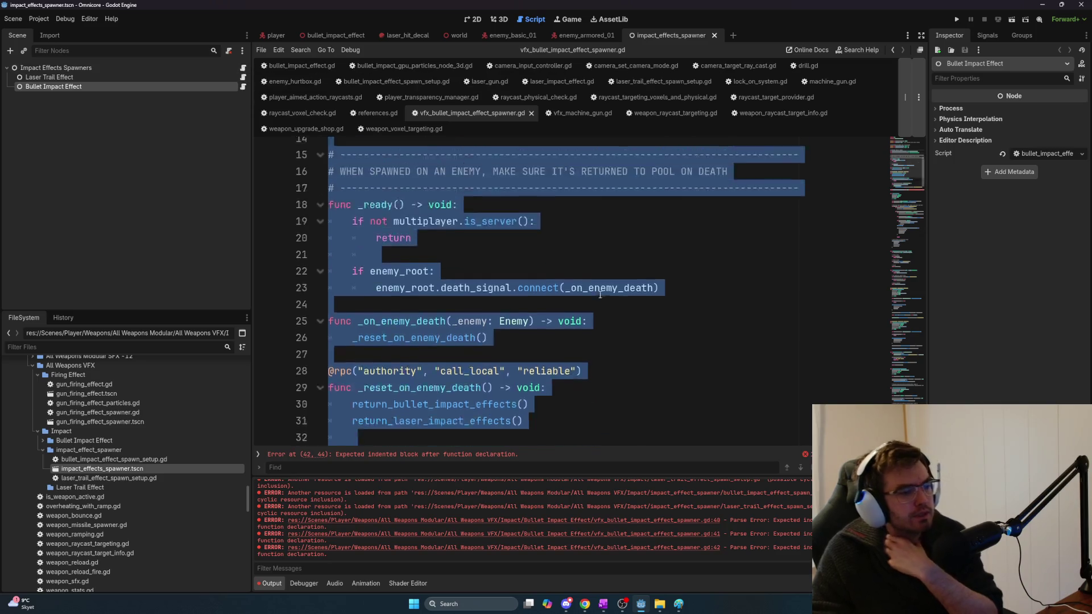
scroll(605, 304, "down", 6)
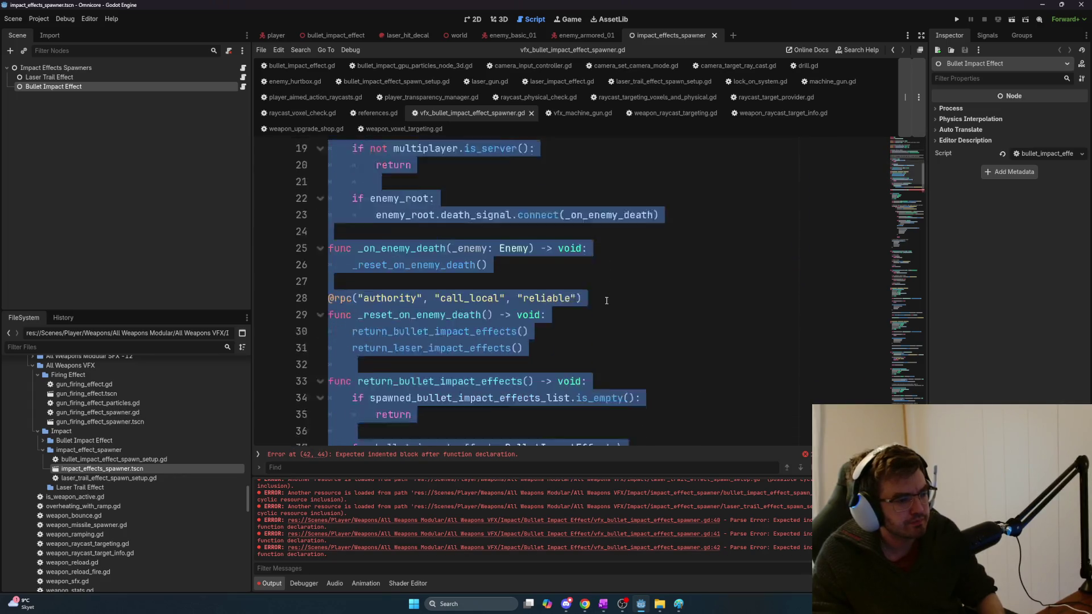
scroll(607, 299, "up", 4)
scroll(607, 298, "up", 2)
scroll(457, 270, "down", 4)
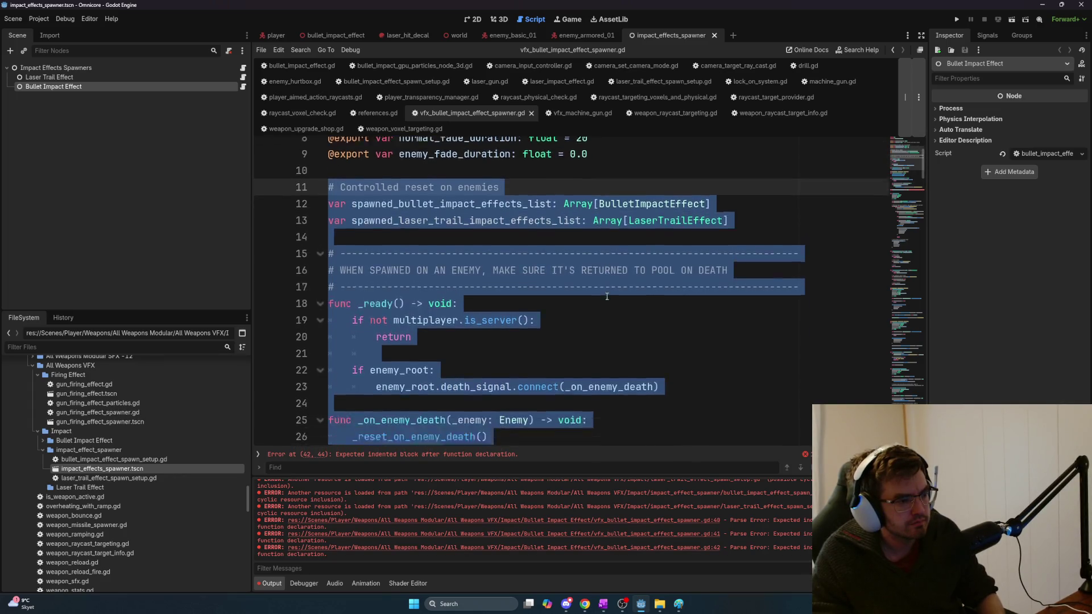
scroll(464, 290, "down", 2)
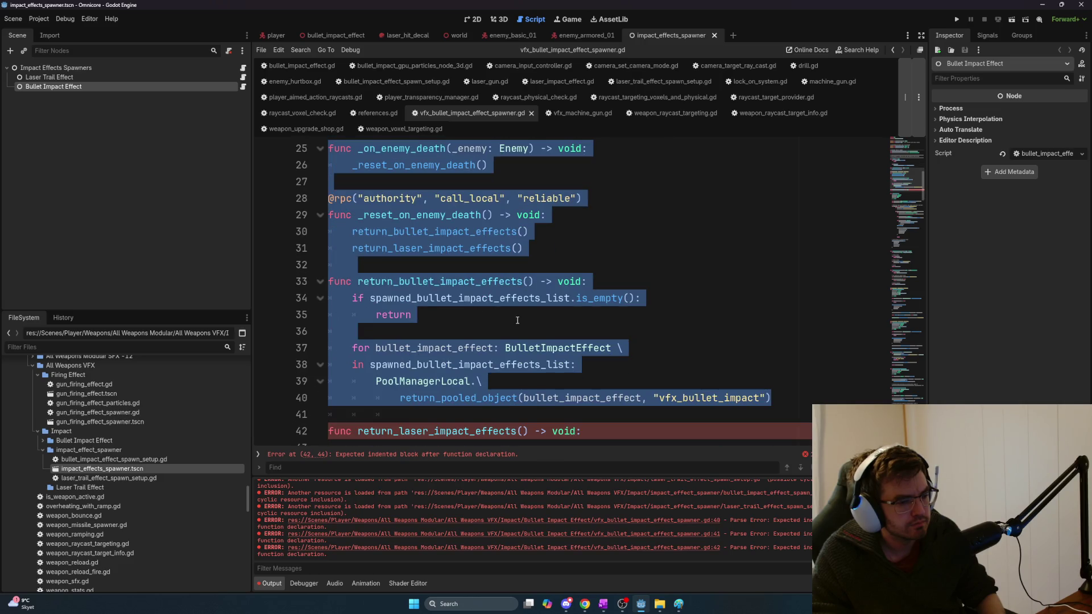
scroll(518, 320, "up", 7)
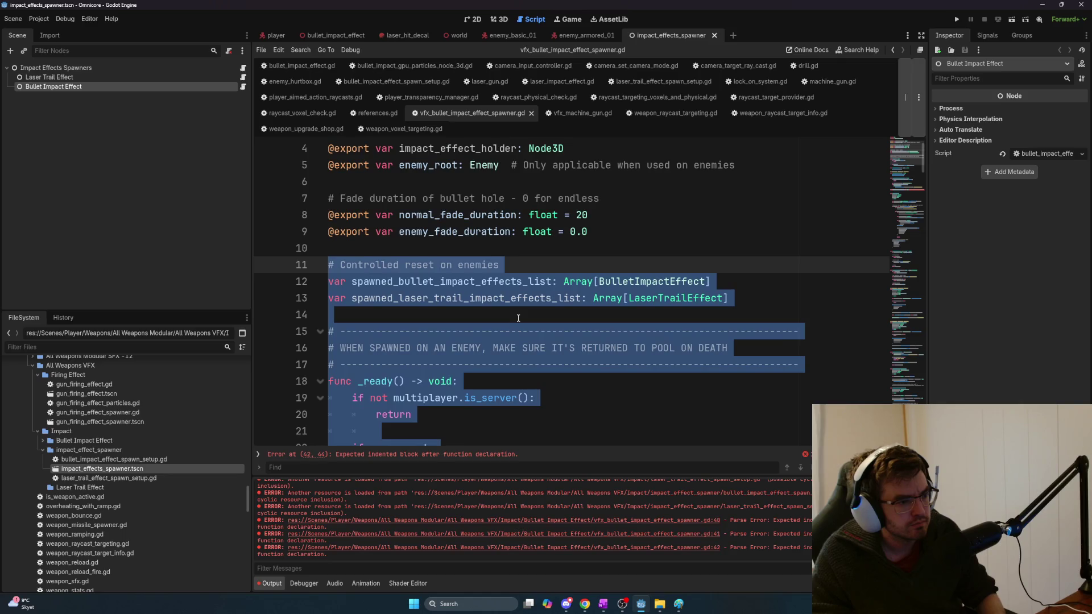
scroll(518, 318, "up", 1)
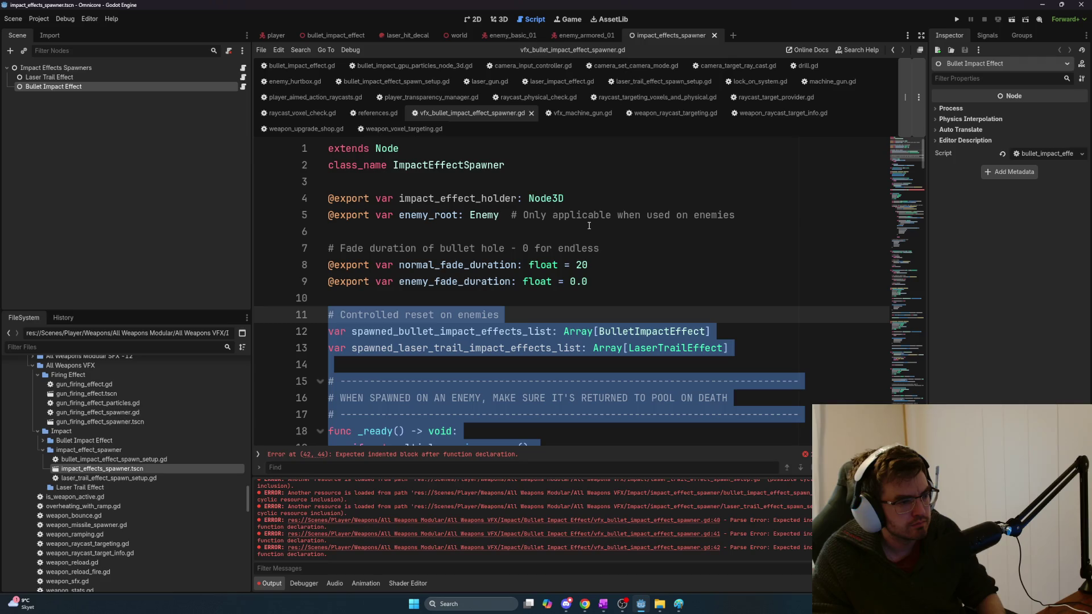
Step: Remove the enemy_root export, spawned lists and enemy-death return functions from the script
left_click_drag(735, 216, 328, 216)
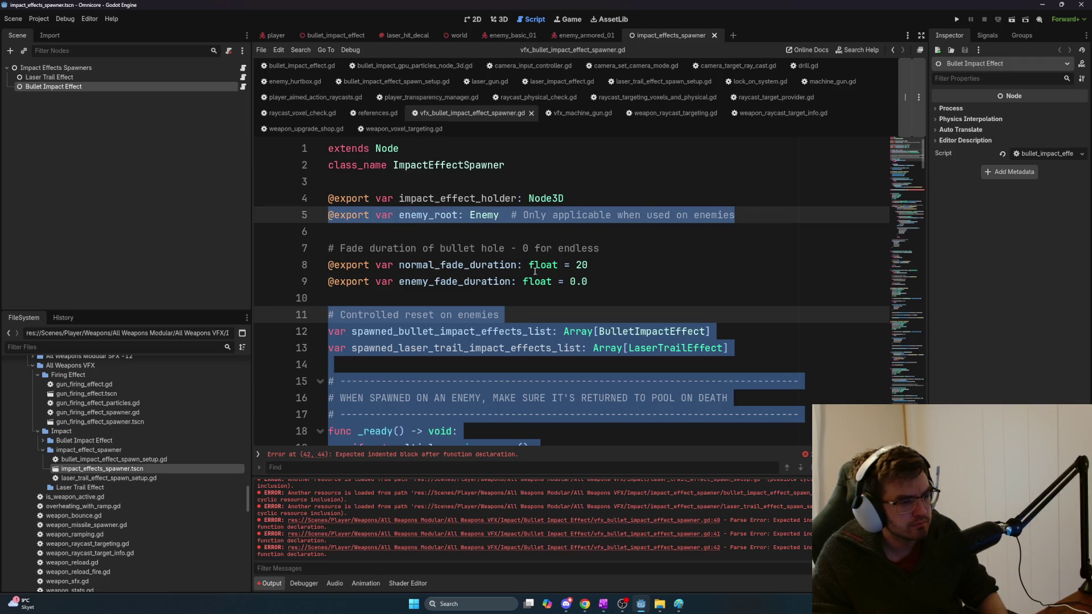
mouse_move(533, 273)
scroll(533, 273, "down", 9)
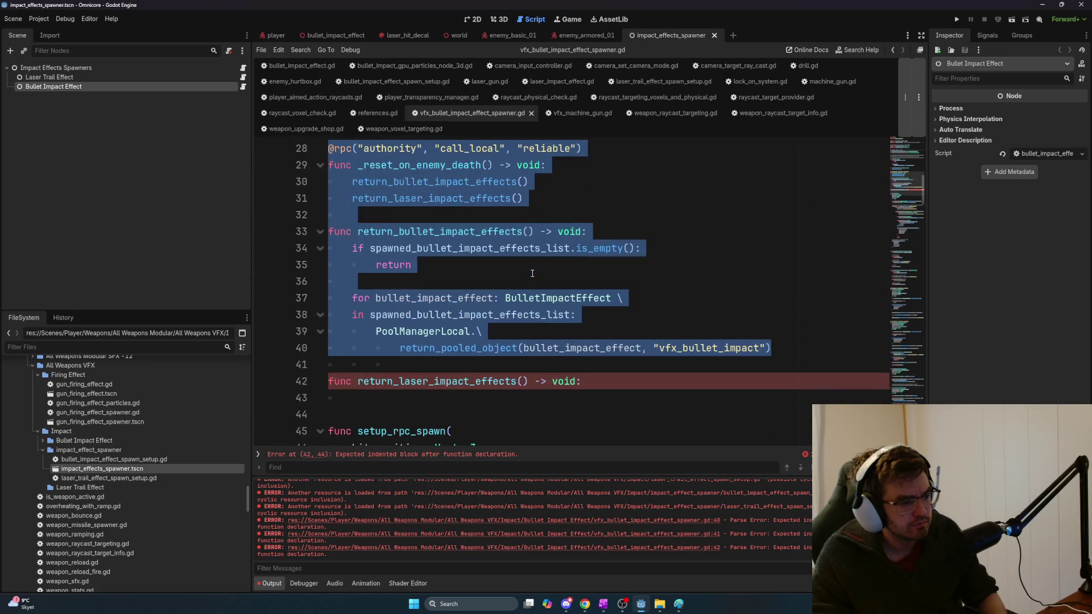
scroll(533, 273, "down", 1)
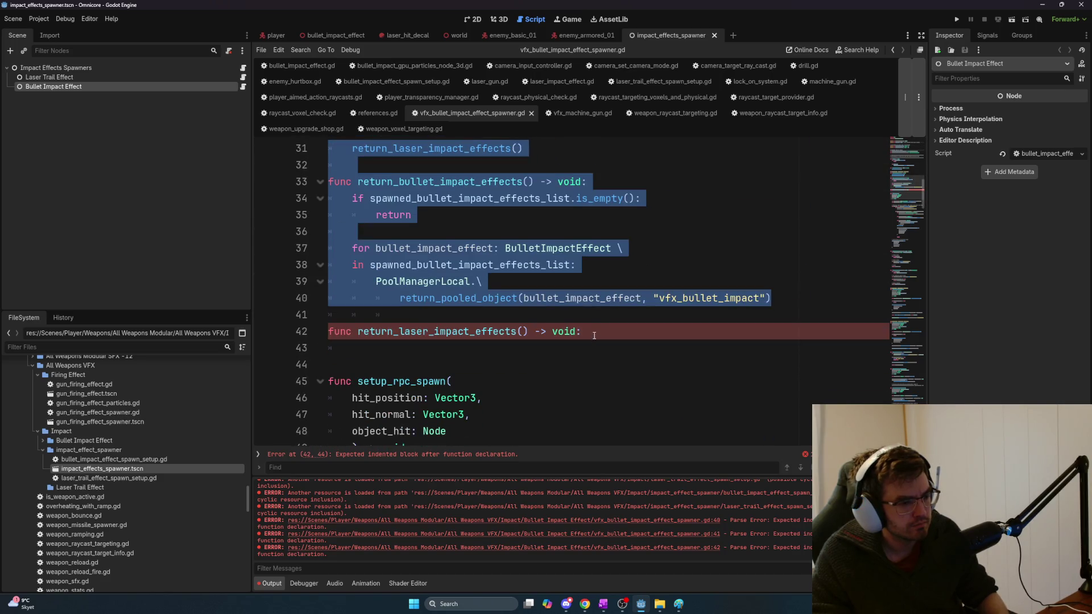
mouse_move(594, 336)
left_mouse_down()
mouse_move(322, 320)
mouse_move(307, 329)
mouse_move(311, 316)
left_mouse_up()
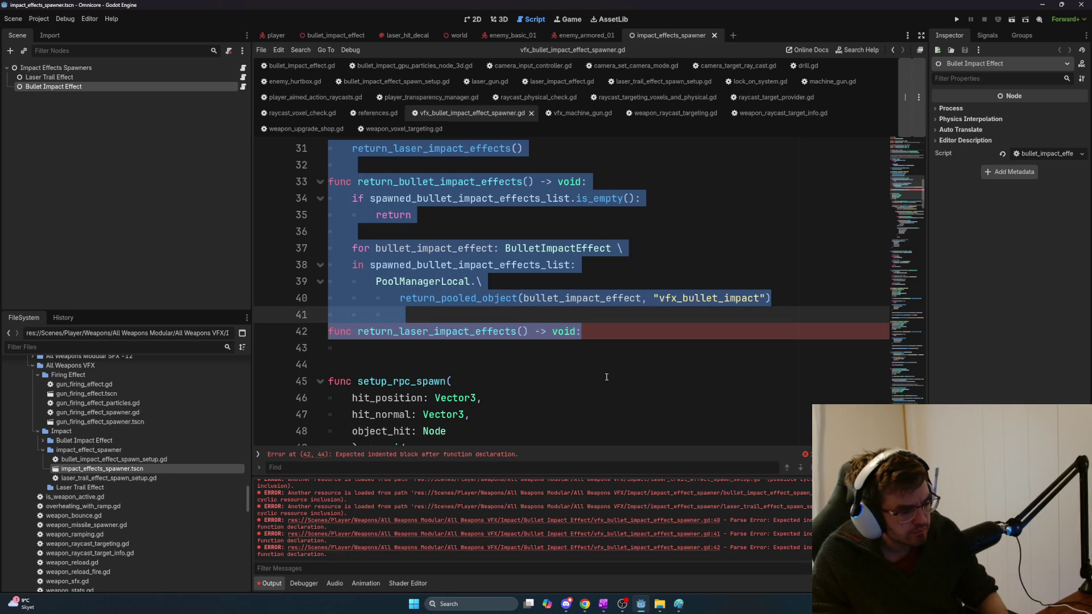
key("BackSpace")
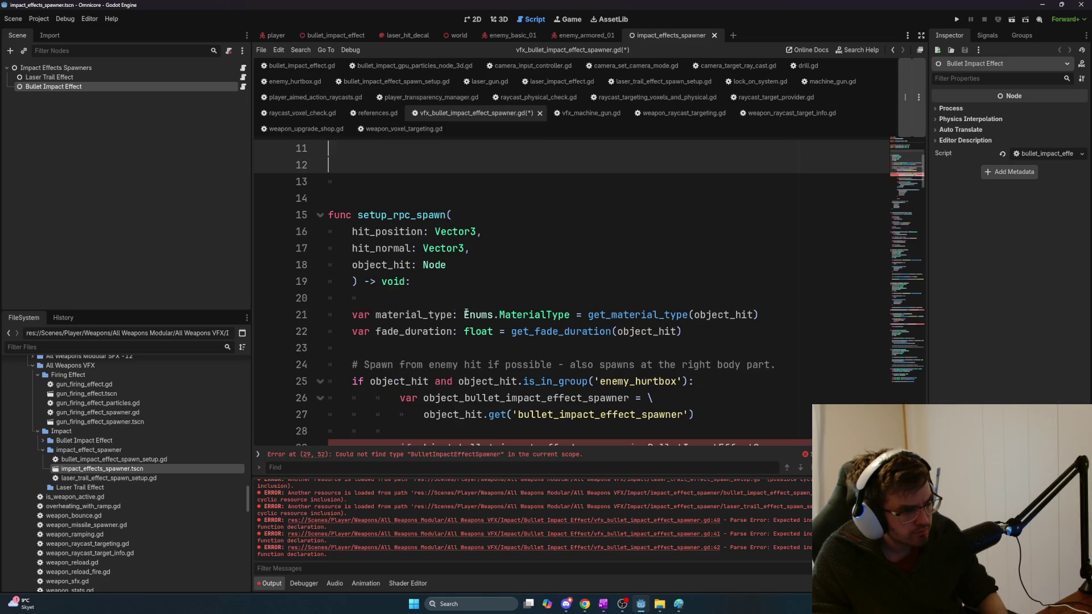
Step: Delete the leftover blank lines so setup_rpc_spawn starts at line 11
scroll(599, 369, "up", 2)
left_click(358, 282)
key("BackSpace")
key("BackSpace")
key("BackSpace")
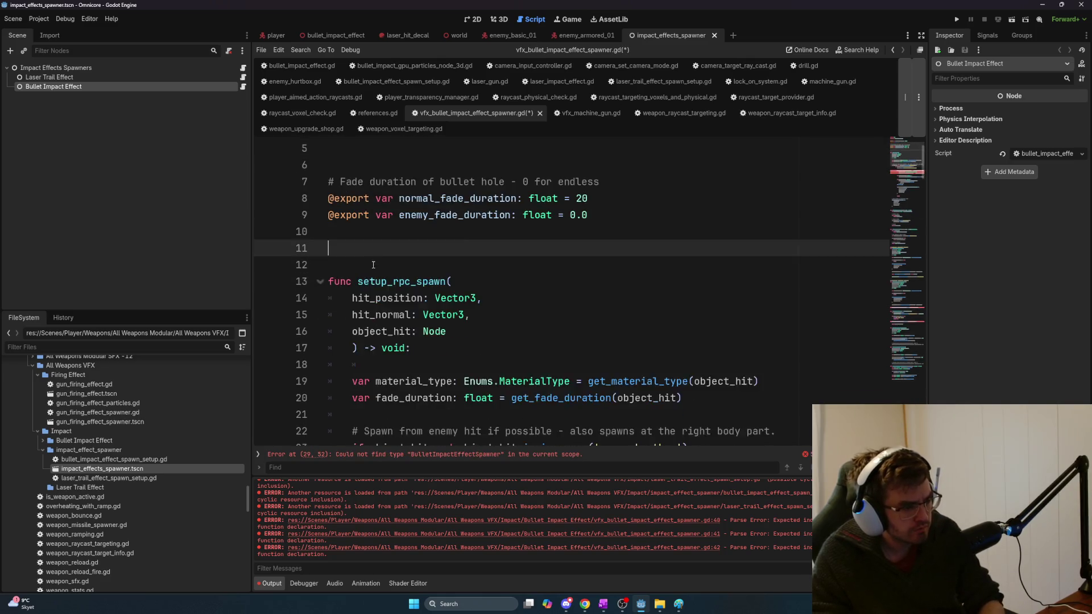
right_click(34, 68)
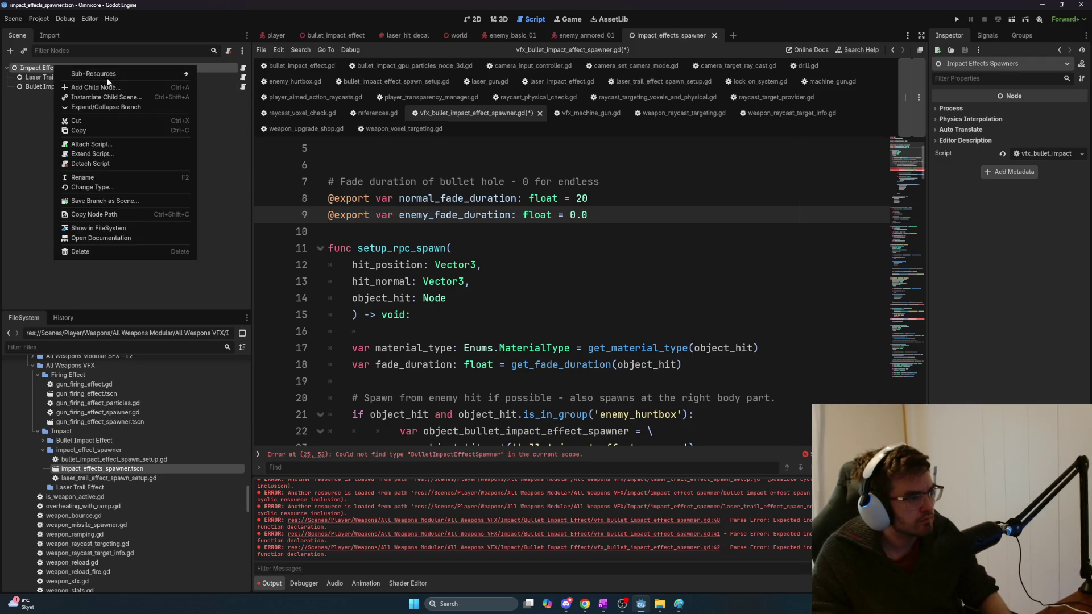
Step: Create a Node child under Impact Effects Spawners named Return Impact Effects on Enemy Death
key("Escape")
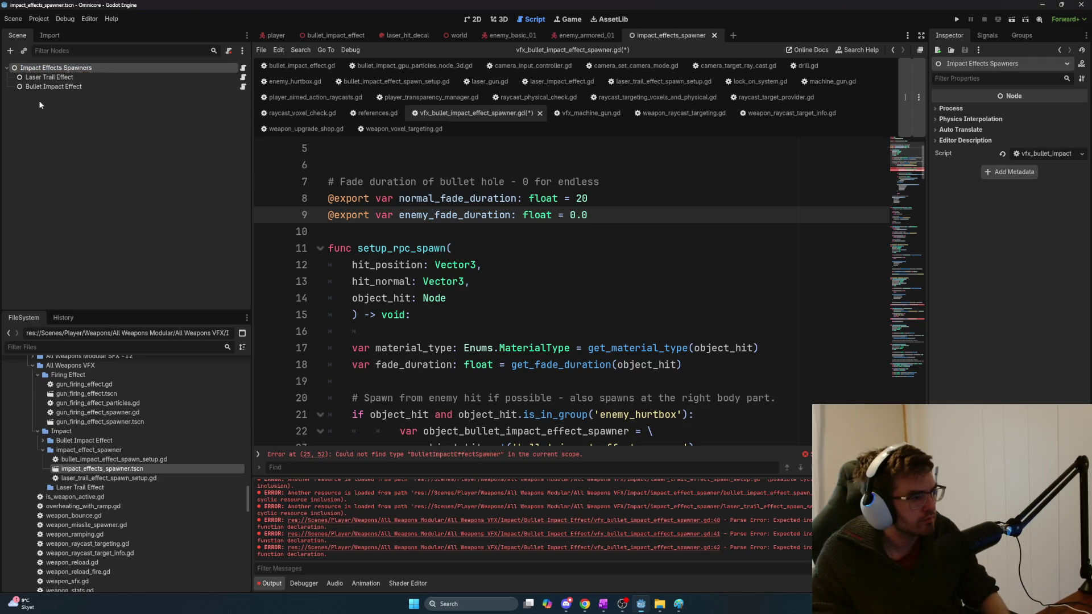
key("ctrl+a")
key("Return")
type("Return")
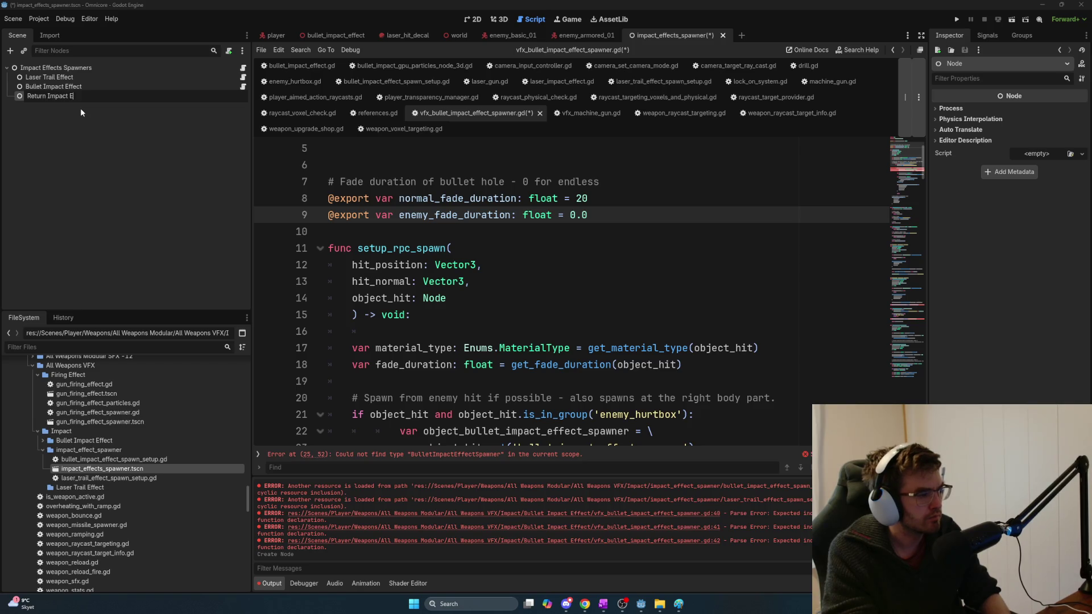
type("ts on DE")
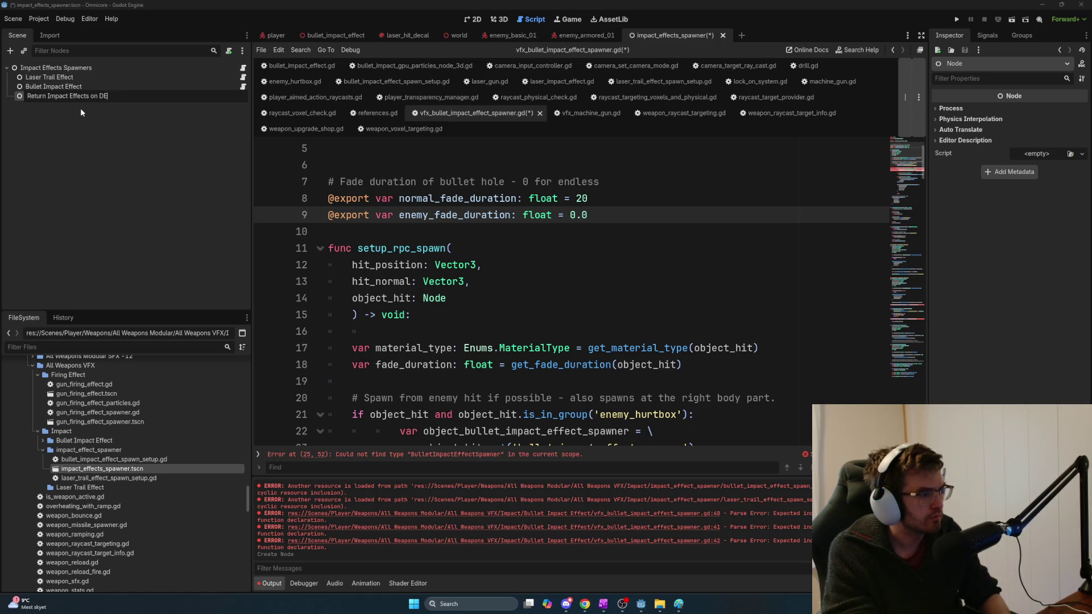
type("nemy Death")
key("Return")
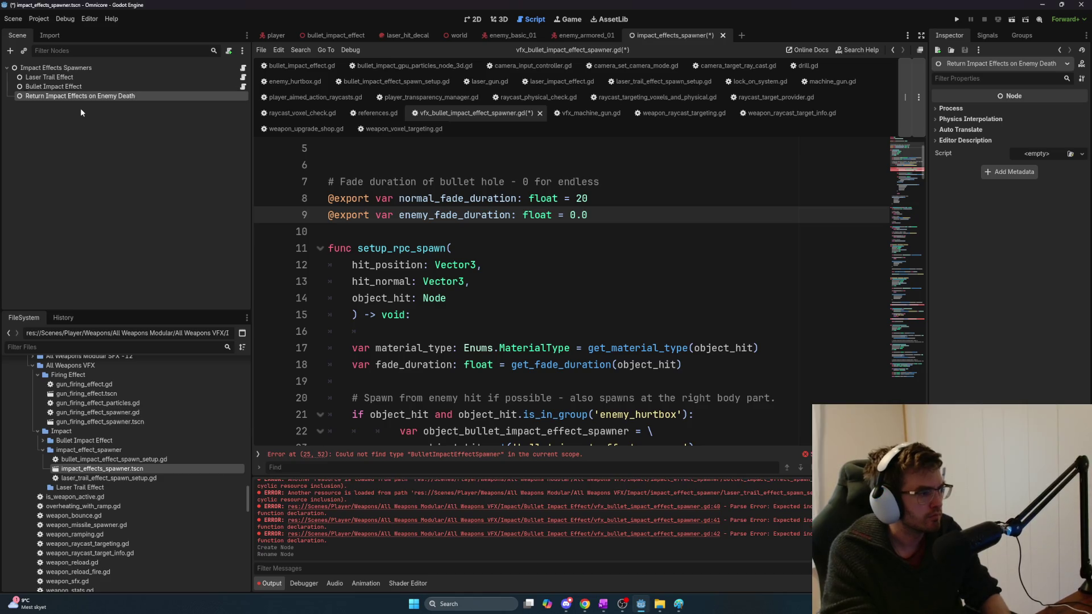
left_click(229, 51)
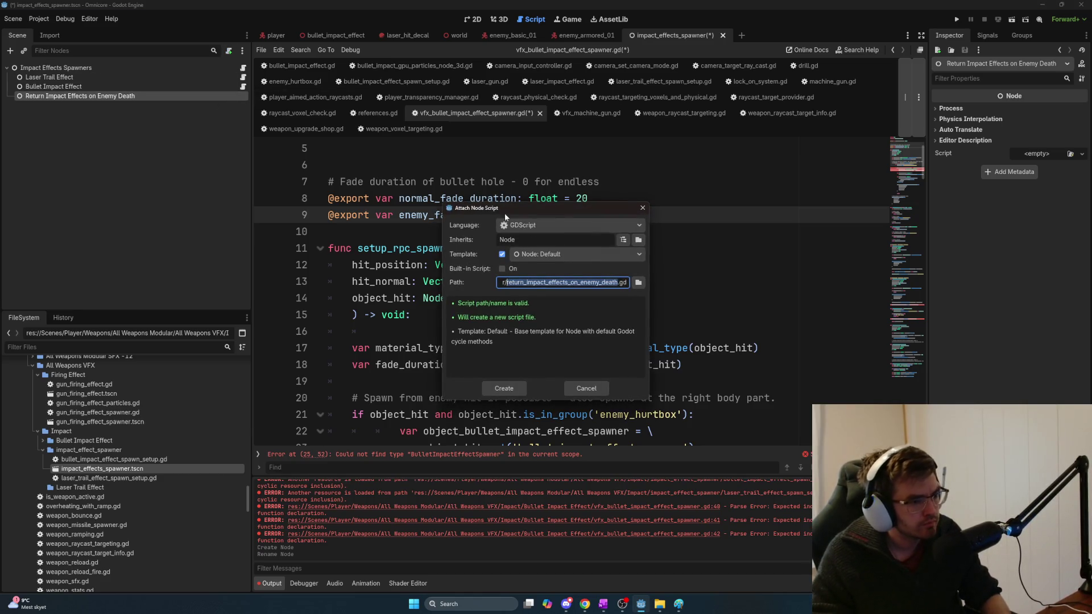
Step: Create return_impact_effects_on_enemy_death.gd in impact_effect_spawner and attach it to the node
left_click(638, 284)
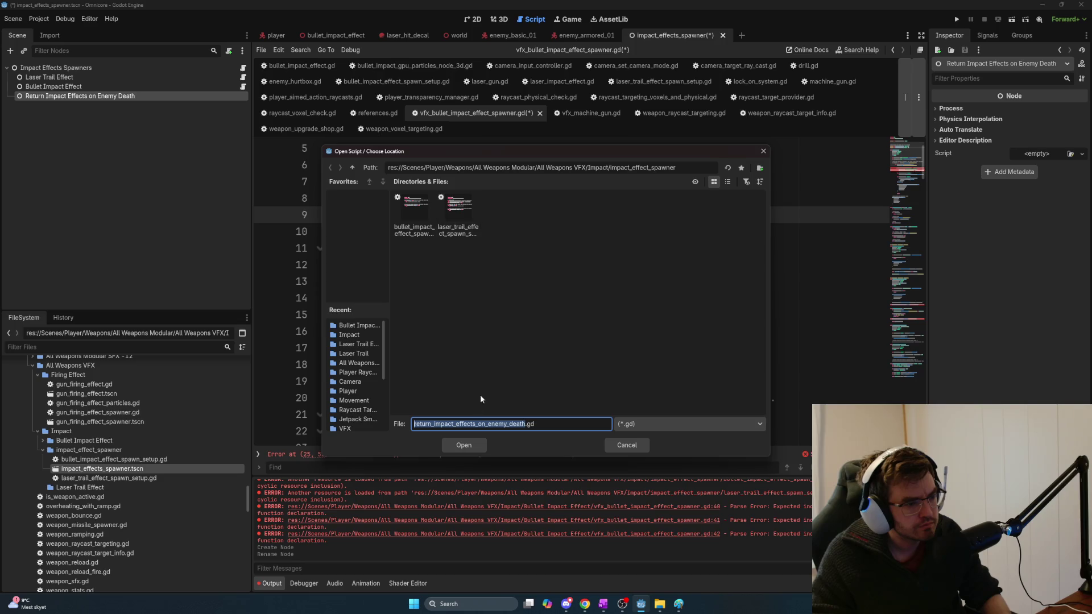
left_click(475, 445)
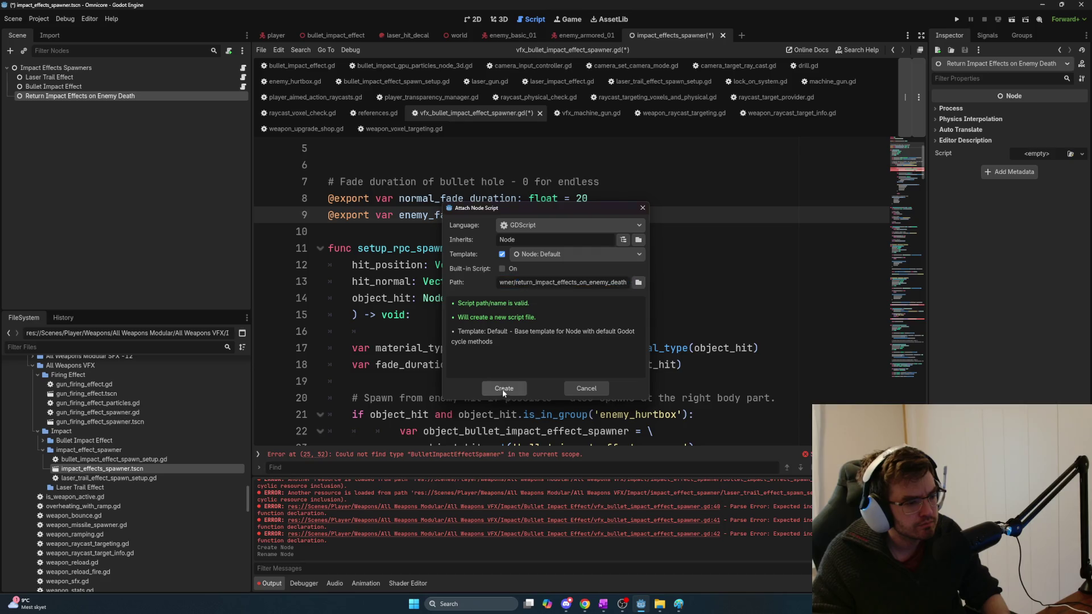
left_click(503, 389)
scroll(527, 344, "up", 5)
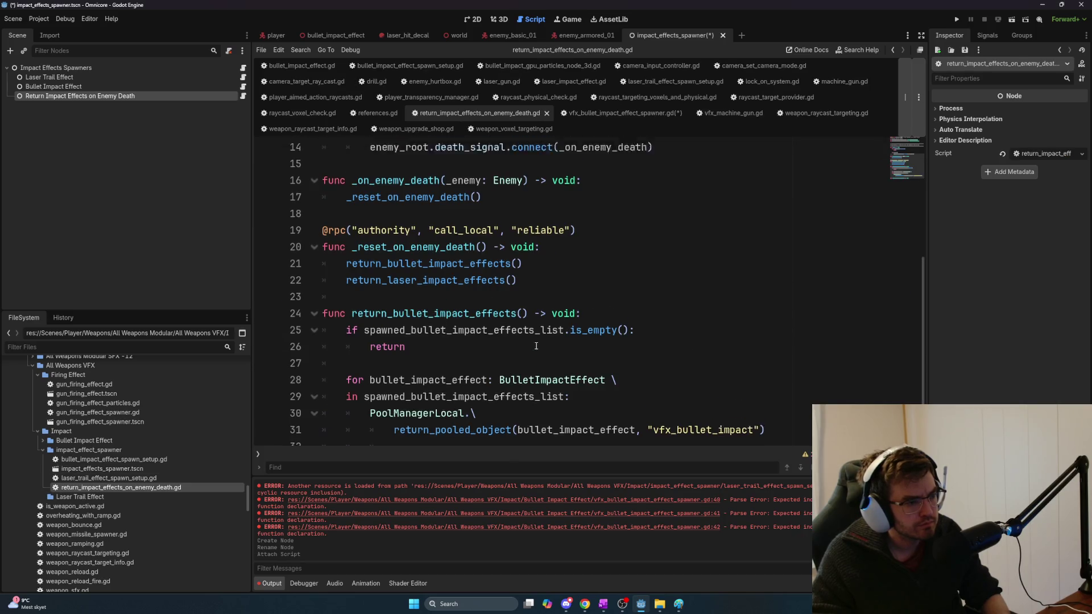
Step: Declare class_name ReturnImpactEffectsOnEnemyDeath near the top of the script
key("ctrl+z")
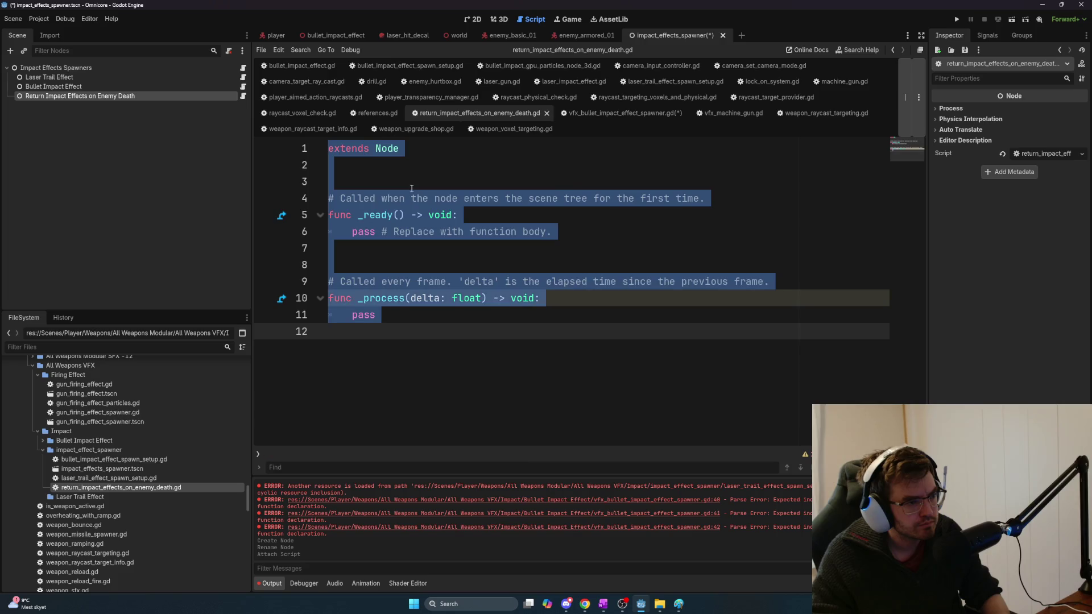
key("ctrl+y")
scroll(493, 349, "up", 3)
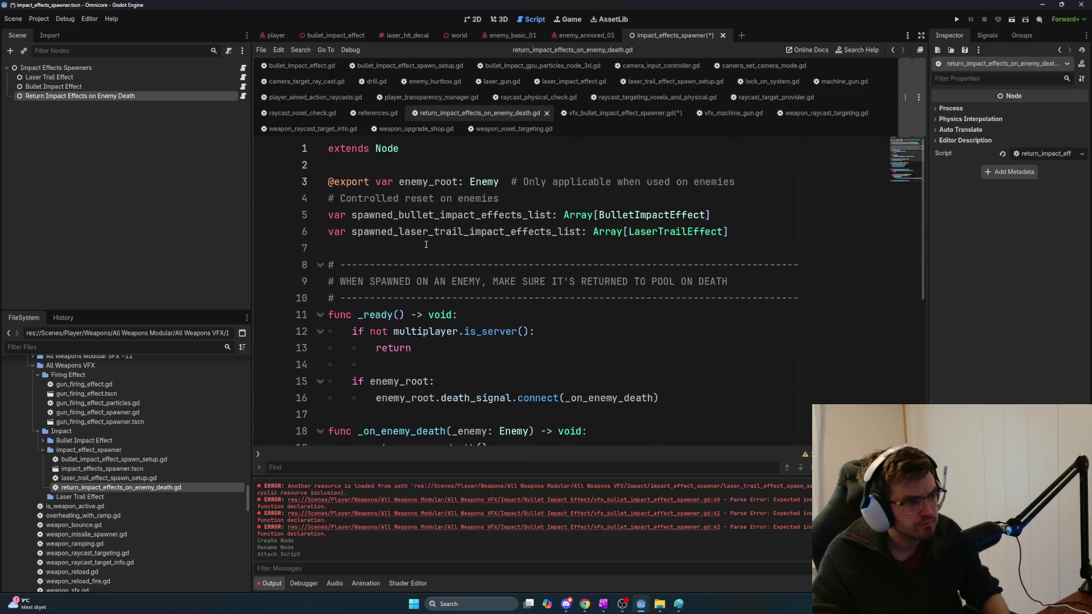
left_click(372, 170)
type("class_name ")
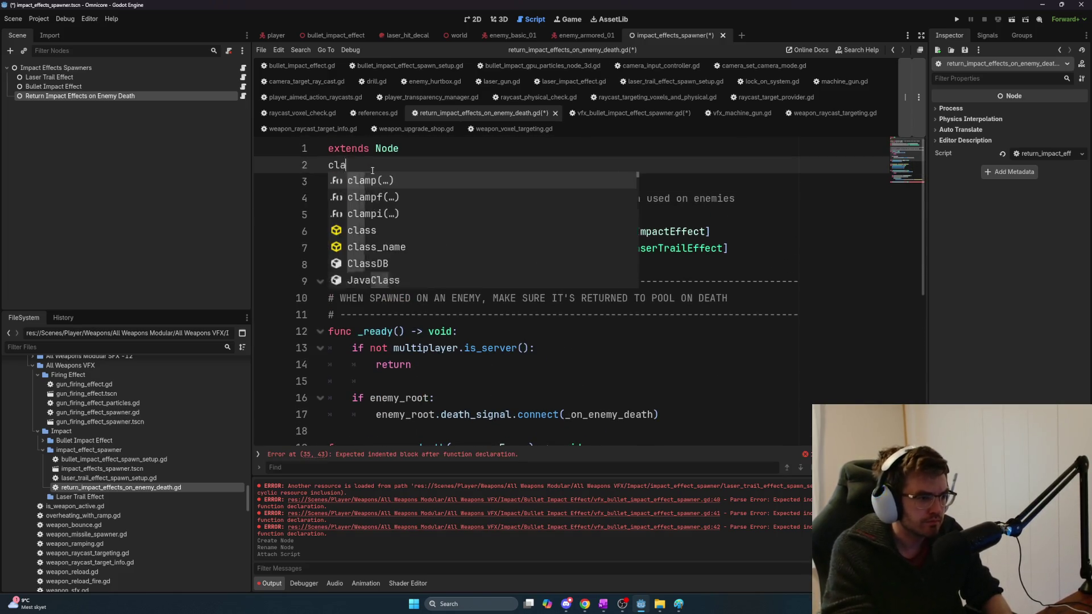
type("Retur")
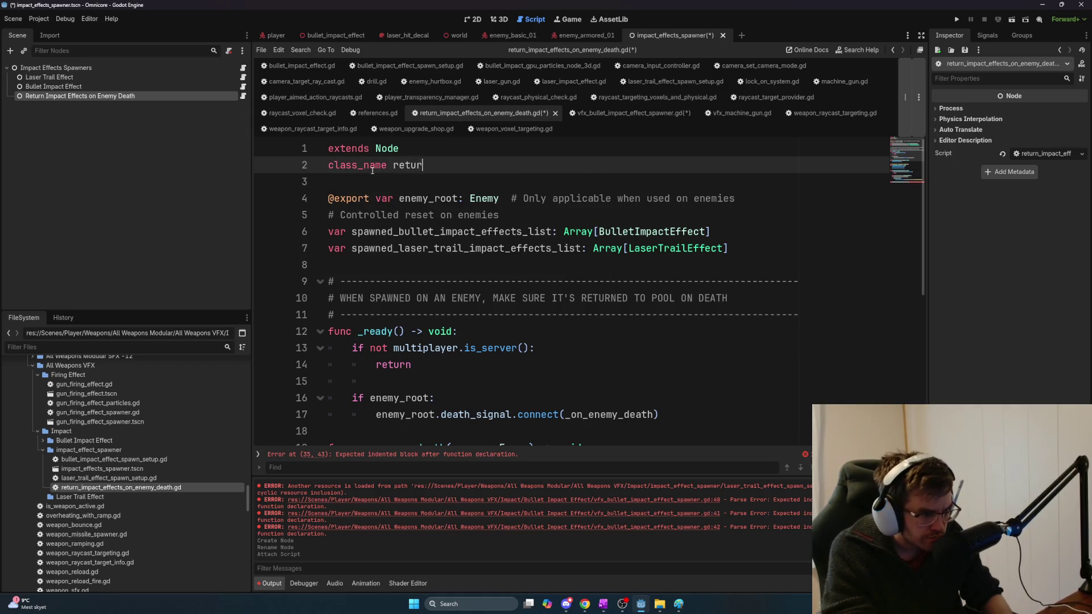
key("BackSpace")
key("BackSpace")
key("BackSpace")
type("eturnImp")
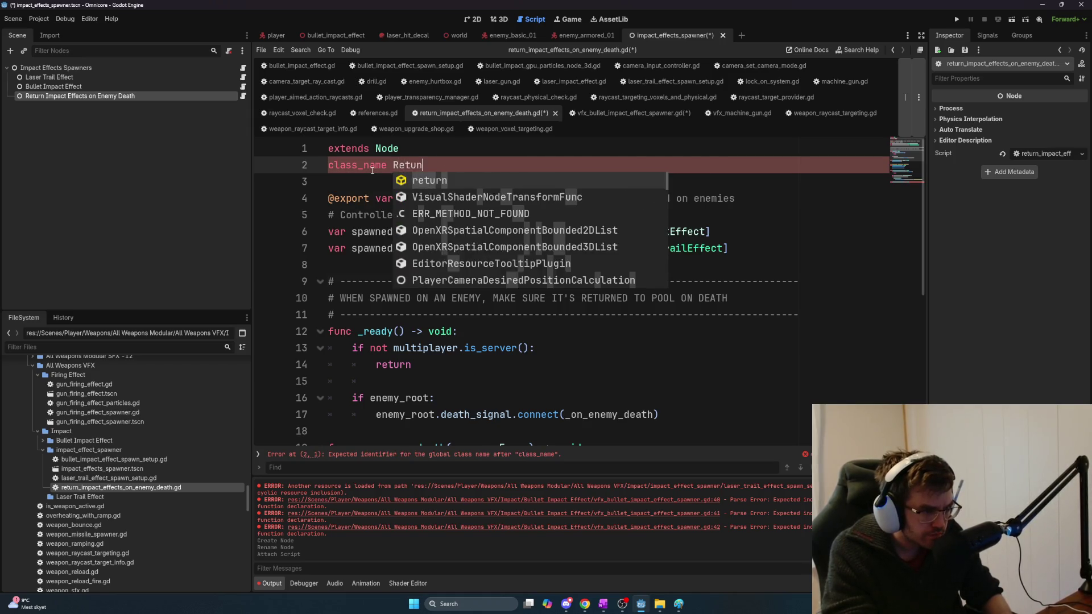
type("actEffects")
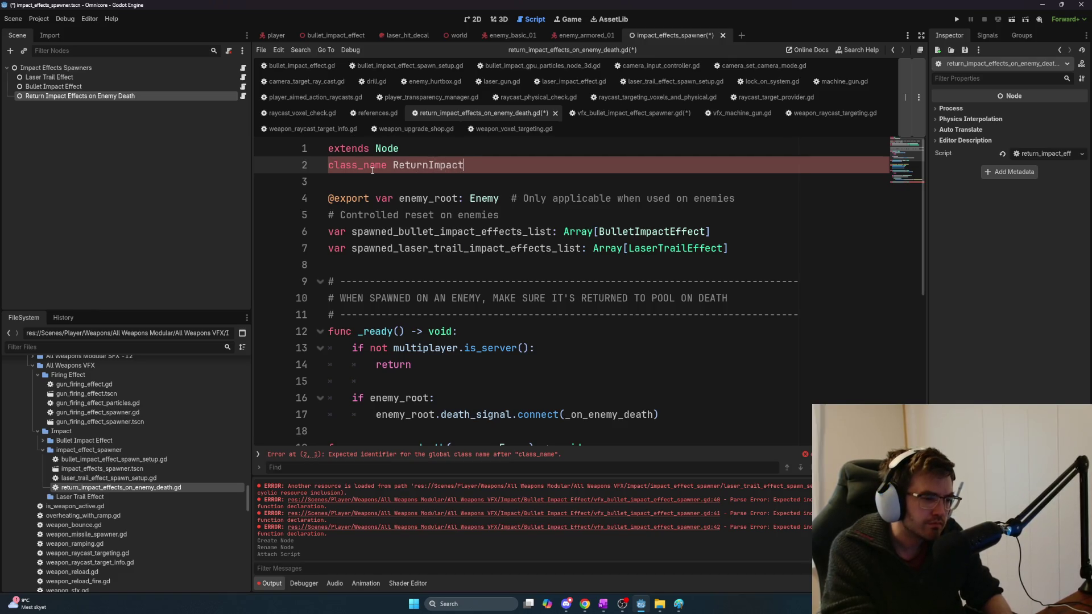
type("OnEnemyD")
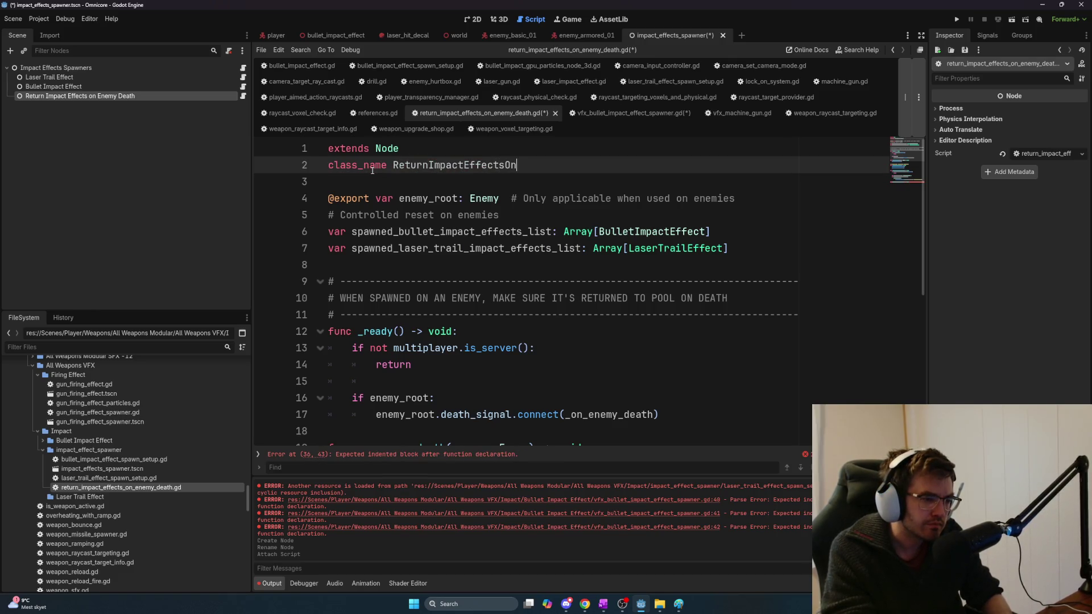
type("eath")
key("Down")
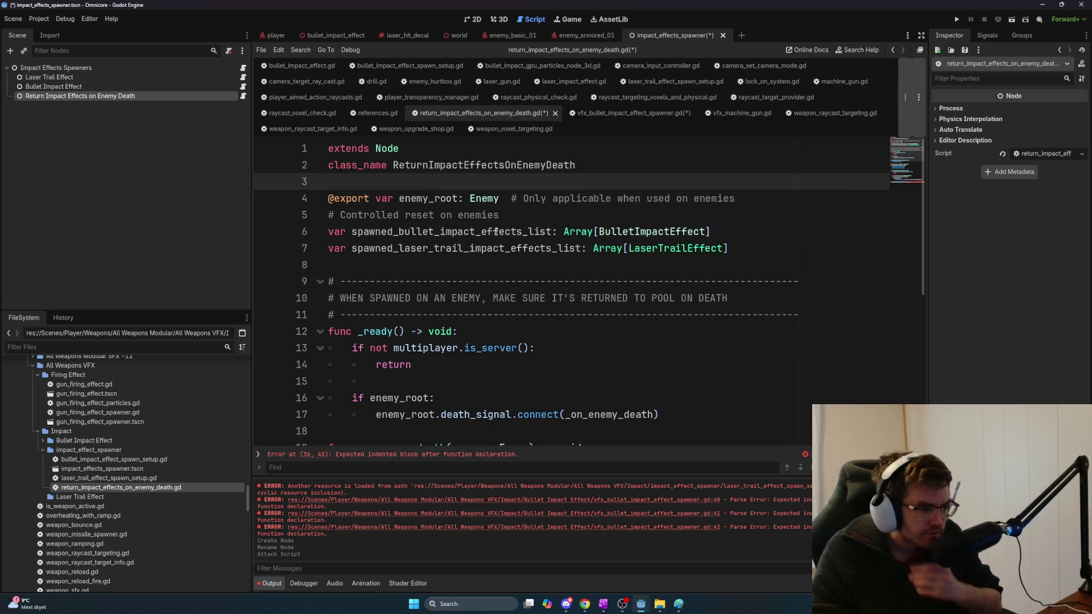
Step: Insert a blank line after the enemy_root export, then move down to the return_laser_impact_effects declaration
left_click(749, 206)
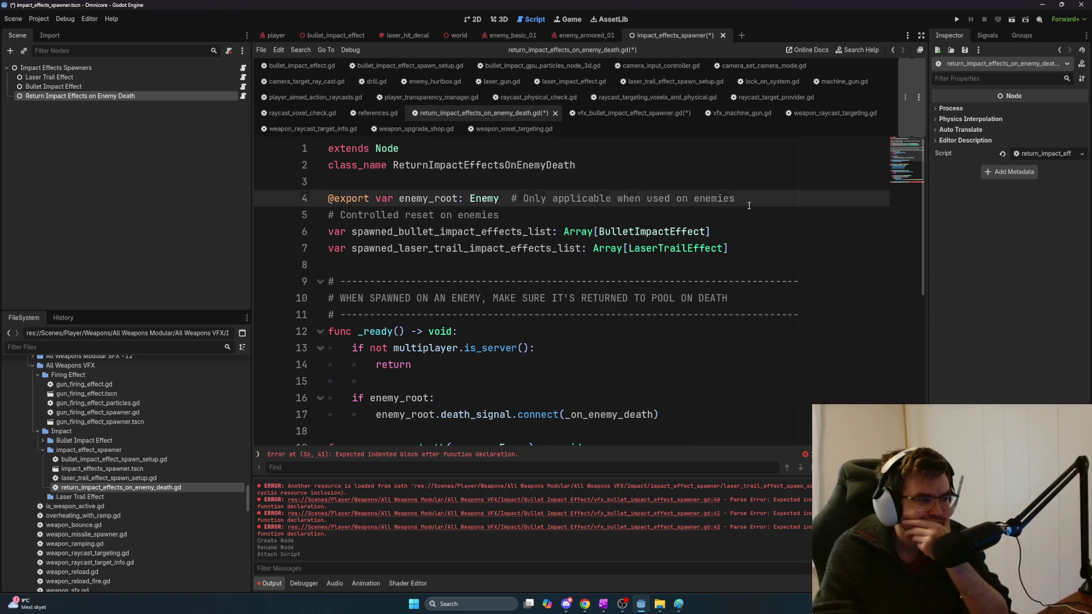
key("Return")
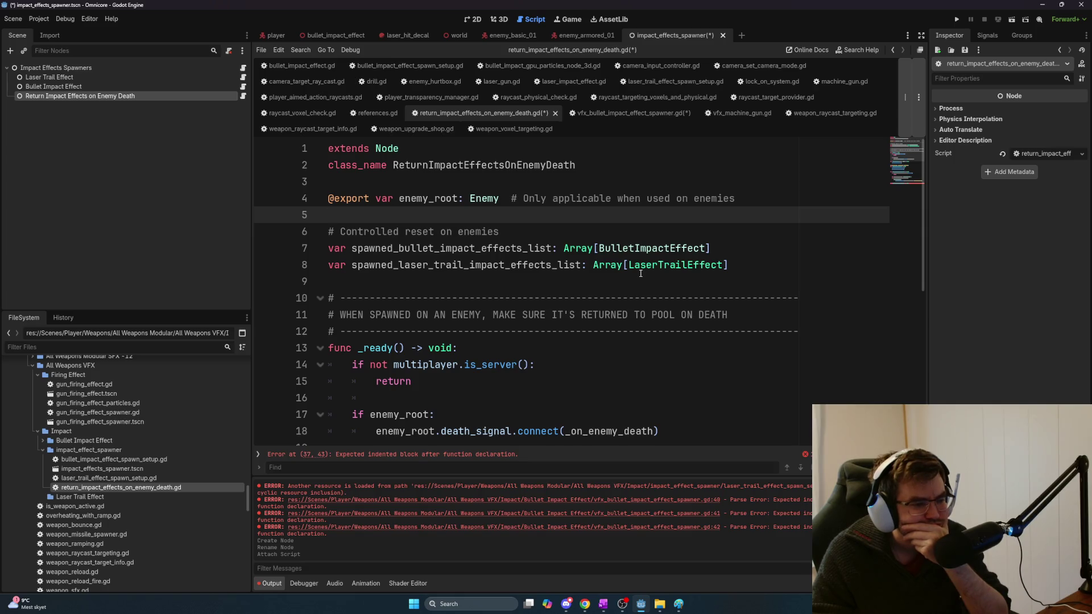
scroll(641, 273, "down", 1)
scroll(640, 273, "down", 5)
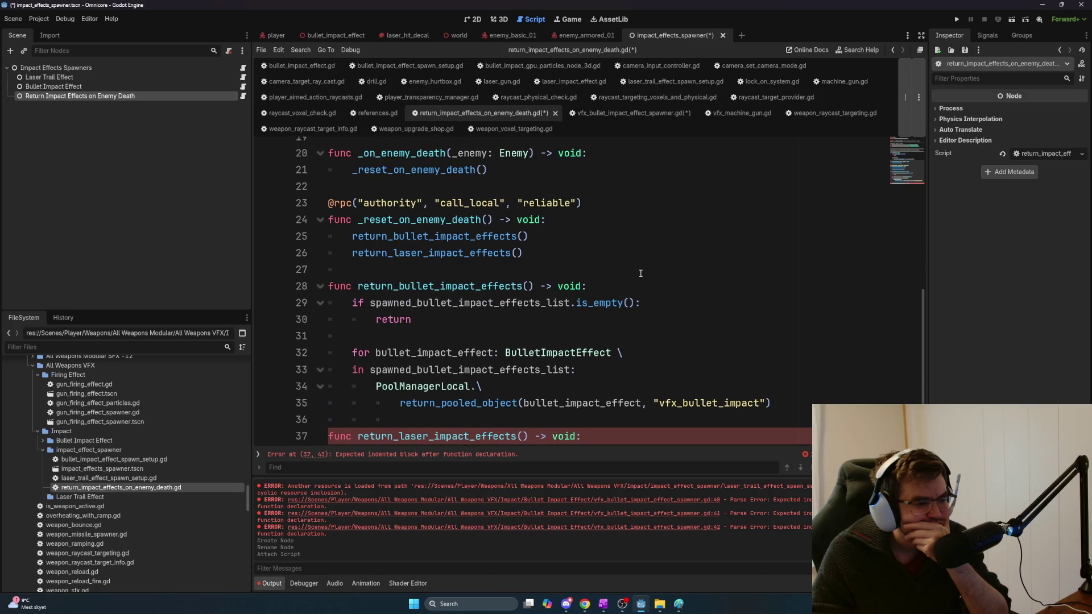
left_click(600, 430)
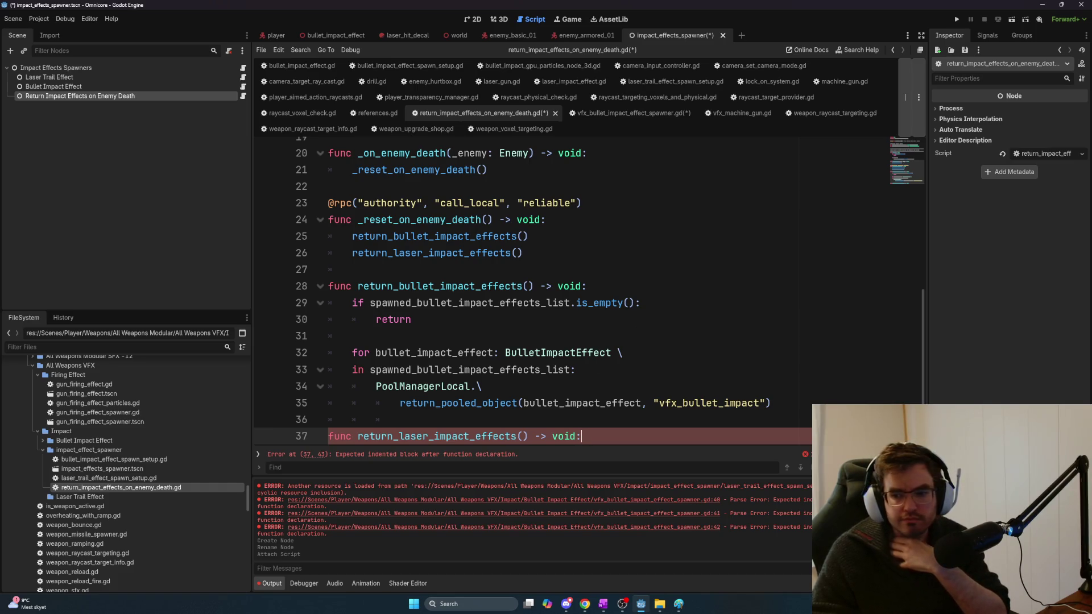
key("alt+Tab")
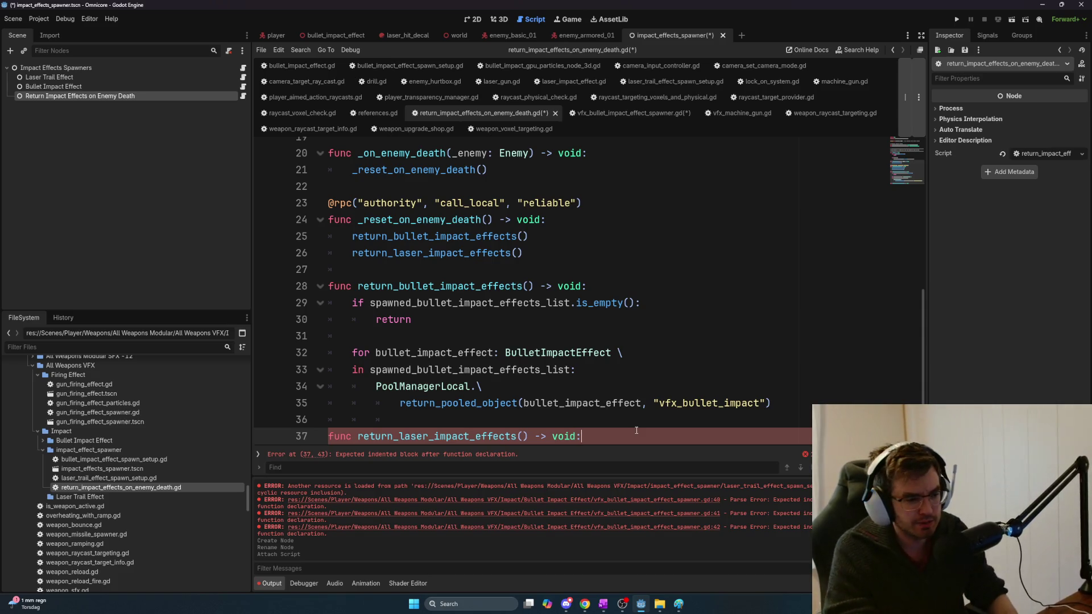
Step: Draft a var position: Vector3 := global_position line inside return_laser_impact_effects
key("Return")
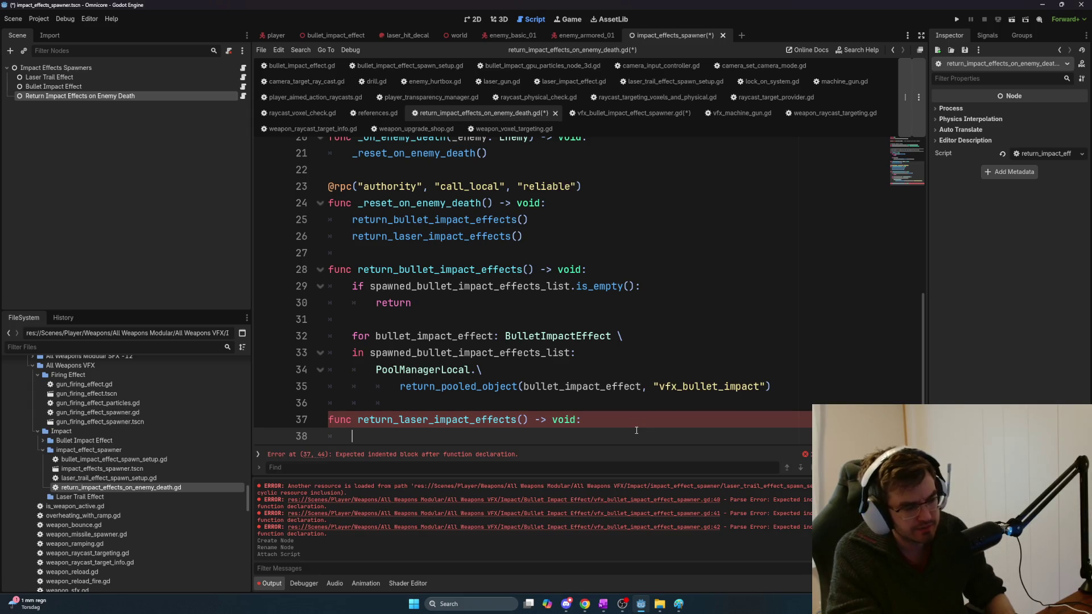
type("var")
key("BackSpace")
key("BackSpace")
key("BackSpace")
type("va")
key("BackSpace")
key("BackSpace")
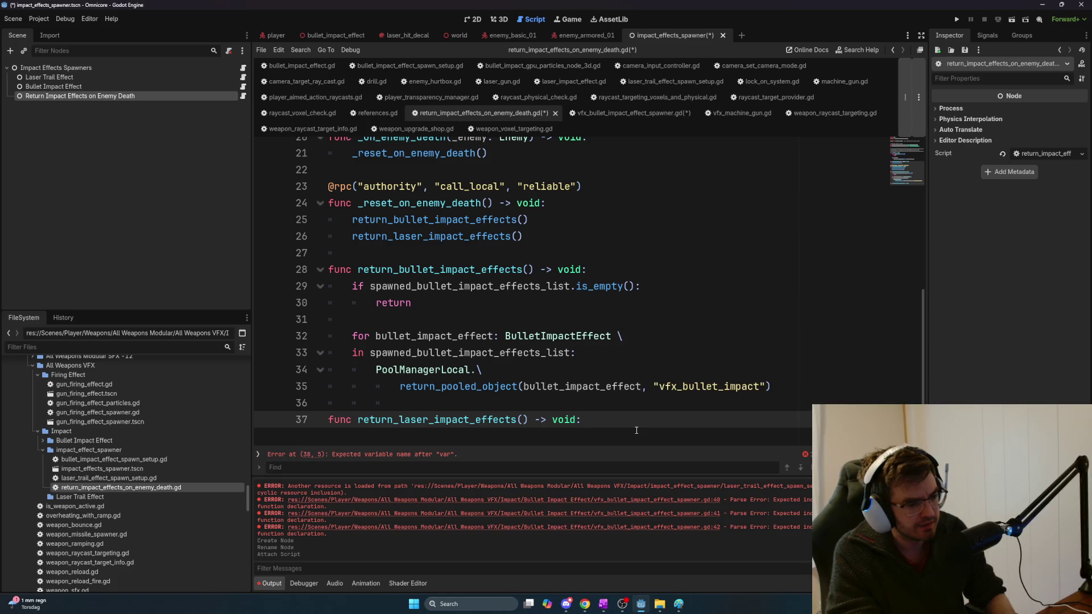
key("Return")
type("var")
key("BackSpace")
key("BackSpace")
key("BackSpace")
key("BackSpace")
type("var position")
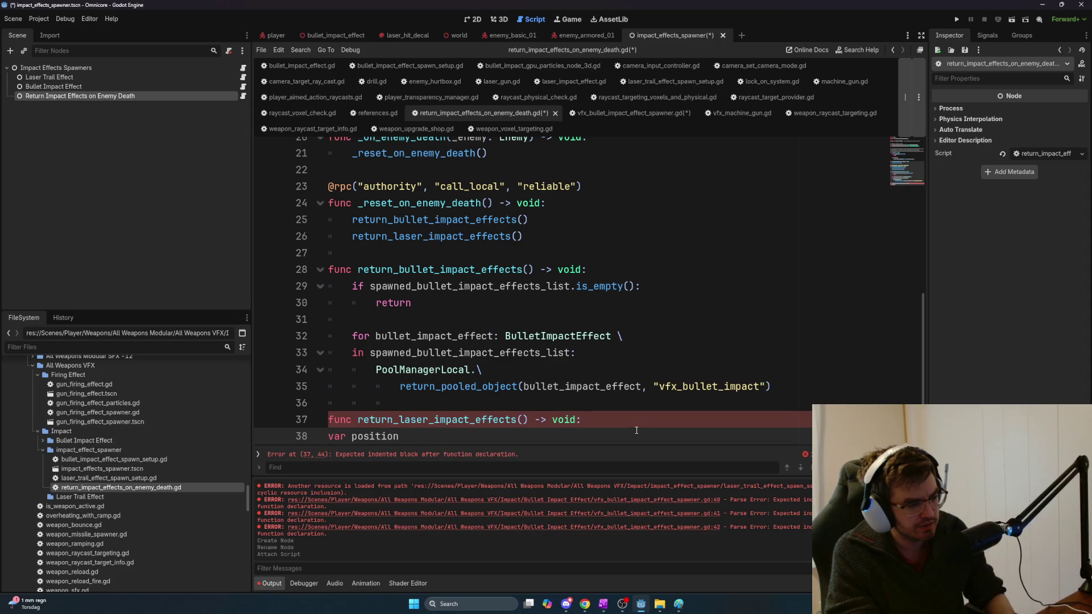
type(" := ")
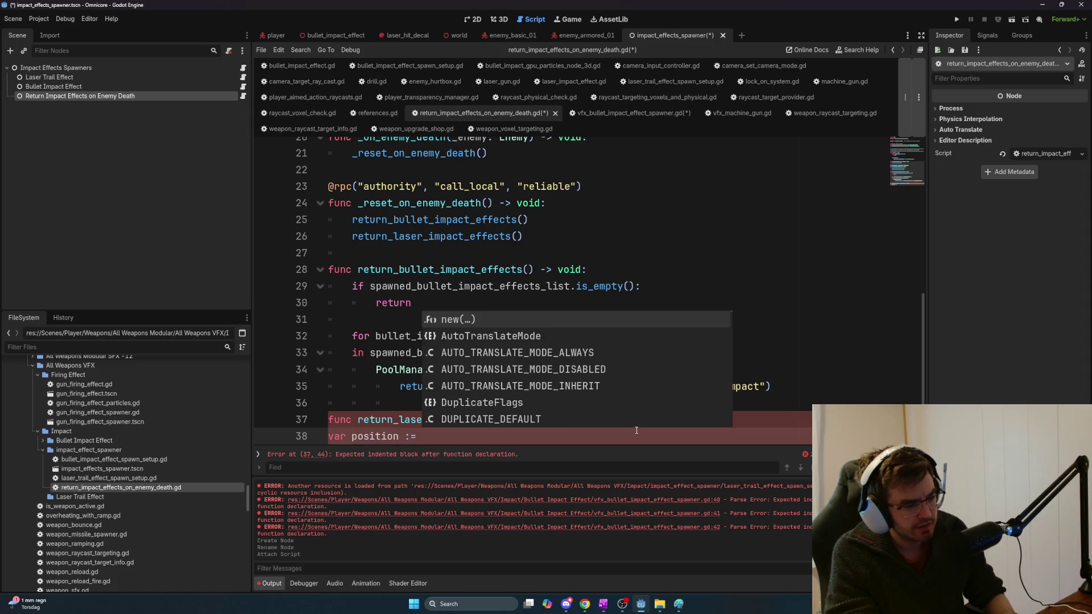
type("global_position")
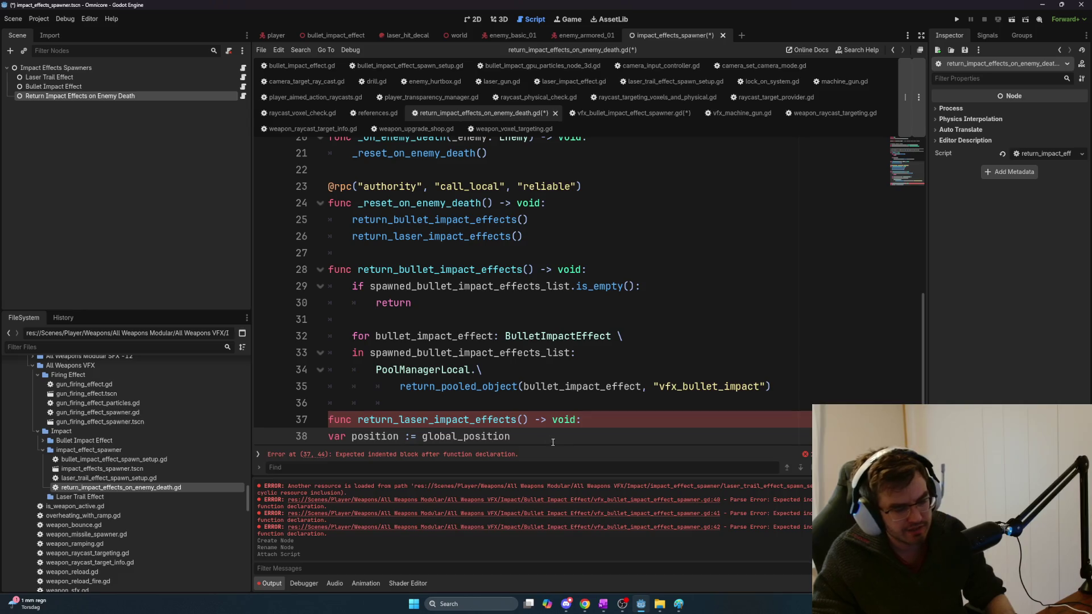
left_click_drag(425, 437, 512, 439)
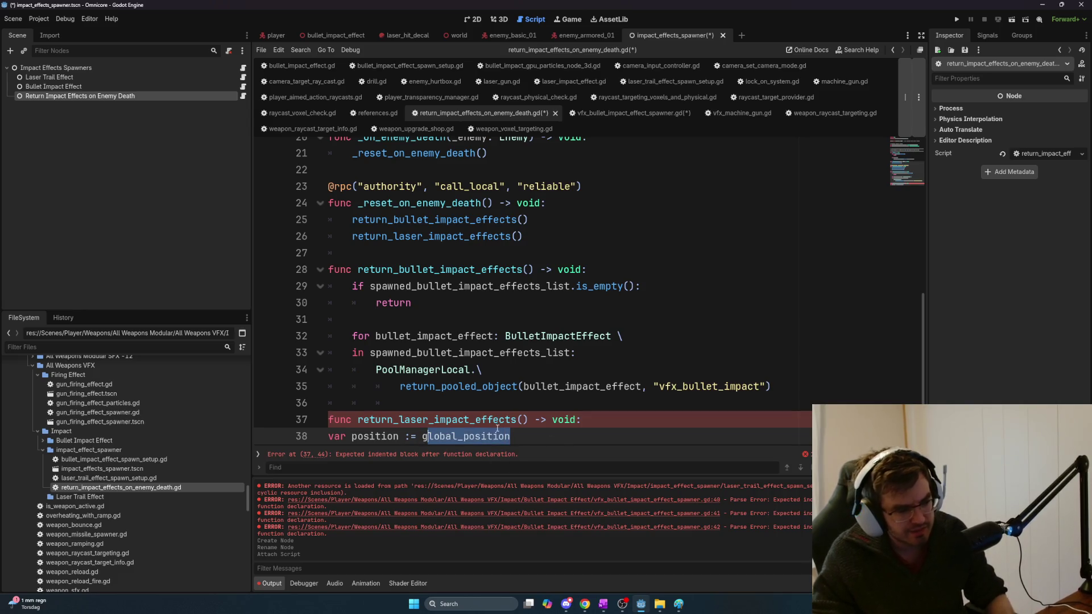
double_click(552, 436)
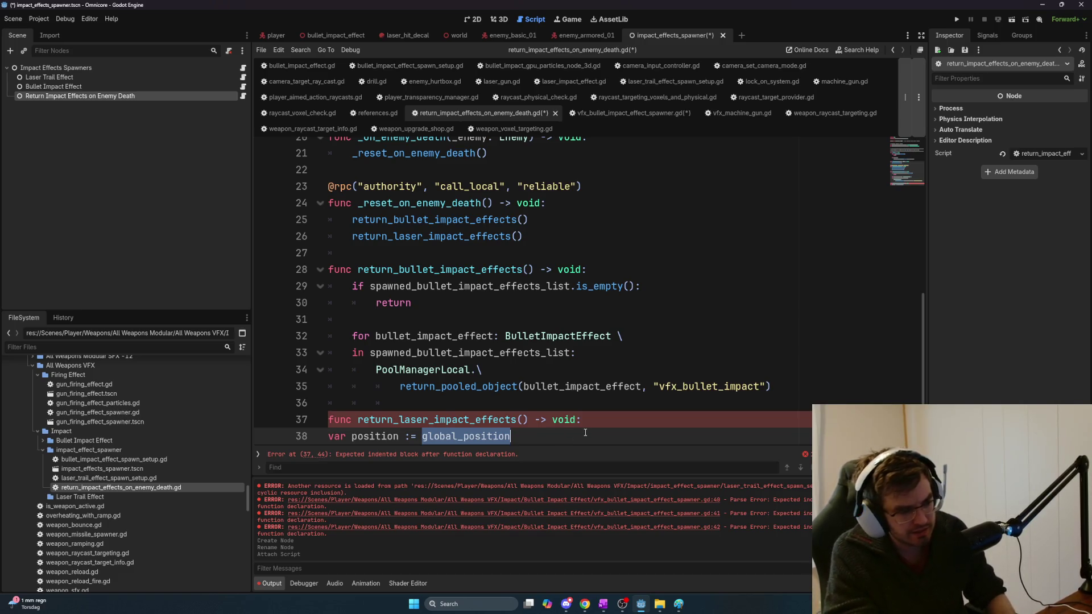
type("rotation")
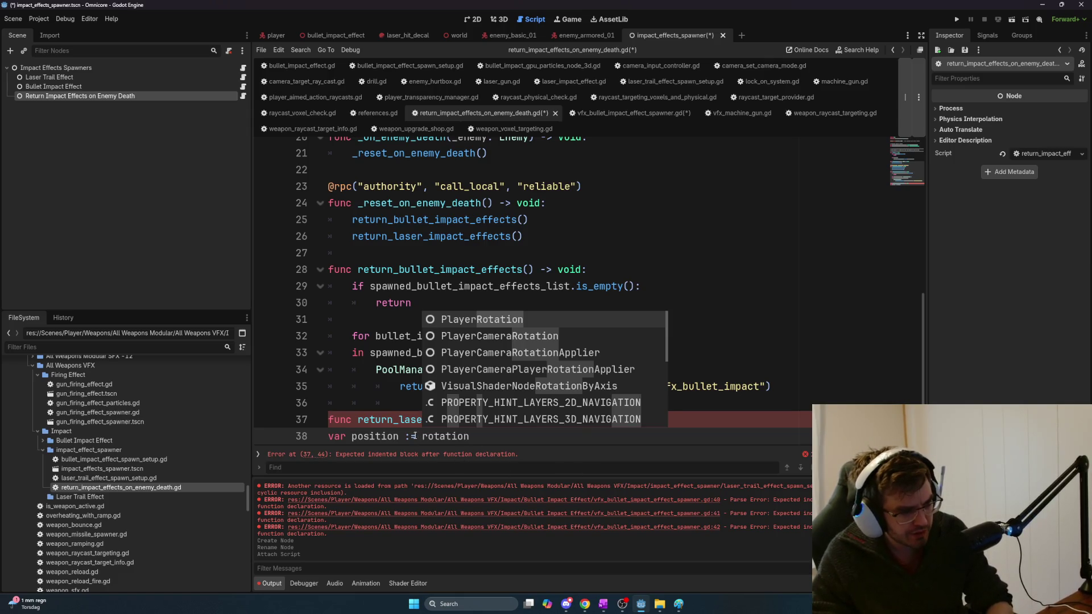
key("Left")
key("Left")
key("Left")
double_click(467, 437)
left_click(507, 438)
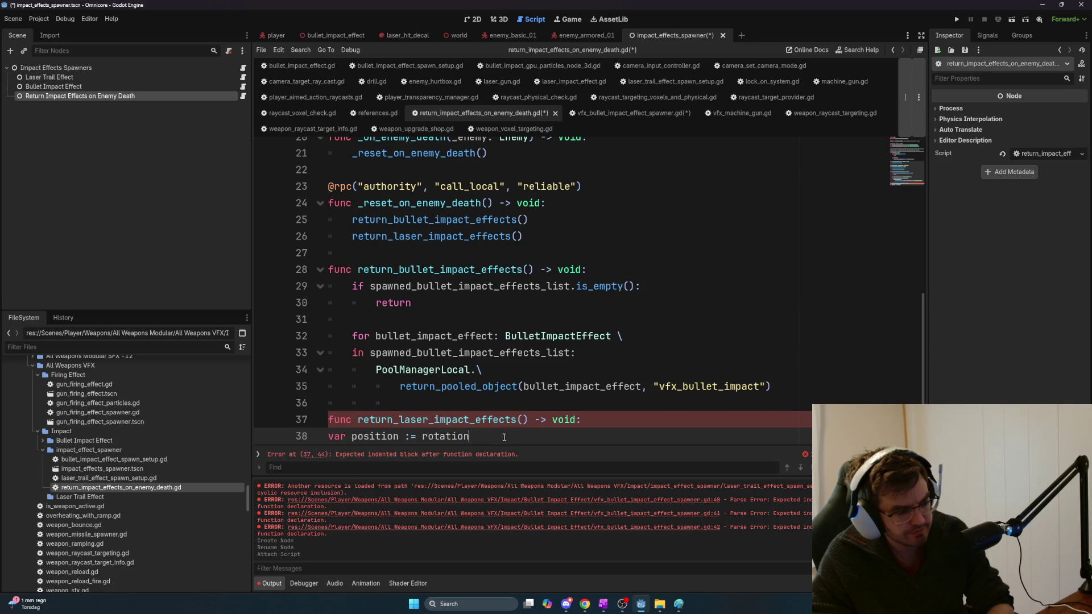
left_click_drag(501, 439, 406, 437)
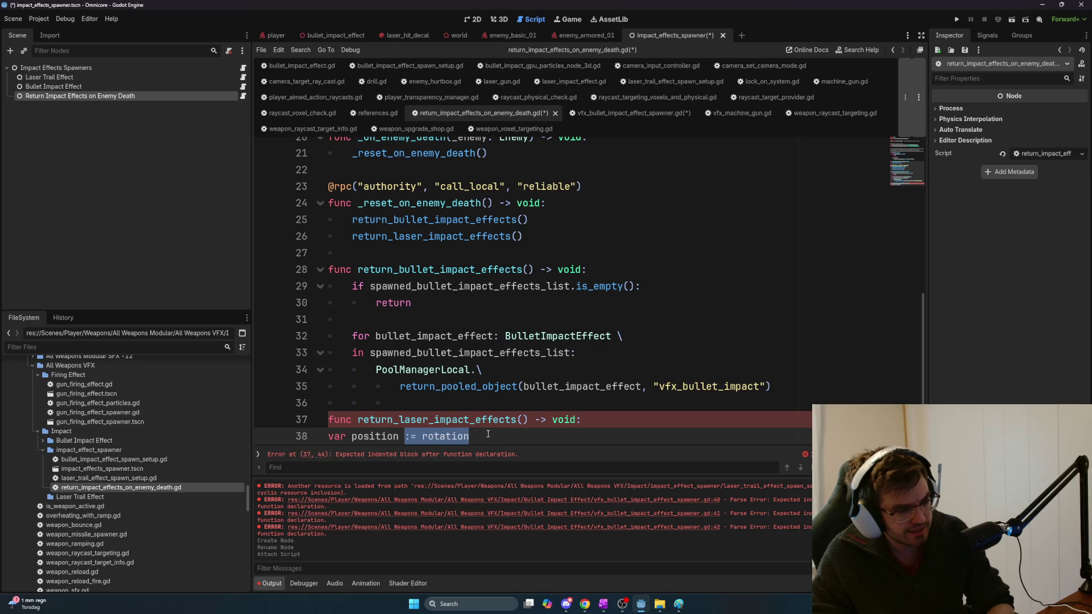
mouse_move(483, 434)
left_mouse_down()
mouse_move(400, 437)
mouse_move(491, 442)
left_mouse_up()
left_click(467, 437)
key("Left")
key("End")
key("ctrl+shift+Left")
key("Left")
key("ctrl+shift+Right")
left_click_drag(488, 440, 421, 439)
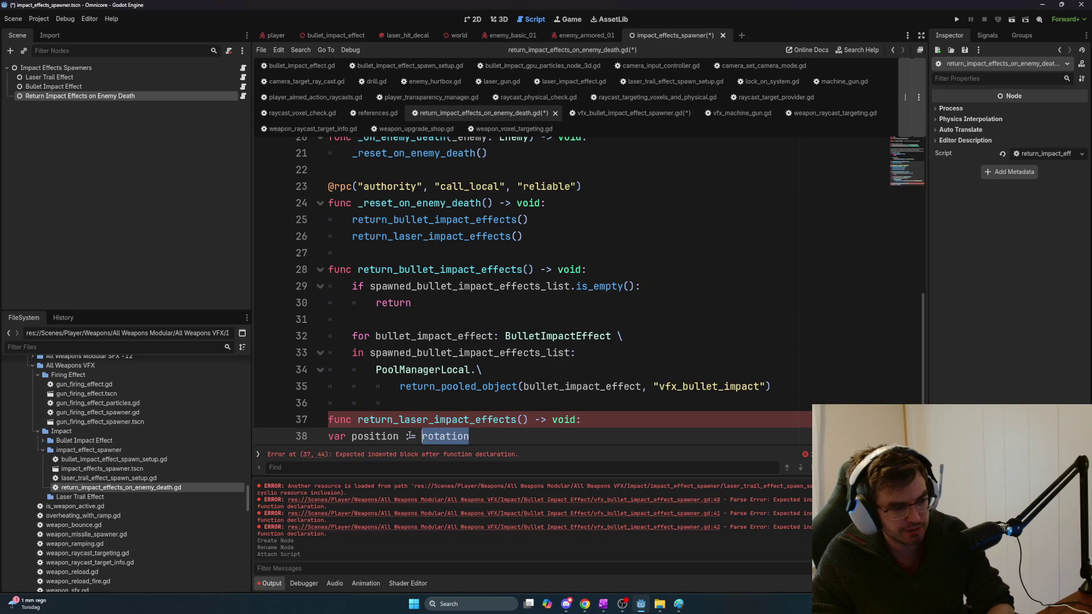
left_click(410, 436)
key("Left")
key("BackSpace")
key("Right")
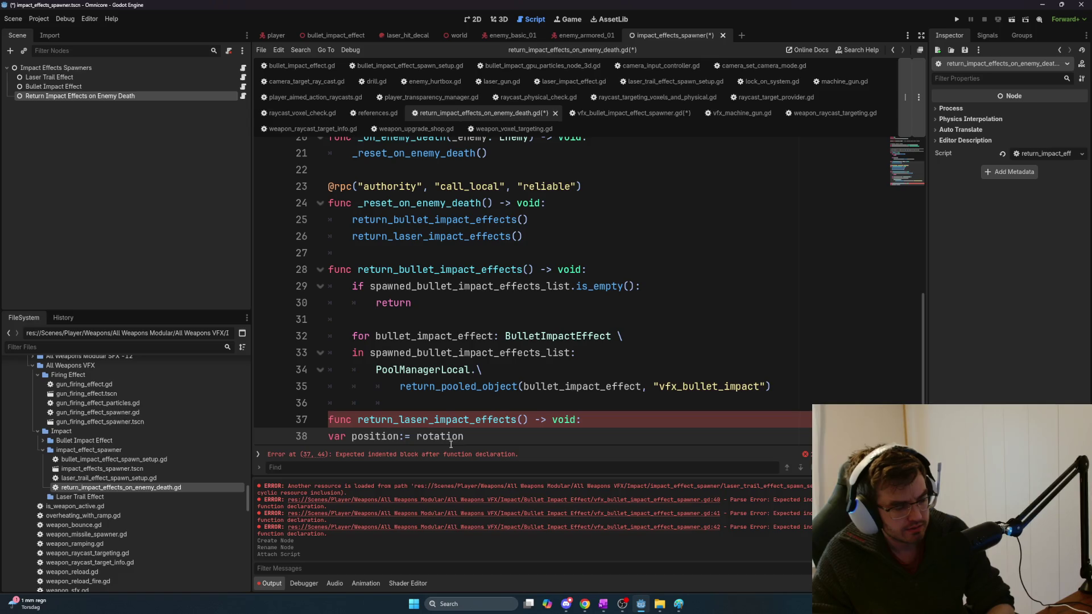
type("Ve")
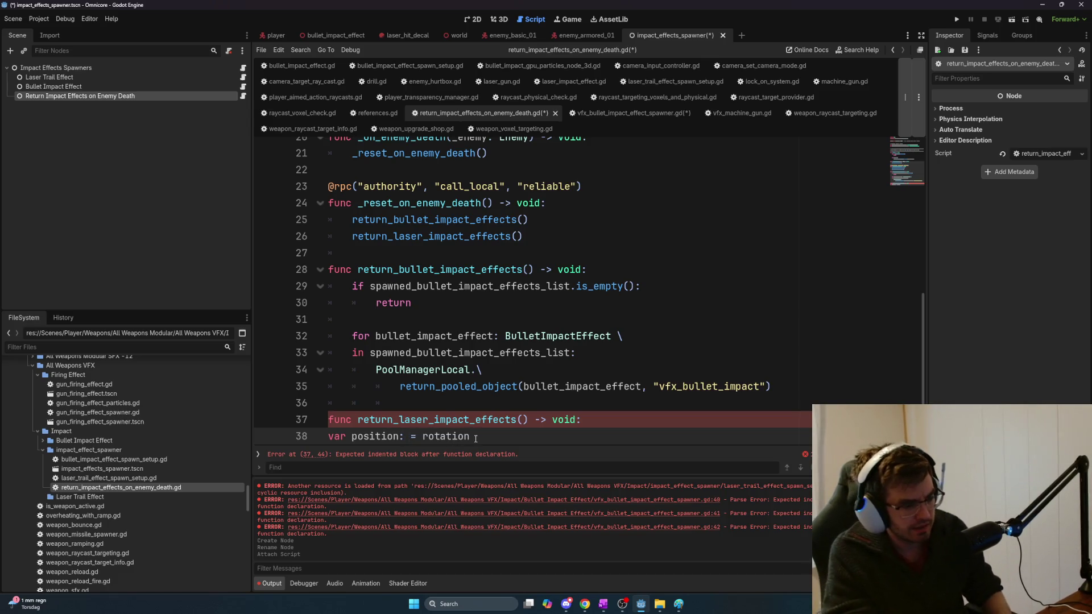
type("ctor3")
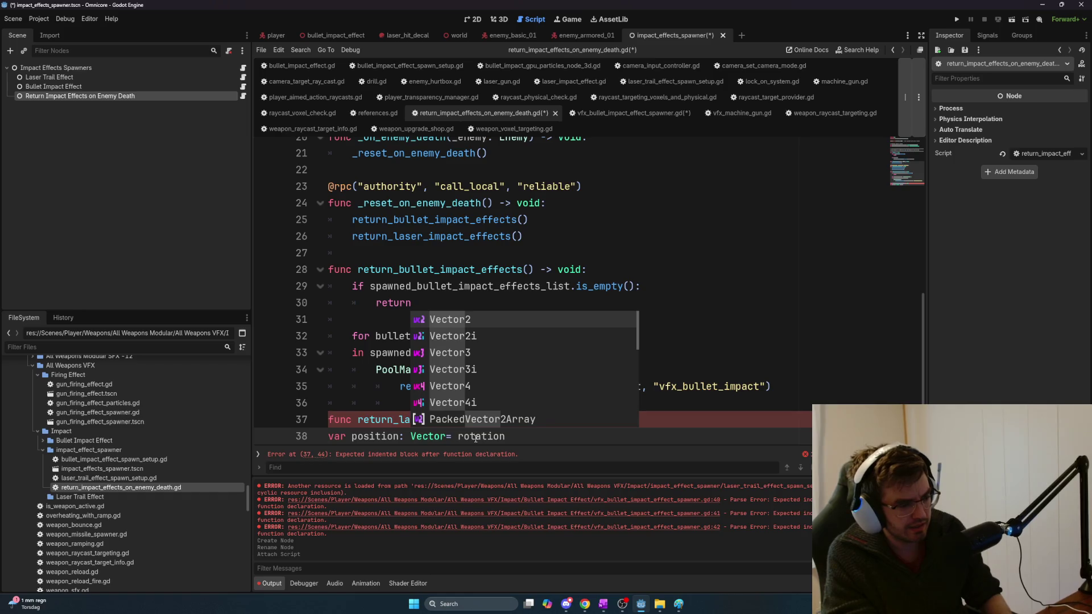
key("Right")
key("Right")
key("Delete")
key("Delete")
key("Delete")
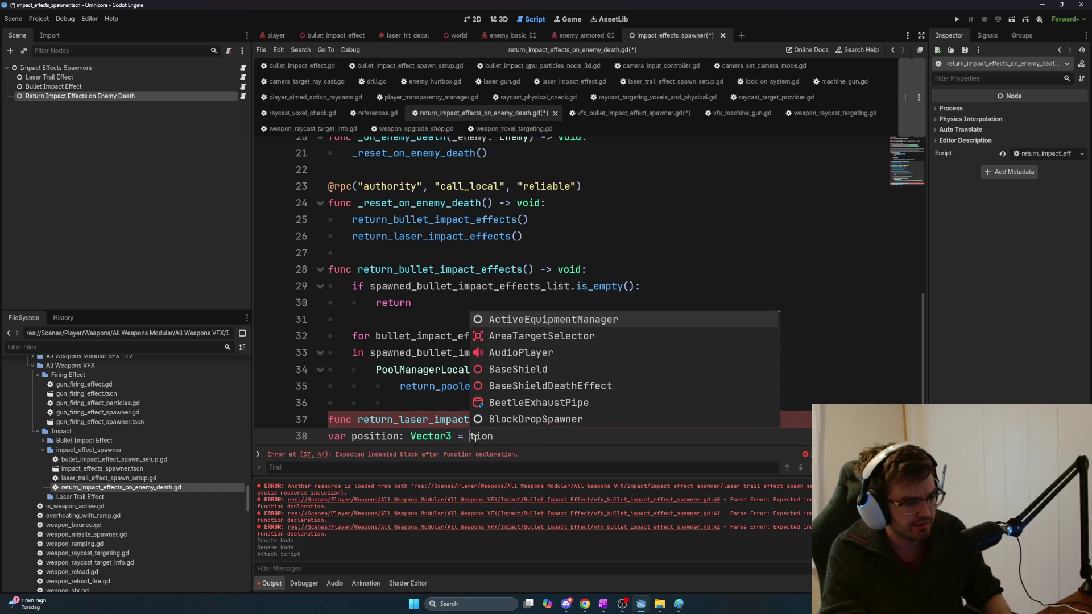
type("global_positi")
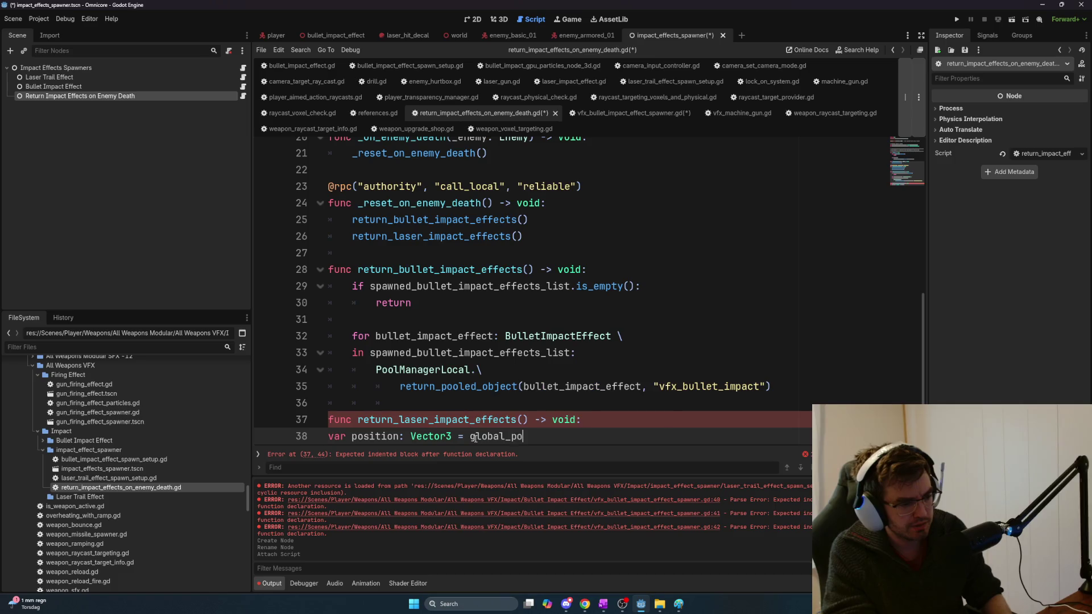
type("on")
Step: Check the Vector3 type, then cut the draft position line to clear line 38
key("ctrl+Left")
key("ctrl+Left")
key("ctrl+Left")
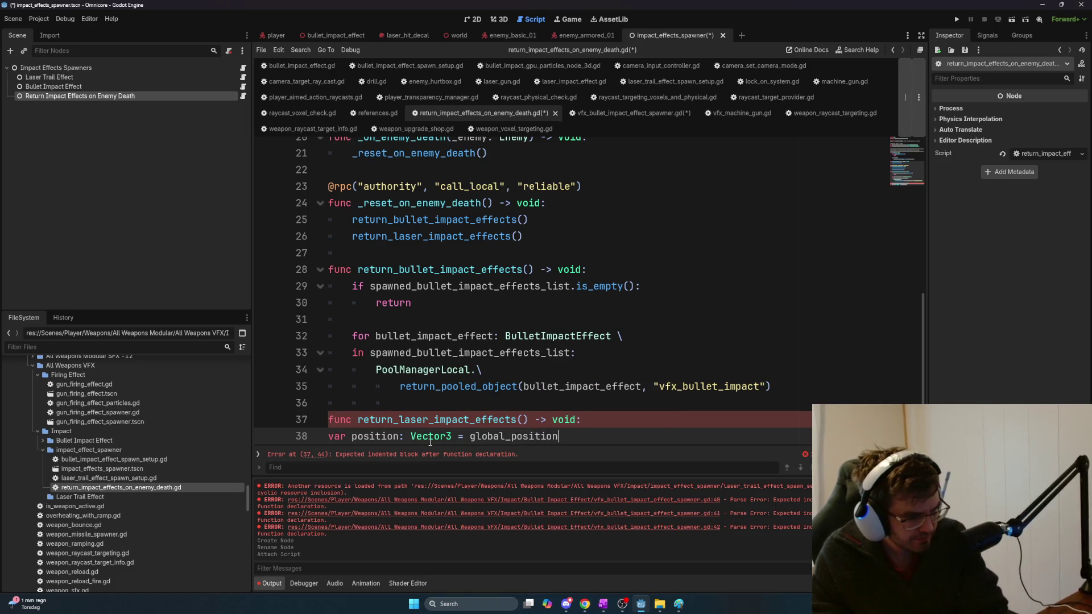
double_click(431, 437)
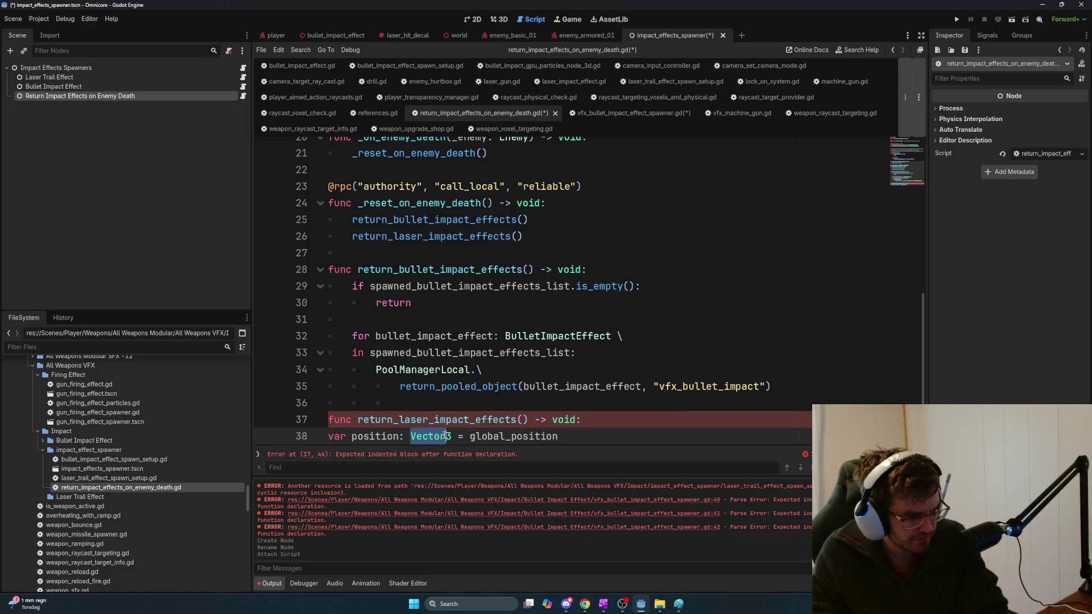
left_click(398, 437, "shift")
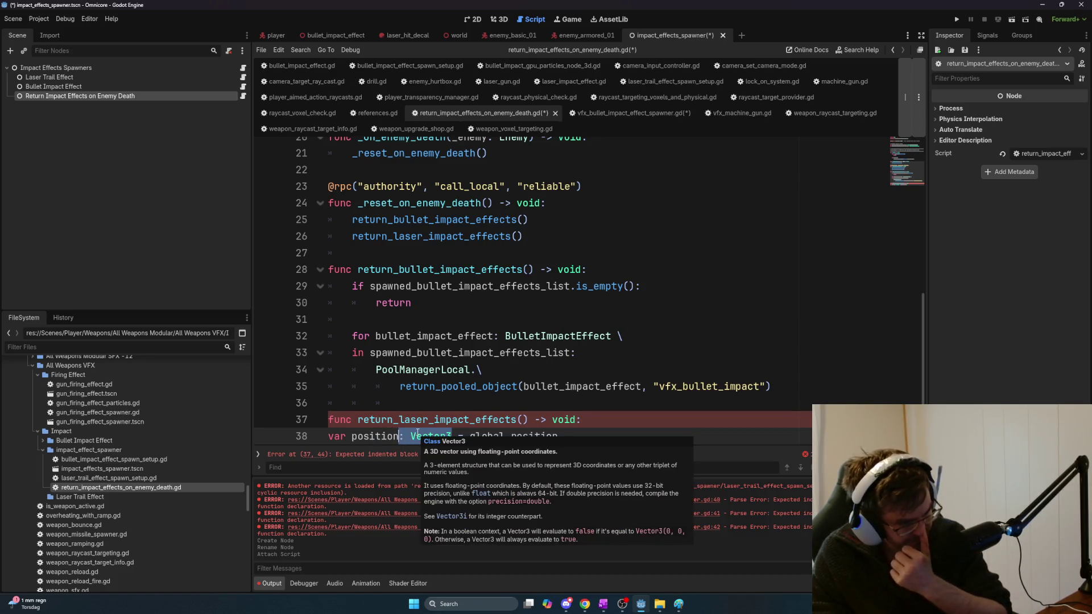
left_click(381, 435)
mouse_move(352, 437)
left_mouse_down()
mouse_move(559, 436)
mouse_move(469, 436)
left_mouse_up()
left_click(473, 439)
left_click(591, 439)
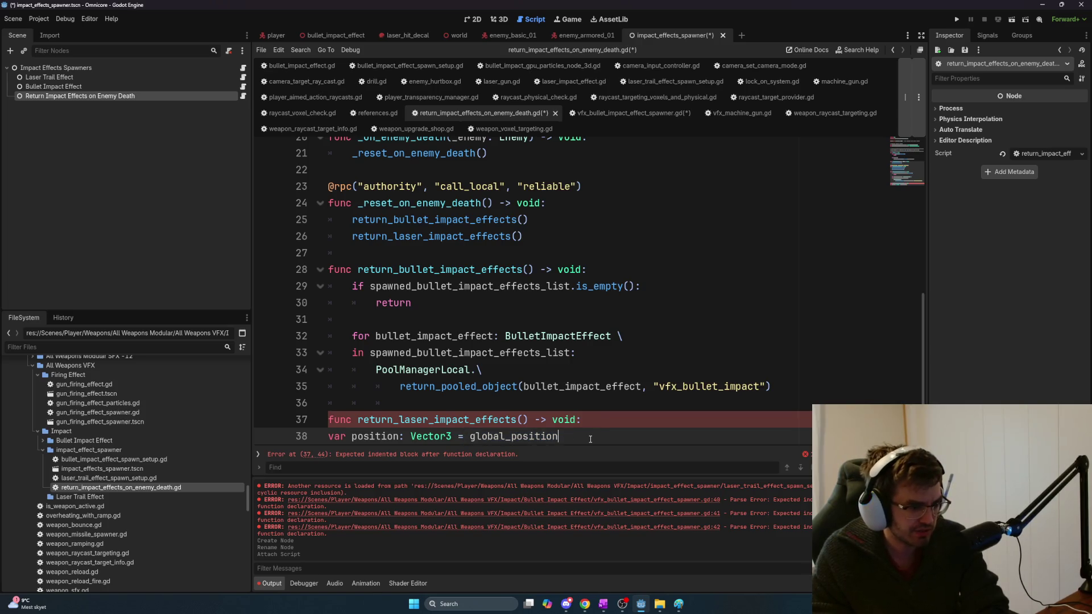
left_click_drag(450, 437, 328, 436)
left_click_drag(569, 440, 328, 436)
left_click_drag(451, 436, 309, 438)
mouse_move(560, 437)
left_mouse_down()
mouse_move(569, 439)
mouse_move(287, 435)
left_mouse_up()
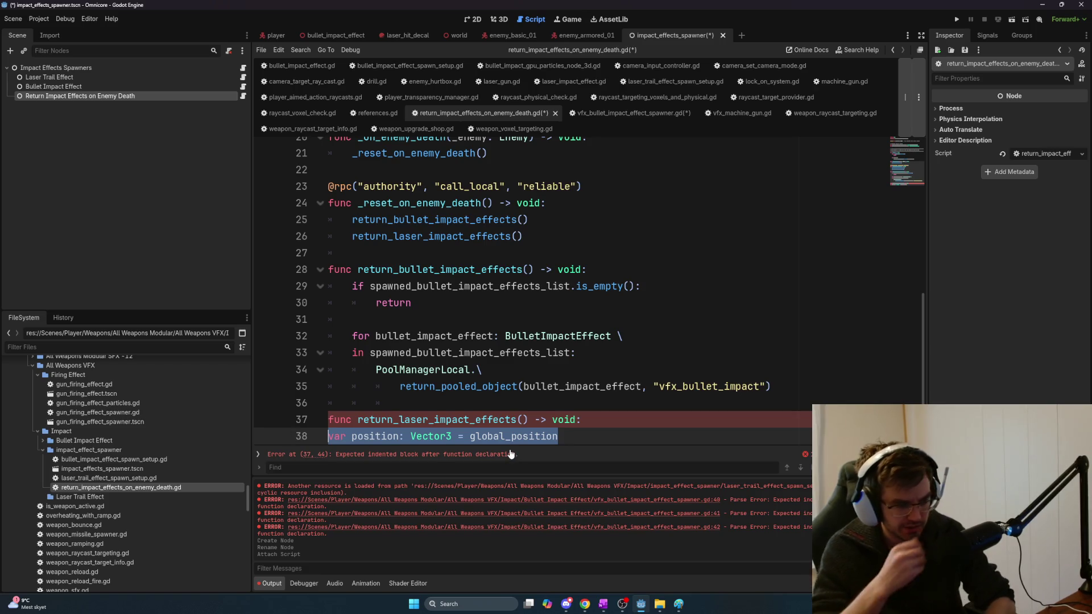
key("ctrl+x")
key("Tab")
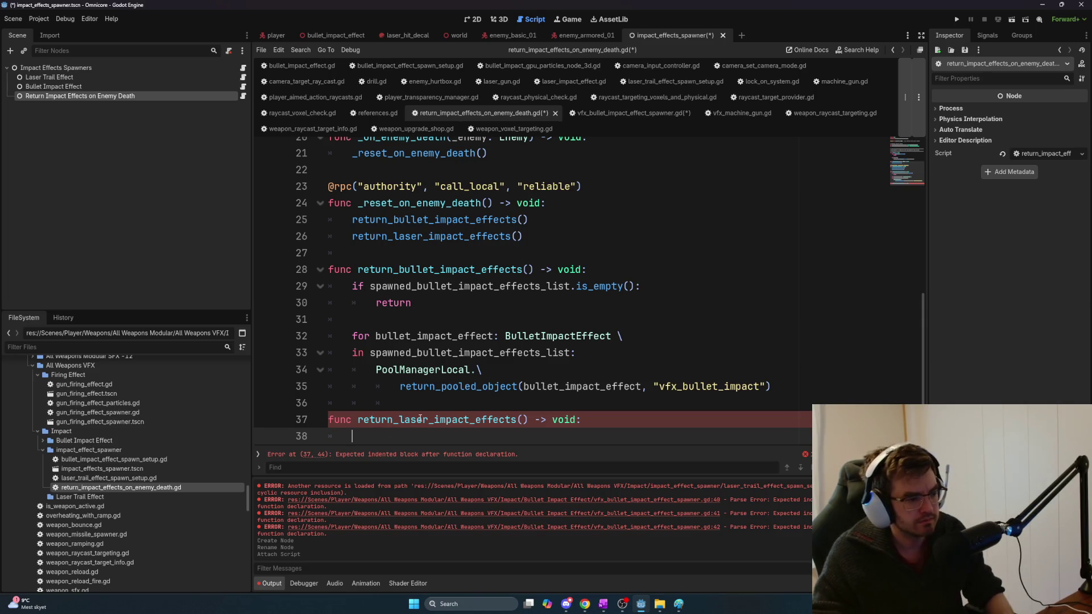
Step: Add an early return if spawned_laser_trail_impact_effects_list.is_empty()
type("if spawned_laser")
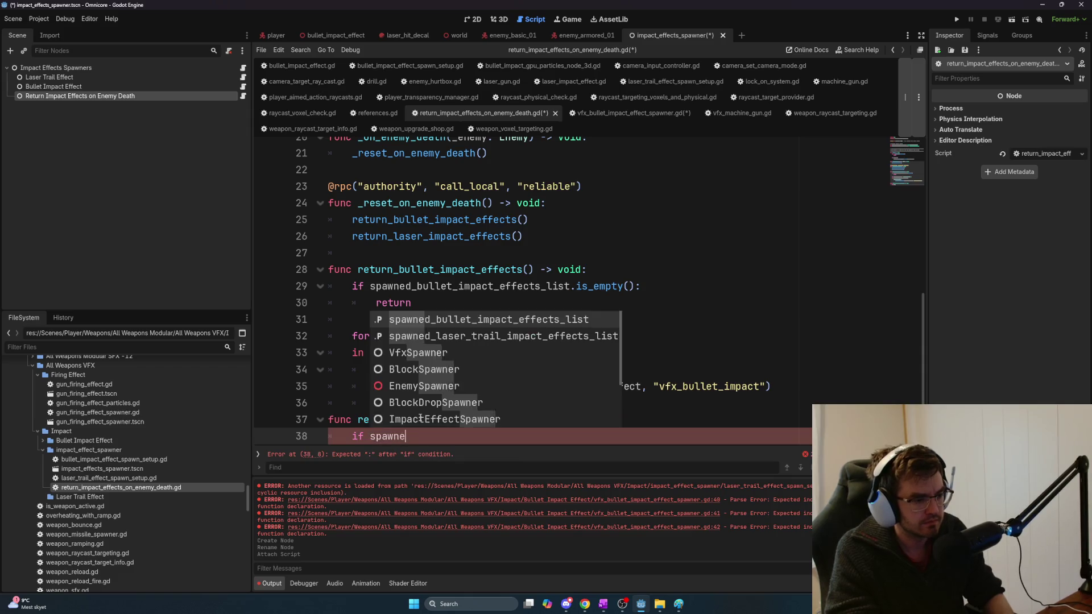
key("Return")
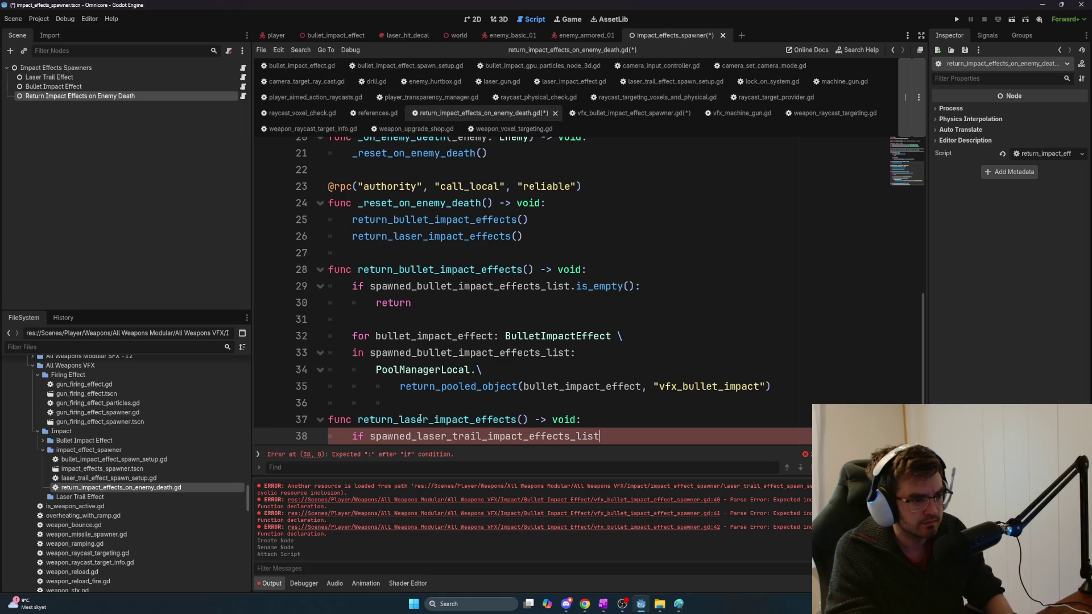
type(".isempt")
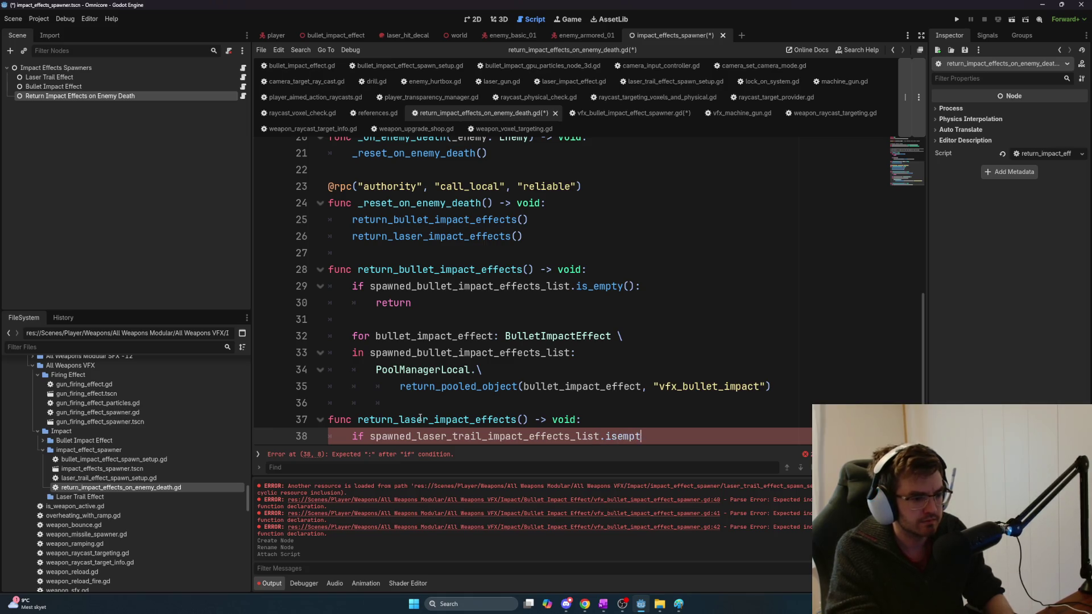
type("_em")
key("Return")
type(":")
key("Return")
type("return")
key("Return")
key("Return")
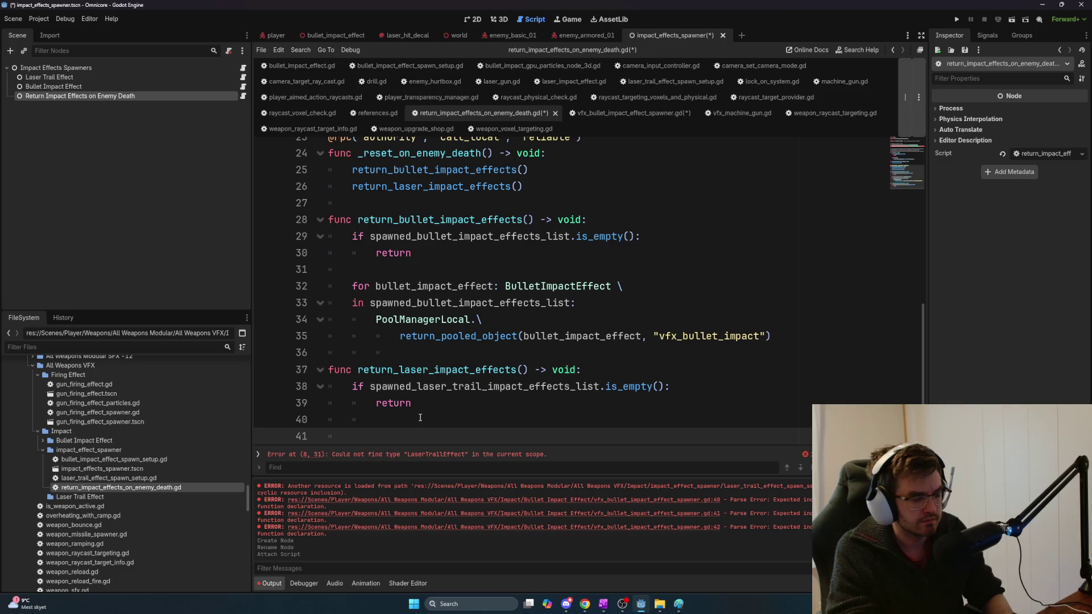
Step: Start a for loop over spawned_laser_trail_impact_effects_list with an empty body
type("for laser_impact_")
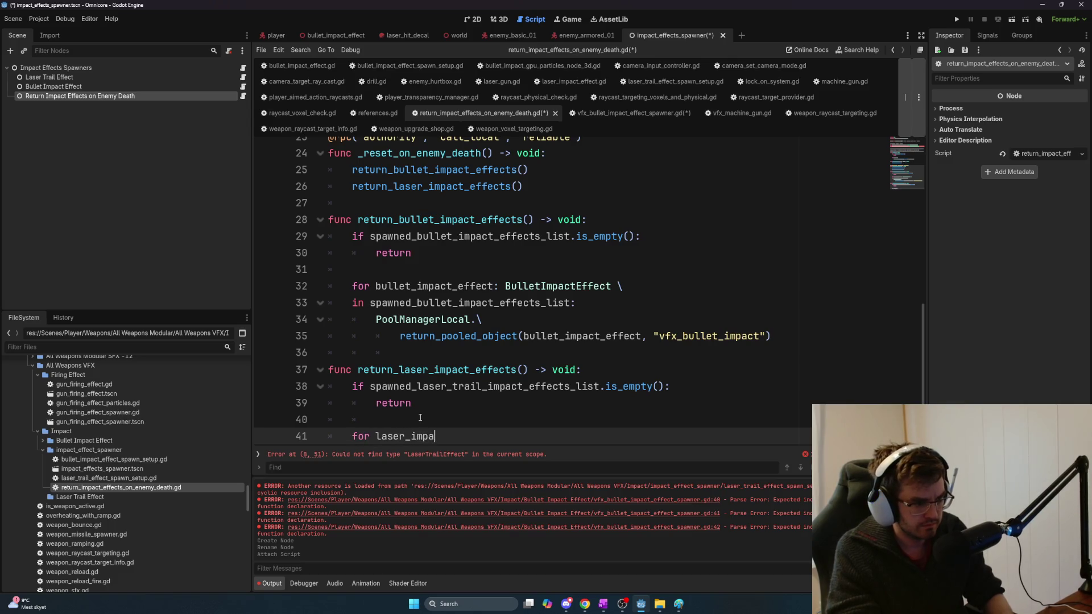
type("d")
key("BackSpace")
key("BackSpace")
key("BackSpace")
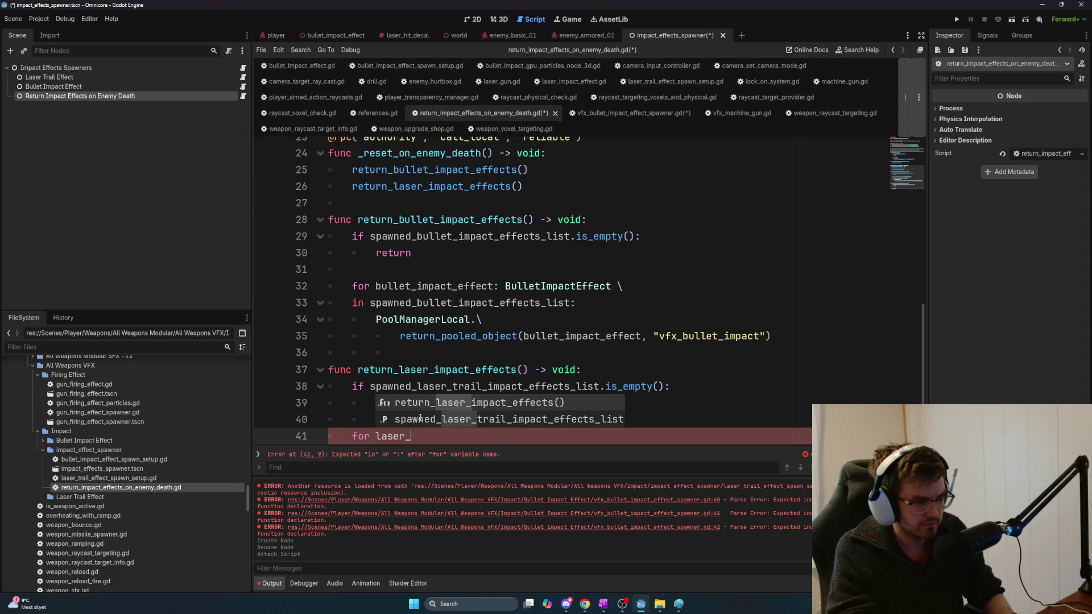
type("trail_effect in ")
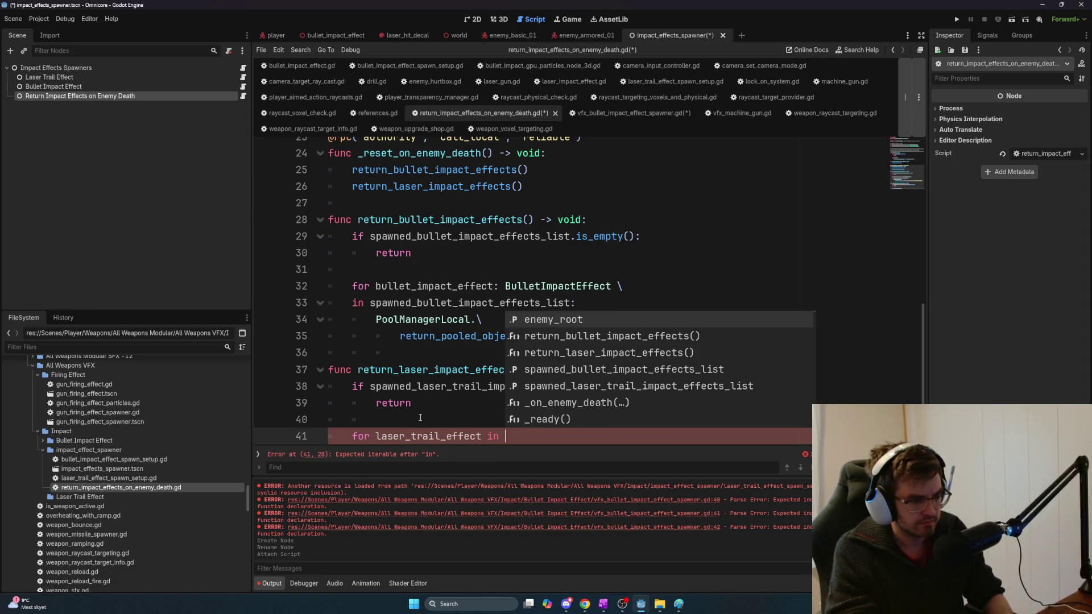
type("la")
key("BackSpace")
key("BackSpace")
type("span")
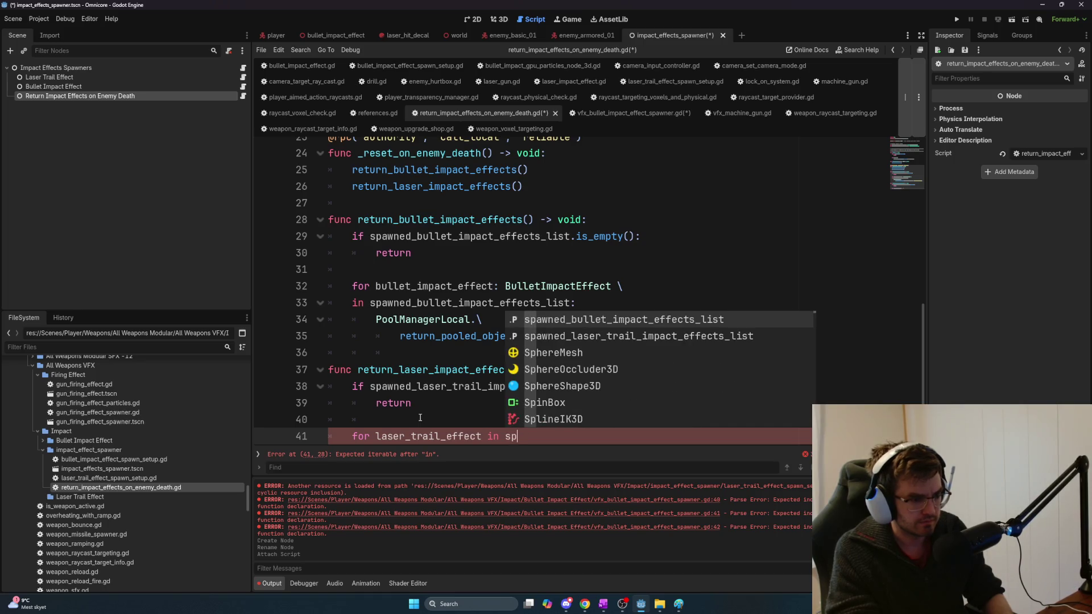
key("Return")
key("ctrl+z")
key("BackSpace")
type("wned_laser")
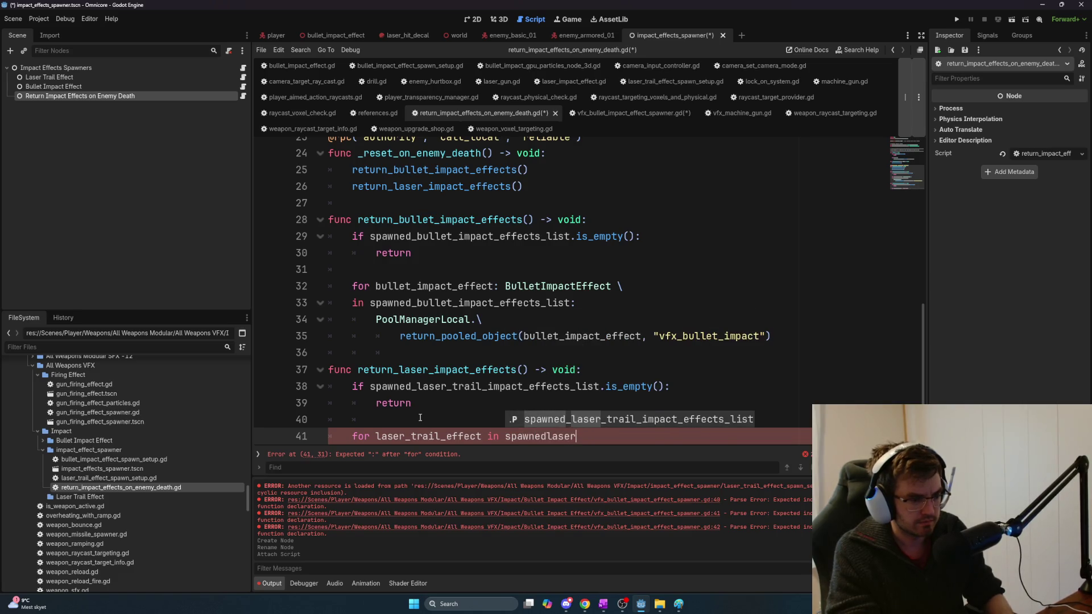
key("Return")
type(":")
key("Return")
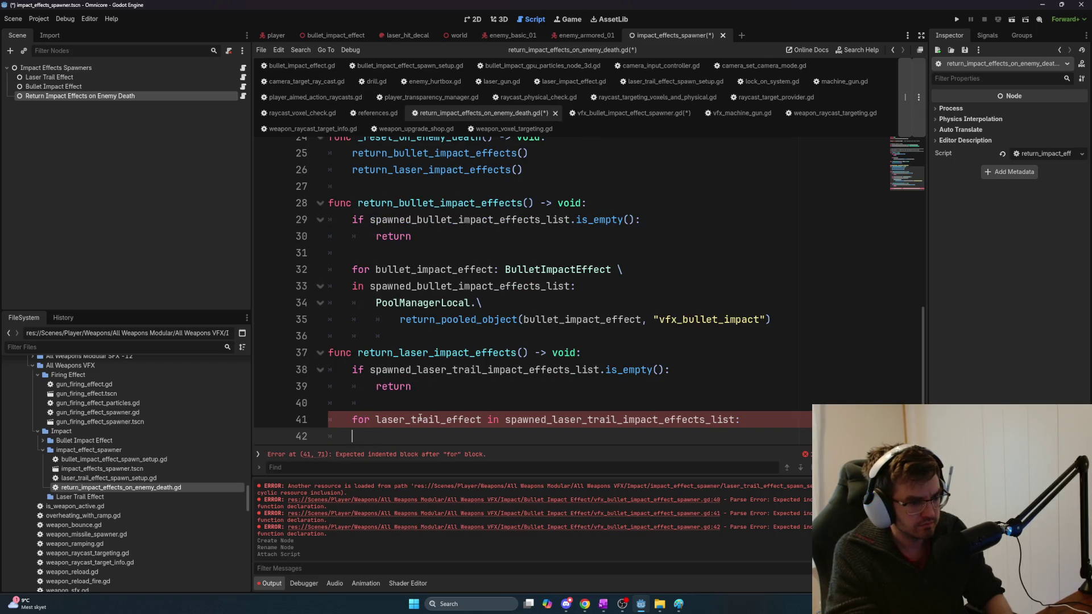
key("BackSpace")
Step: Give the loop variable a LaserTrailEffect type hint and split the loop header with a backslash
scroll(511, 401, "up", 6)
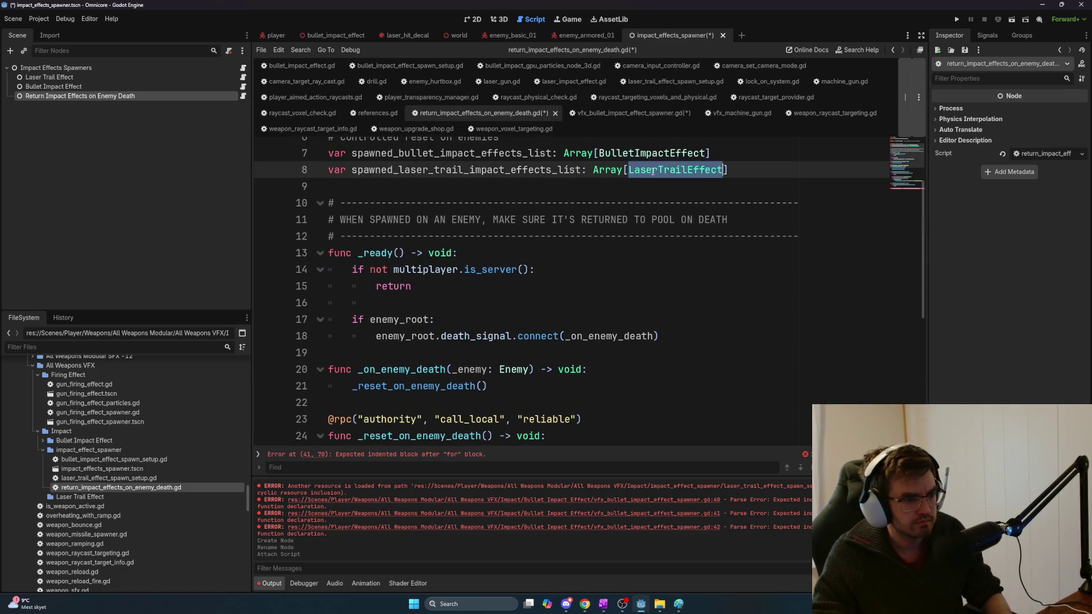
scroll(511, 398, "down", 6)
left_click(484, 436)
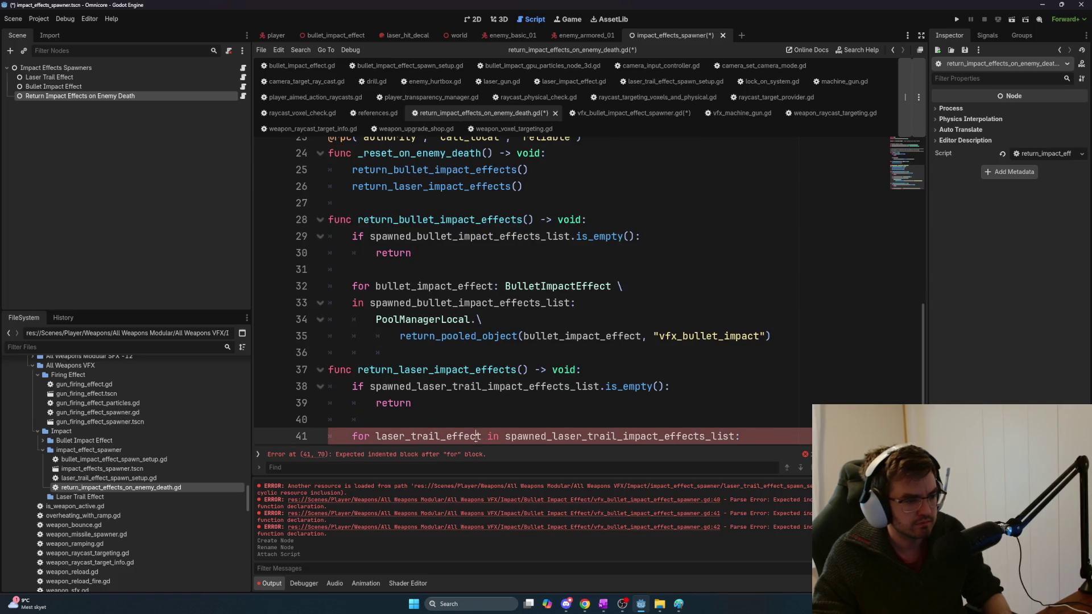
type(":LaserTrailEffect")
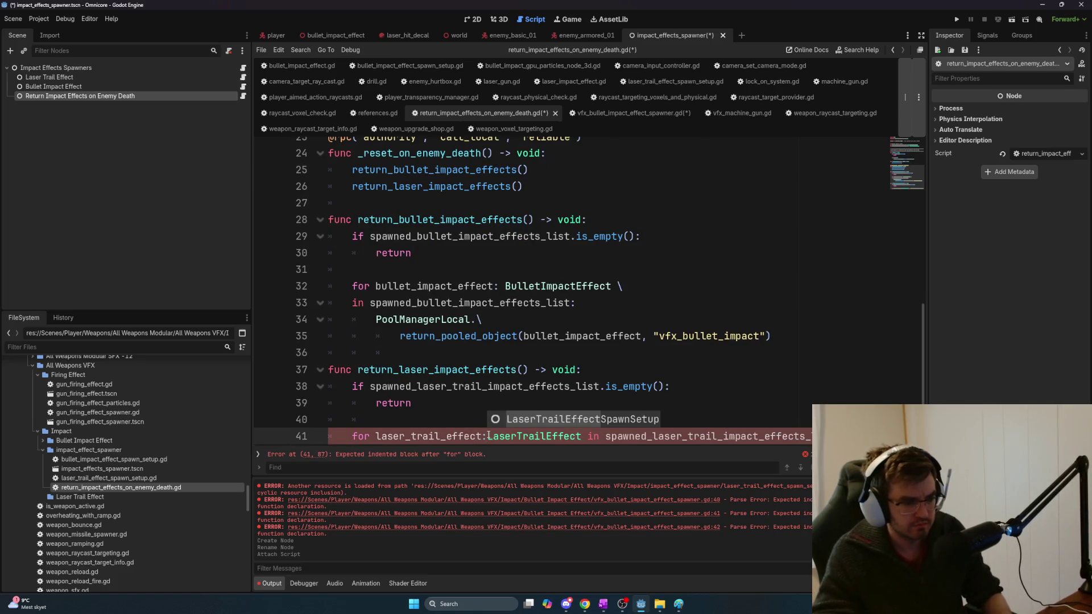
left_click(488, 437)
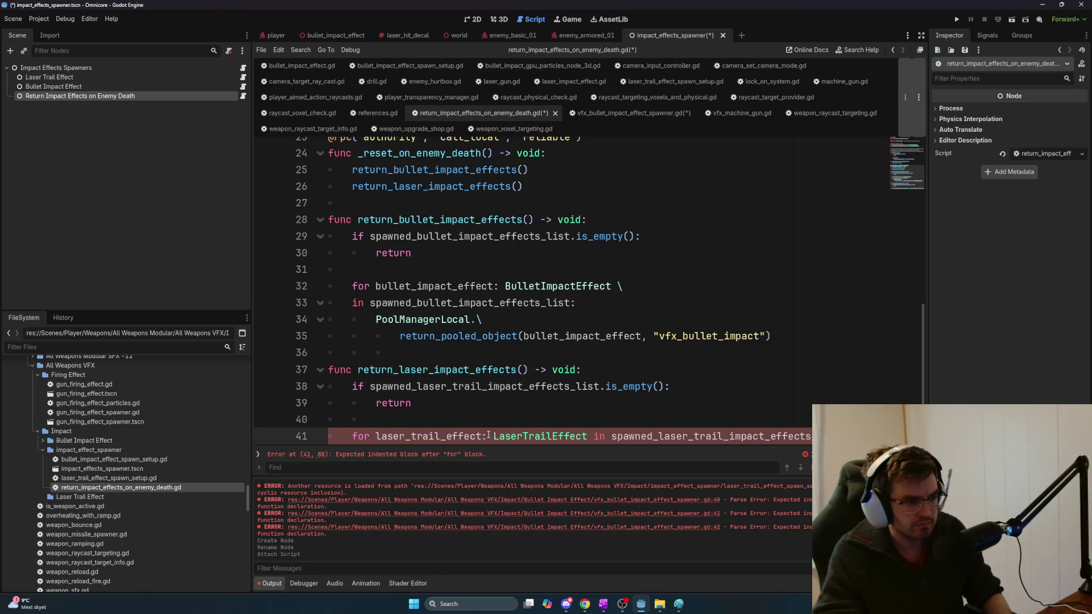
type("\\")
key("Return")
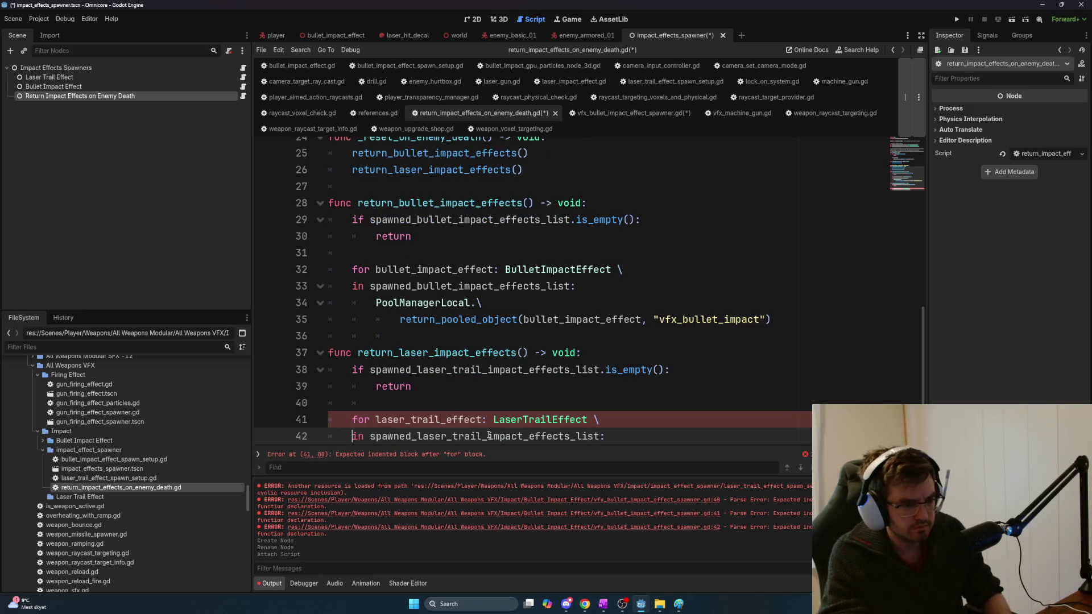
key("End")
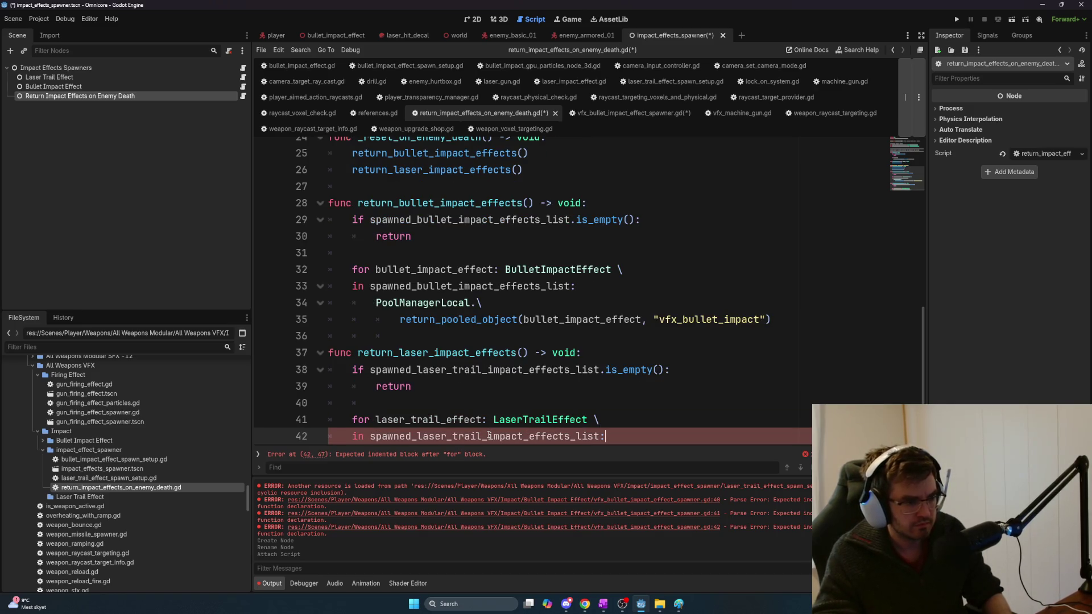
key("Return")
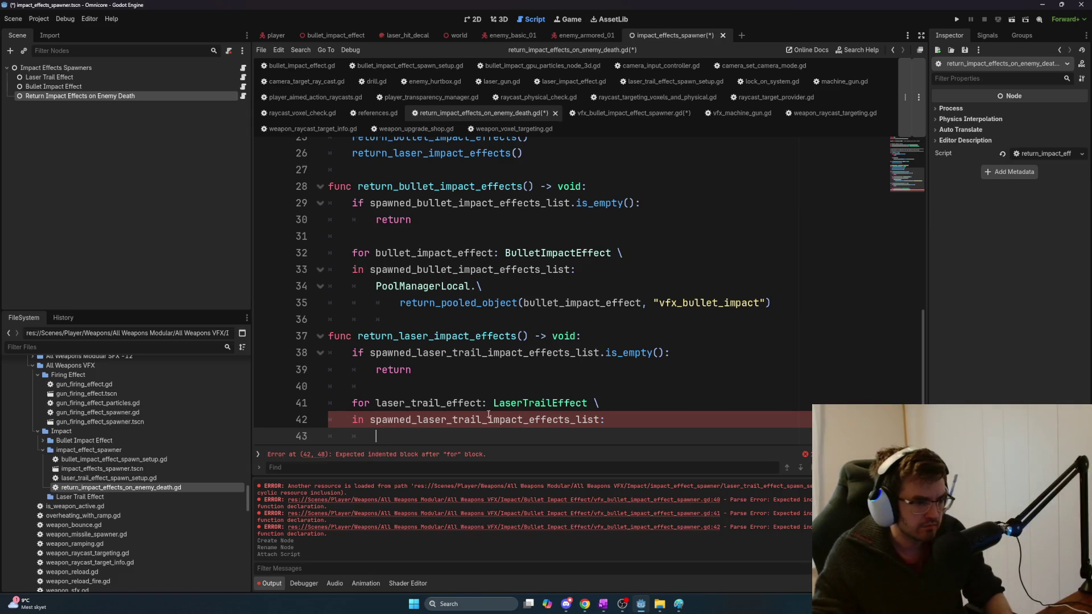
Step: Copy the bullet PoolManagerLocal call into the laser loop, using laser_trail_effect and "vfx_laser_trail_effect"
left_click(801, 300)
left_click_drag(801, 301, 376, 287)
key("ctrl+c")
left_click(410, 436)
key("ctrl+v")
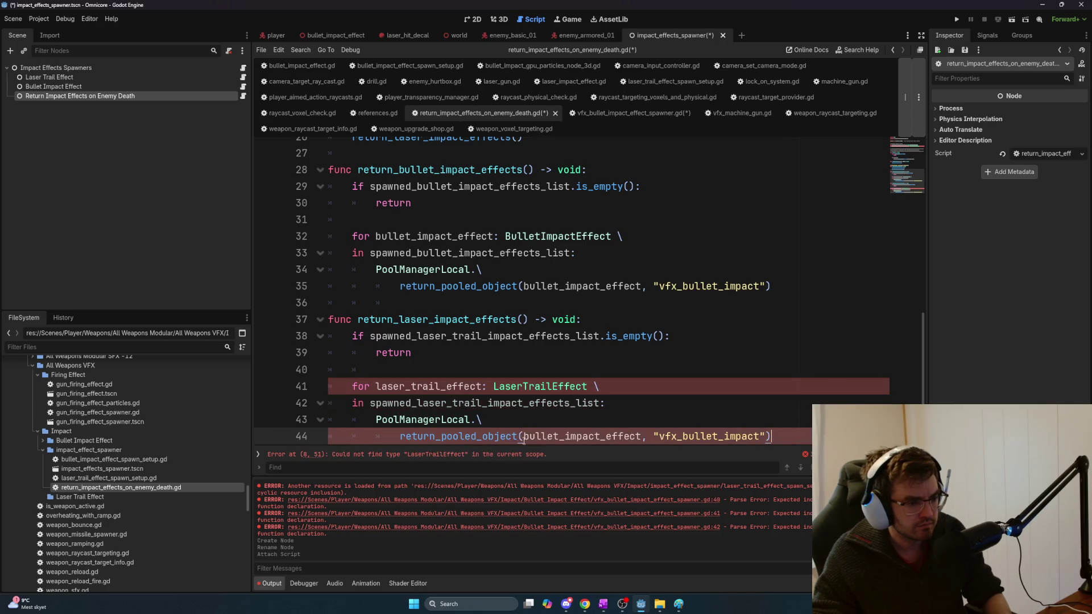
double_click(524, 438)
type("laser_trail_effect")
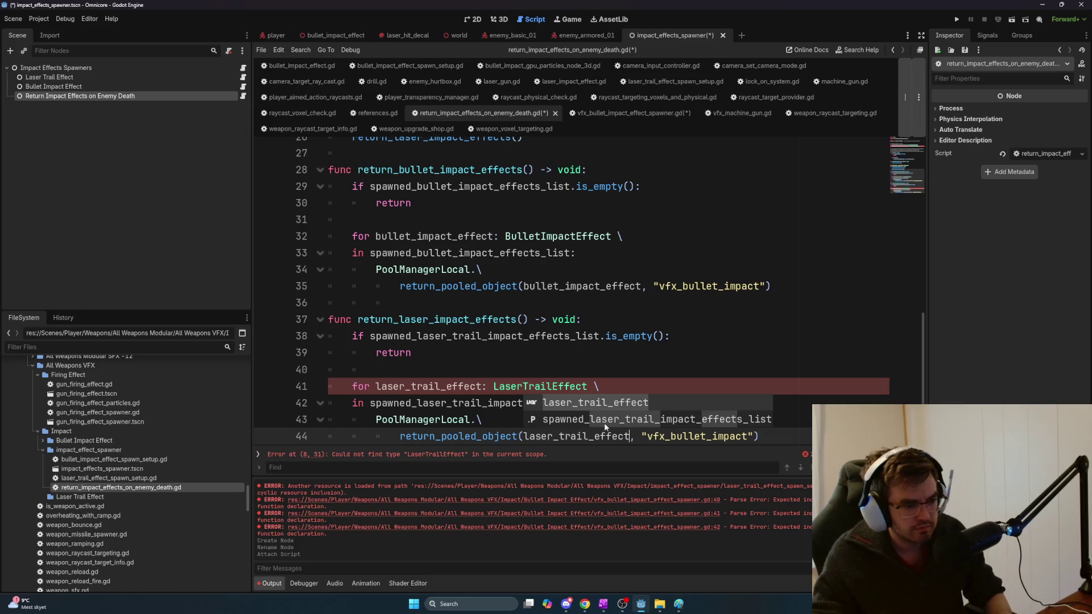
double_click(673, 437)
type("vfx_laser_trail_effect")
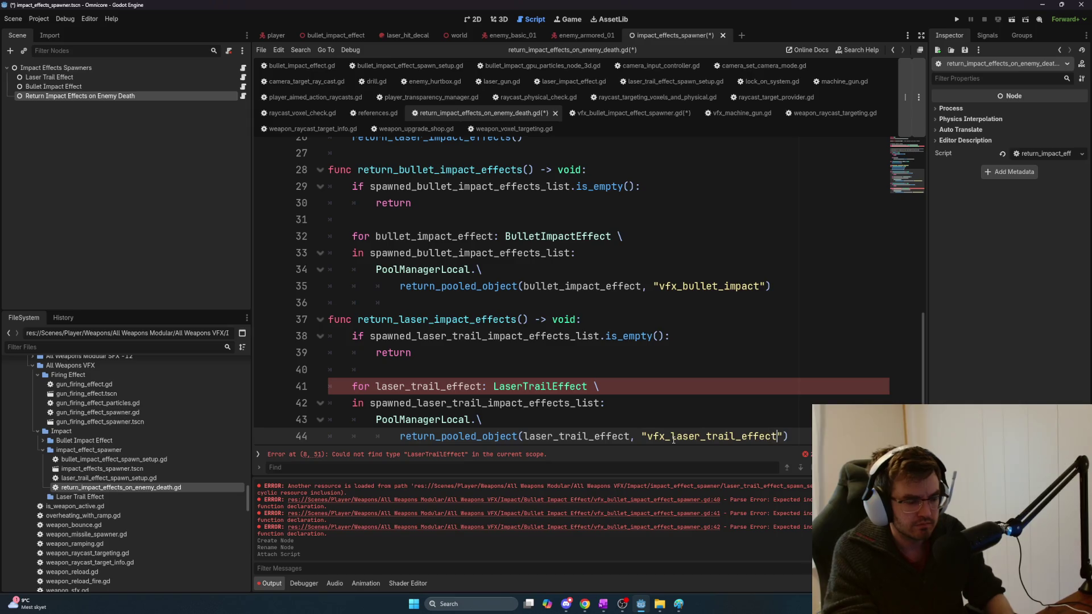
left_click(725, 407)
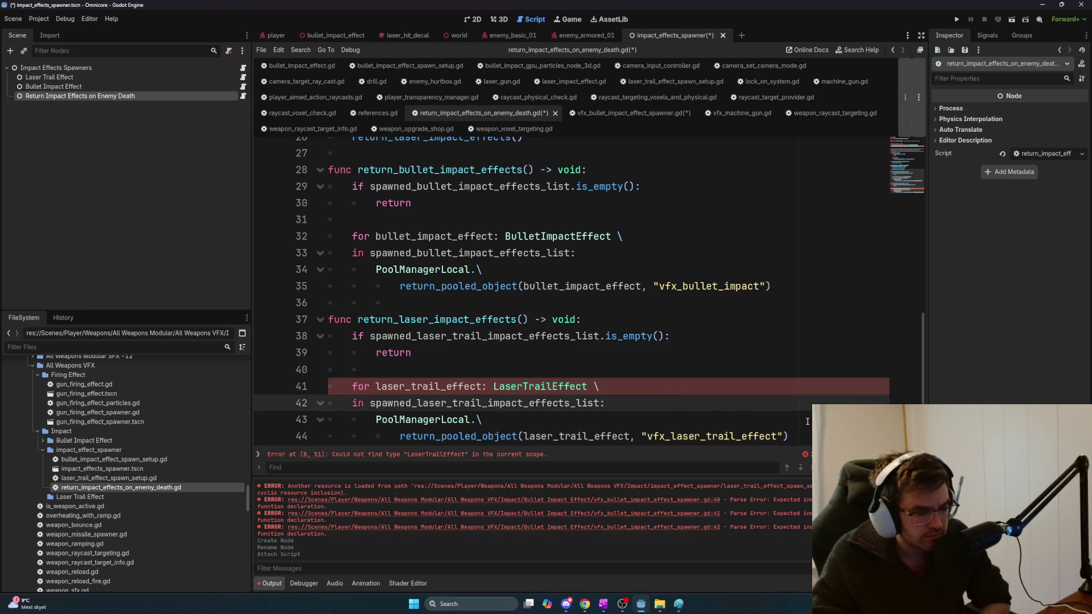
mouse_move(789, 436)
left_mouse_down()
mouse_move(624, 436)
mouse_move(642, 436)
left_mouse_up()
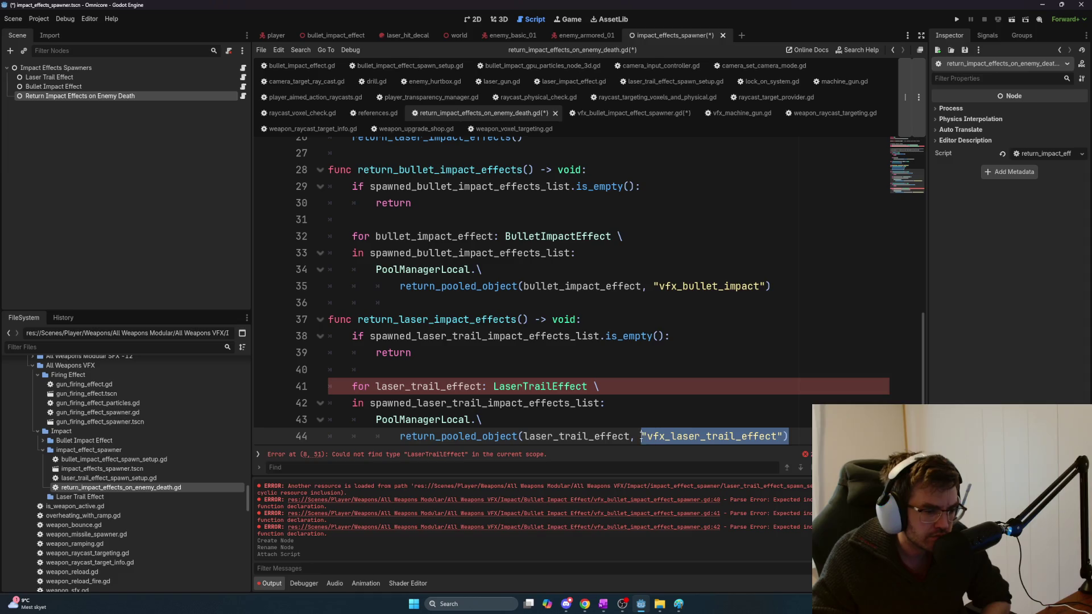
left_click(706, 406)
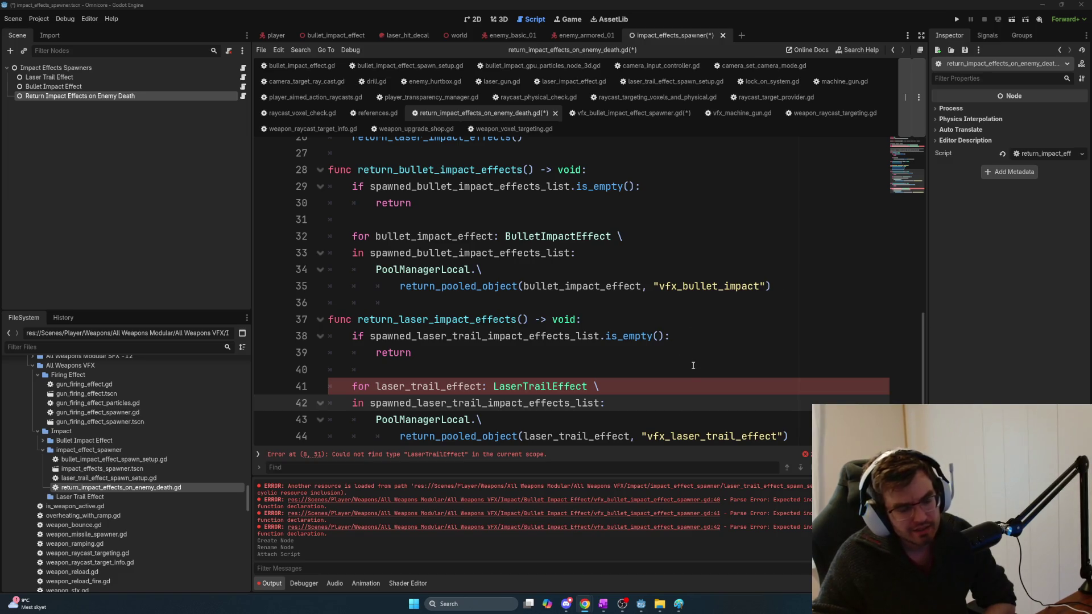
scroll(695, 365, "up", 8)
scroll(696, 372, "up", 1)
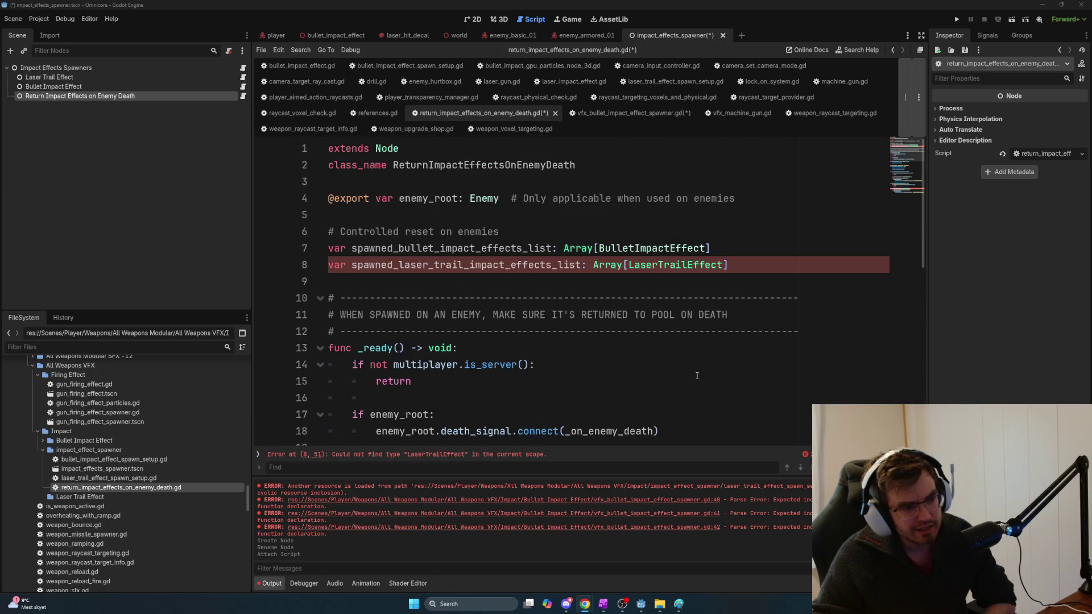
double_click(394, 165)
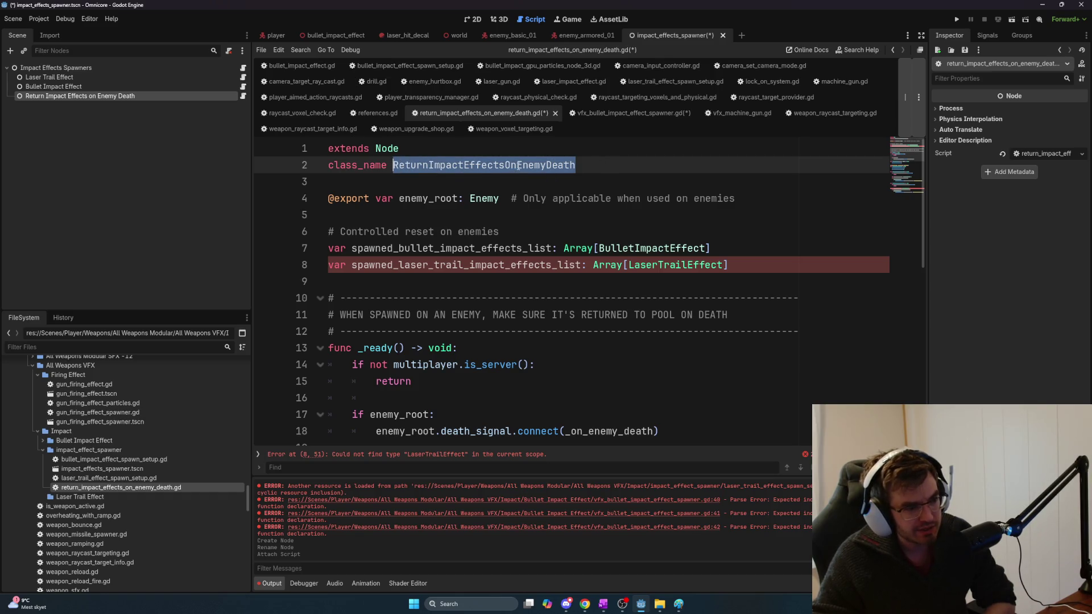
key("shift+Left")
key("shift+Left")
key("shift+Left")
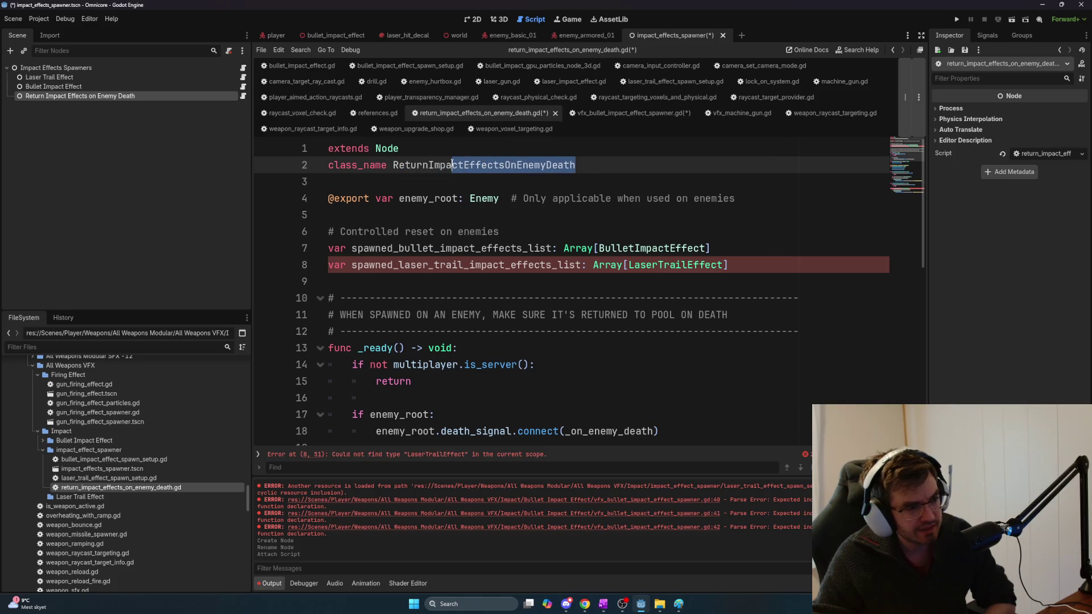
key("Right")
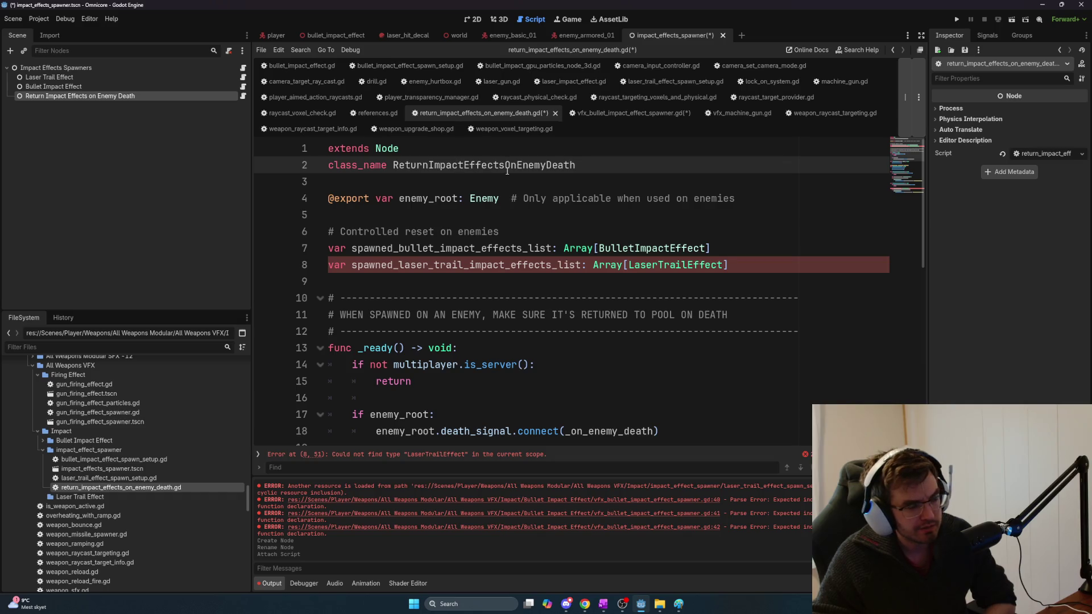
mouse_move(588, 165)
left_mouse_down()
mouse_move(392, 165)
mouse_move(583, 170)
left_mouse_up()
left_click(620, 170)
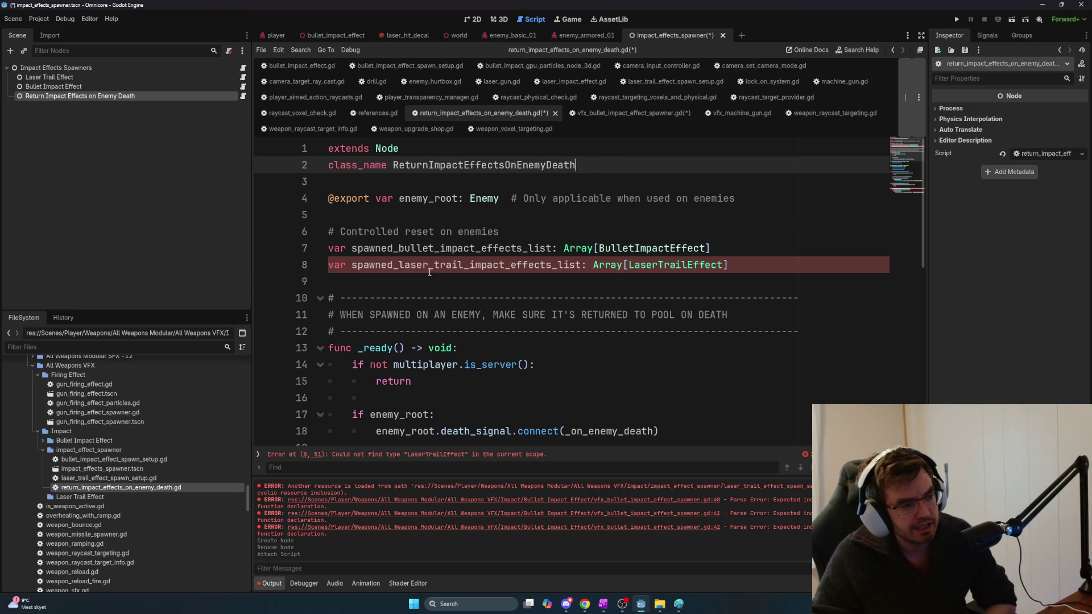
double_click(392, 272)
left_click(411, 265)
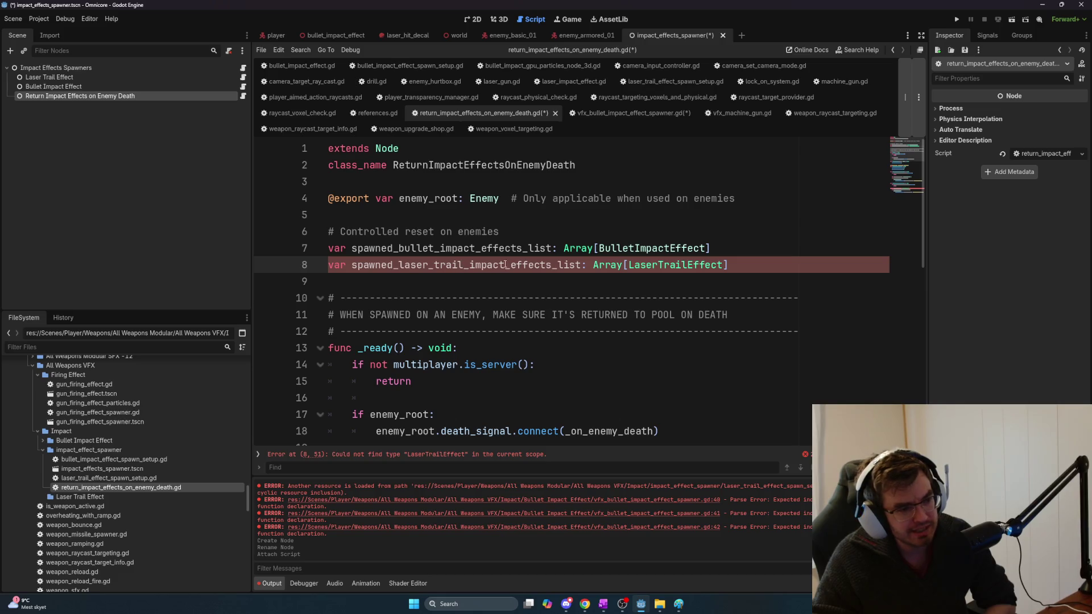
left_click_drag(579, 265, 351, 266)
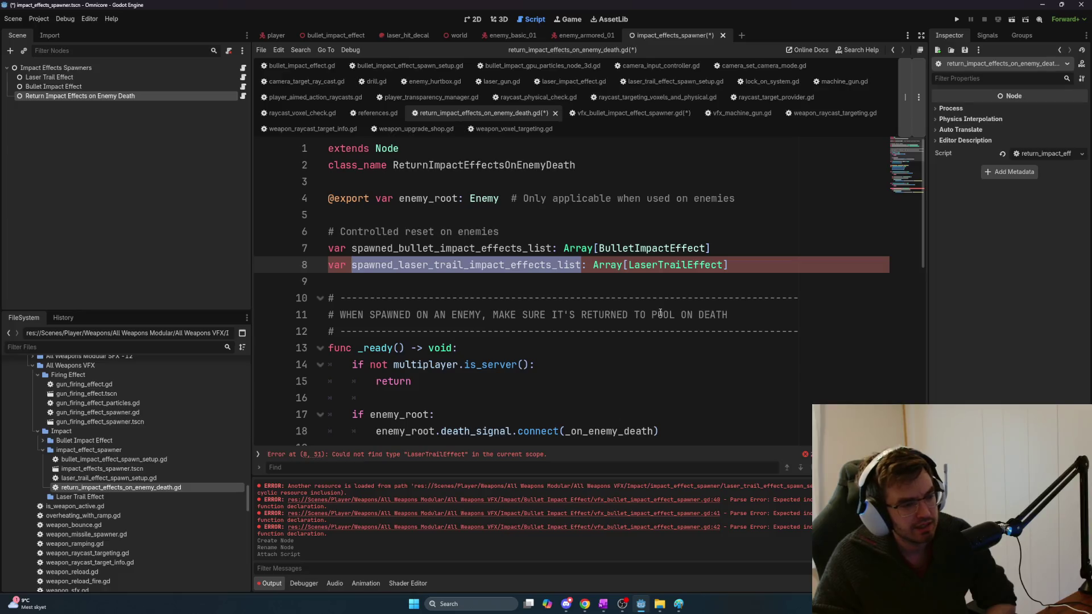
scroll(660, 313, "down", 2)
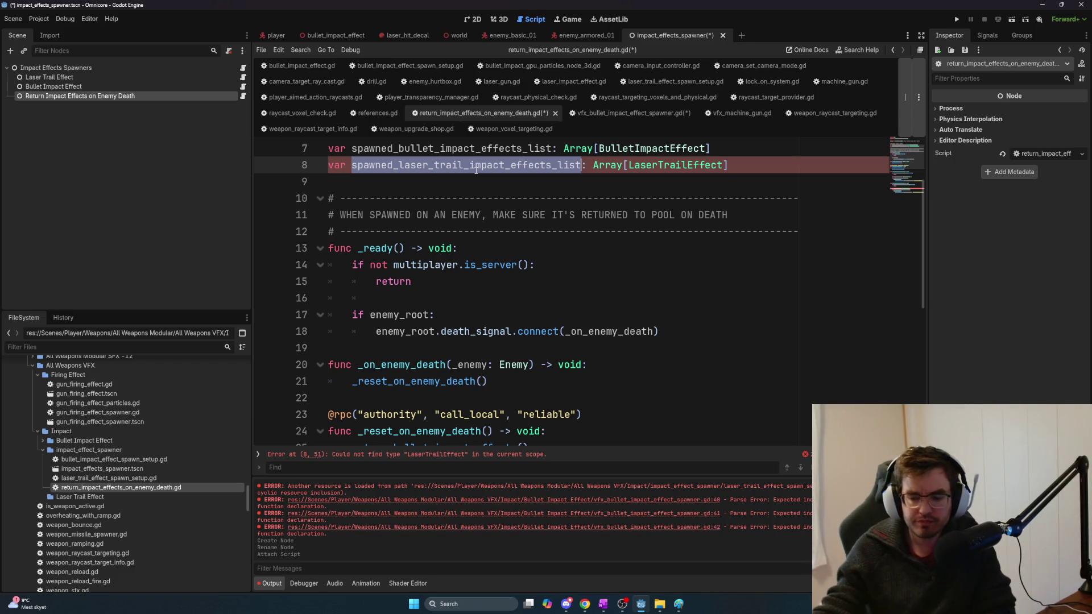
Step: Inspect the unresolved LaserTrailEffect type on line 41 and save all scripts
scroll(587, 341, "down", 6)
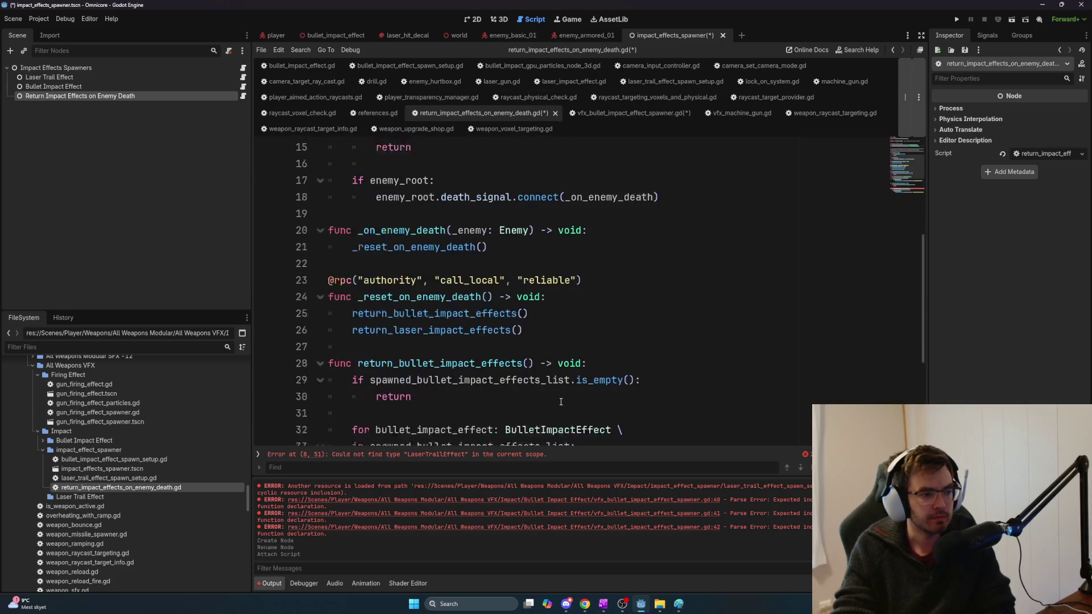
left_click(587, 379)
scroll(575, 386, "up", 12)
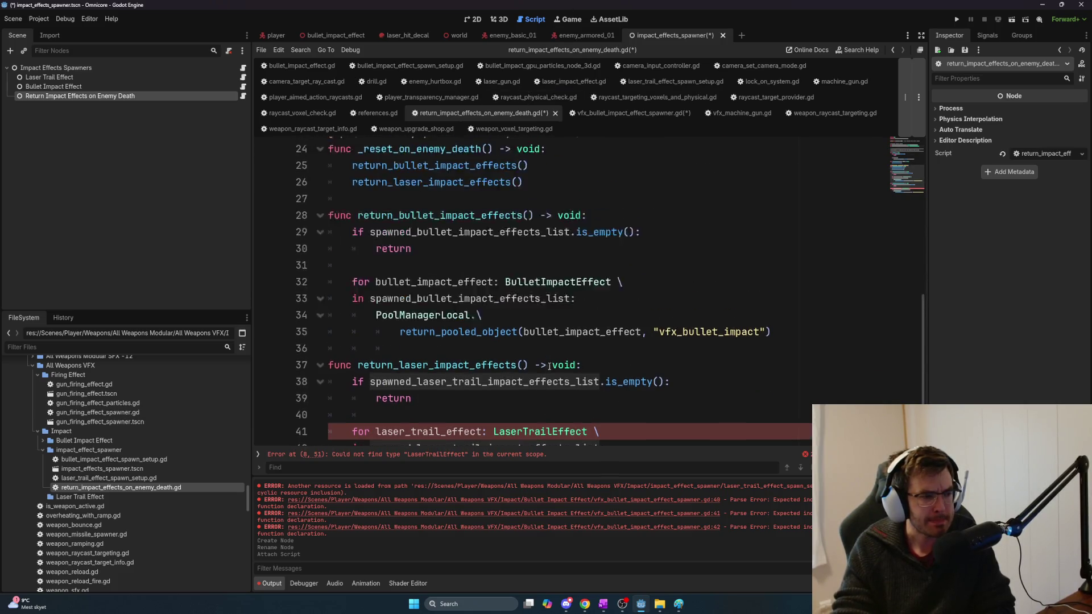
scroll(565, 386, "down", 6)
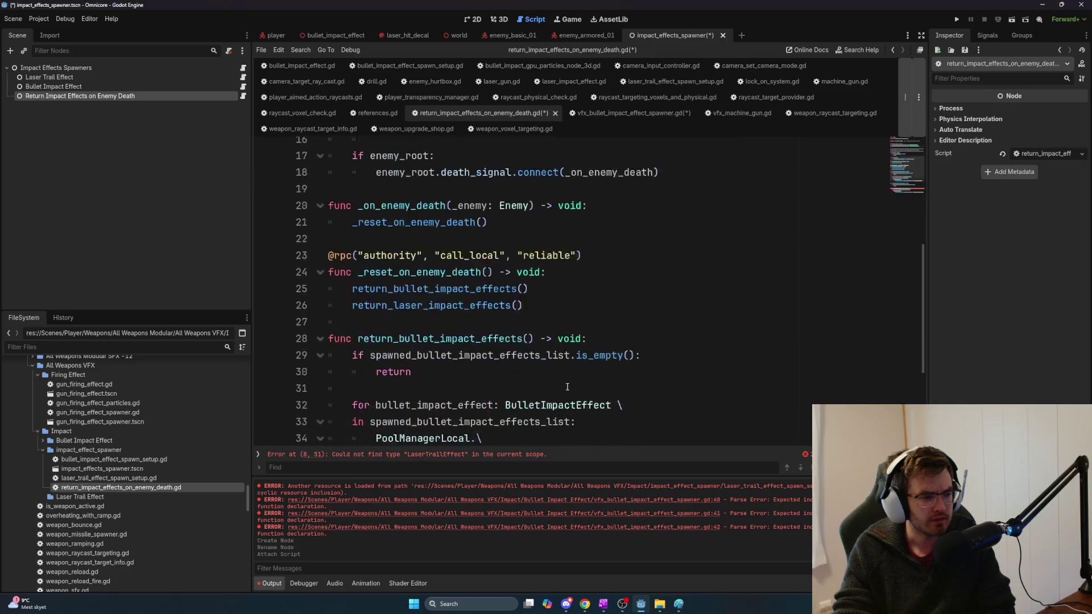
scroll(555, 329, "up", 1)
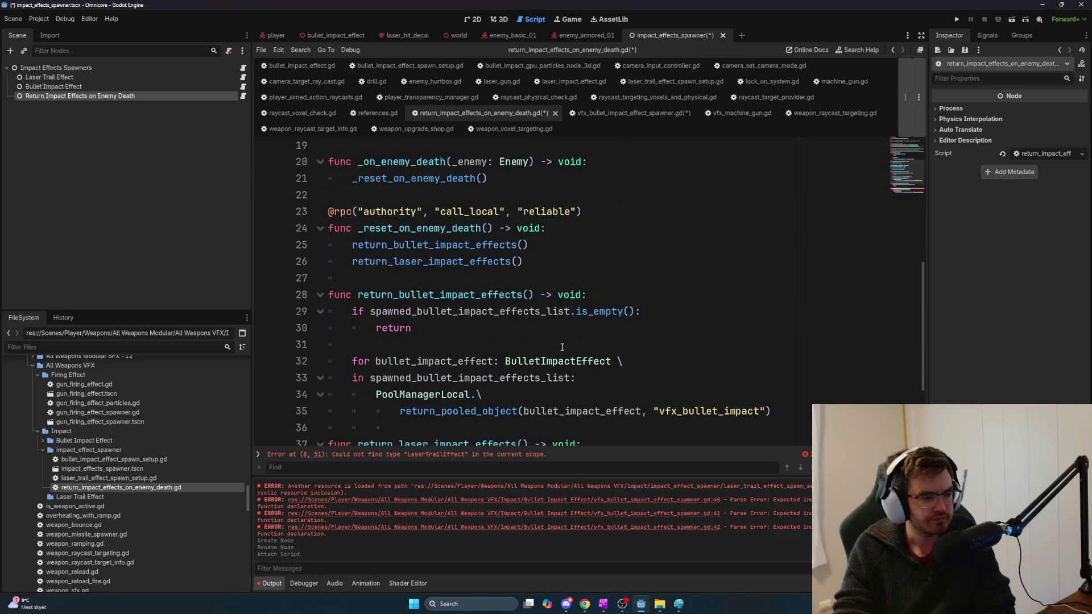
scroll(563, 341, "down", 3)
double_click(539, 387)
scroll(649, 387, "up", 7)
scroll(651, 388, "up", 1)
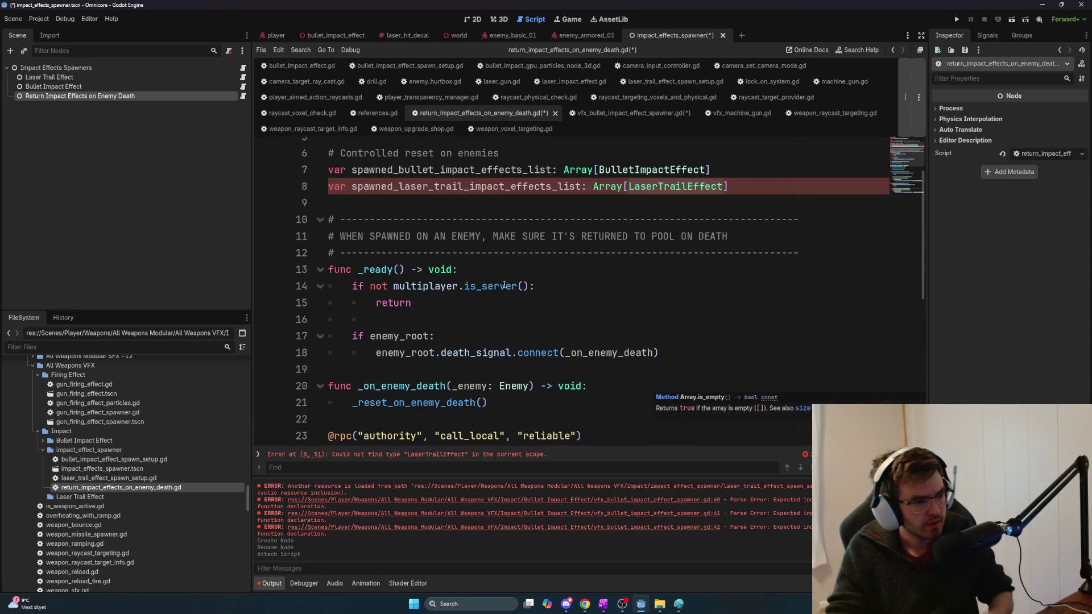
key("ctrl+s")
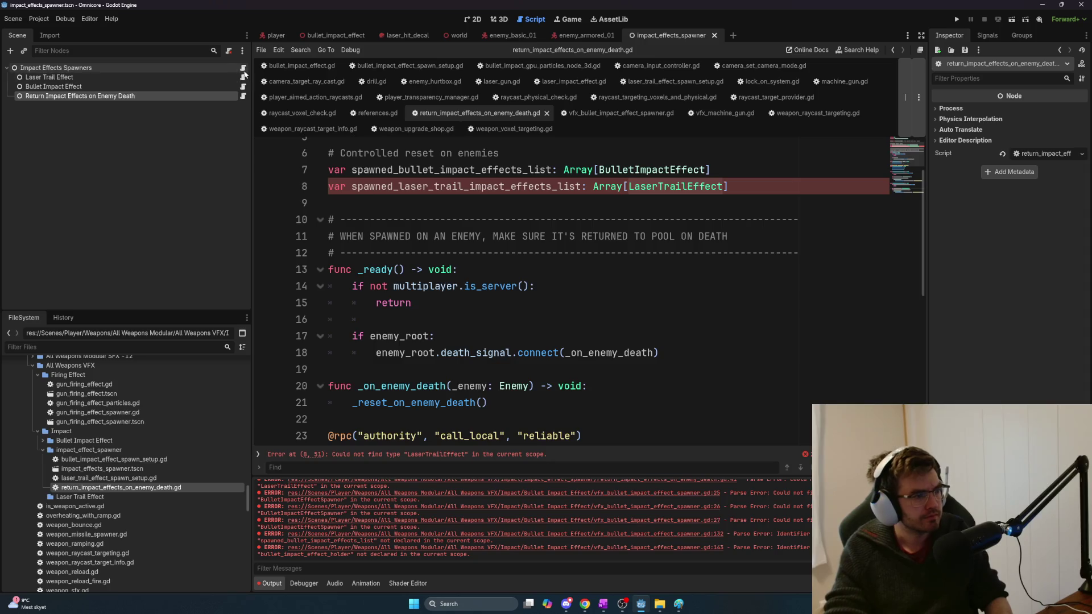
Step: Open vfx_bullet_impact_effect_spawner.gd and select the BulletImpactEffectSpawner type checks on lines 25–27
left_click(614, 113)
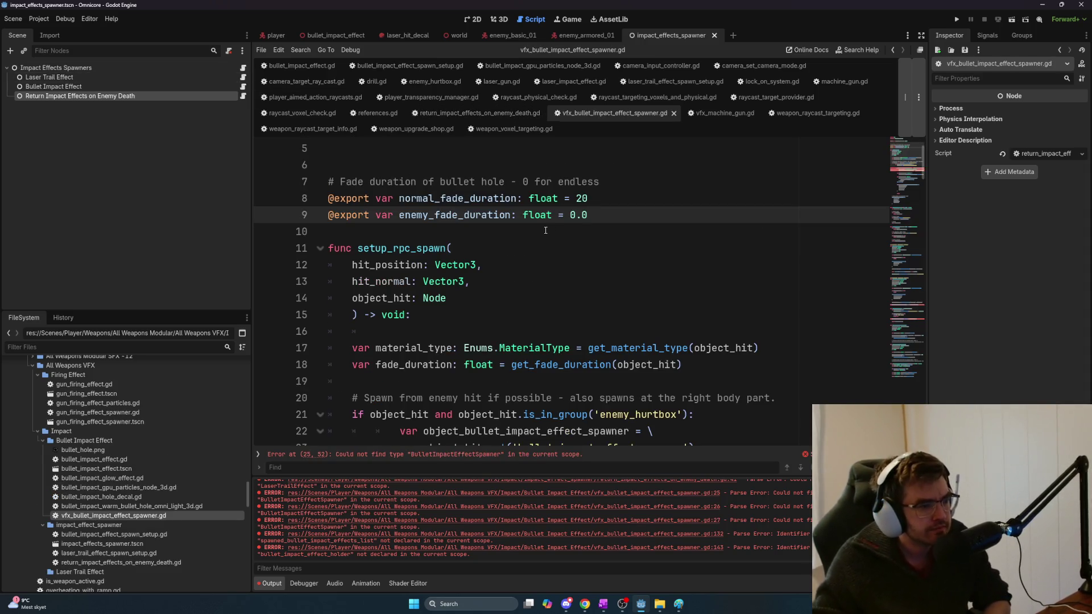
scroll(542, 225, "down", 3)
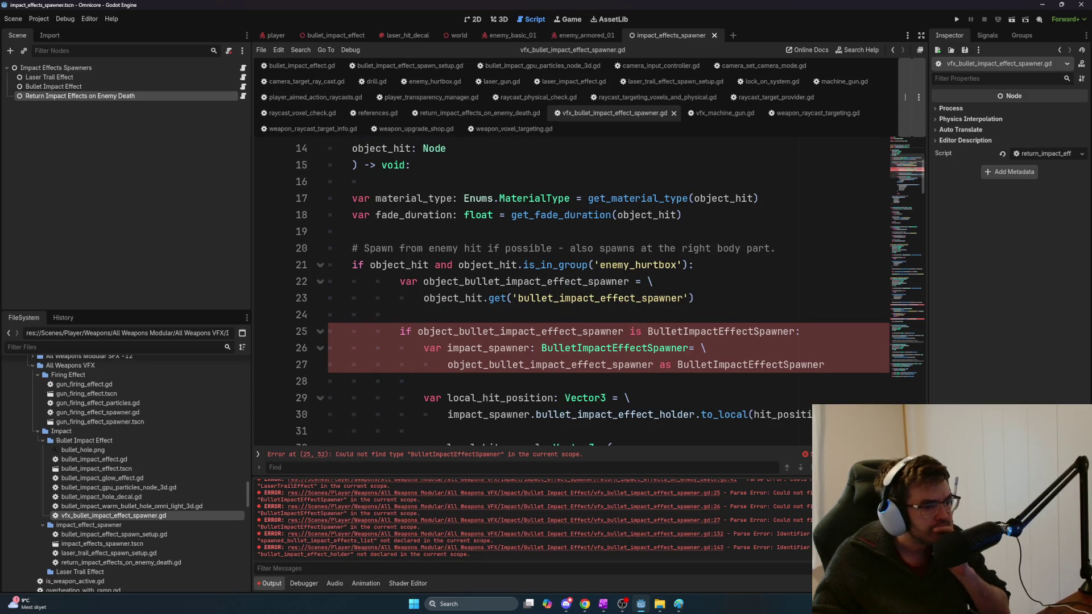
scroll(680, 332, "down", 1)
left_click_drag(397, 275, 802, 281)
left_click(808, 281)
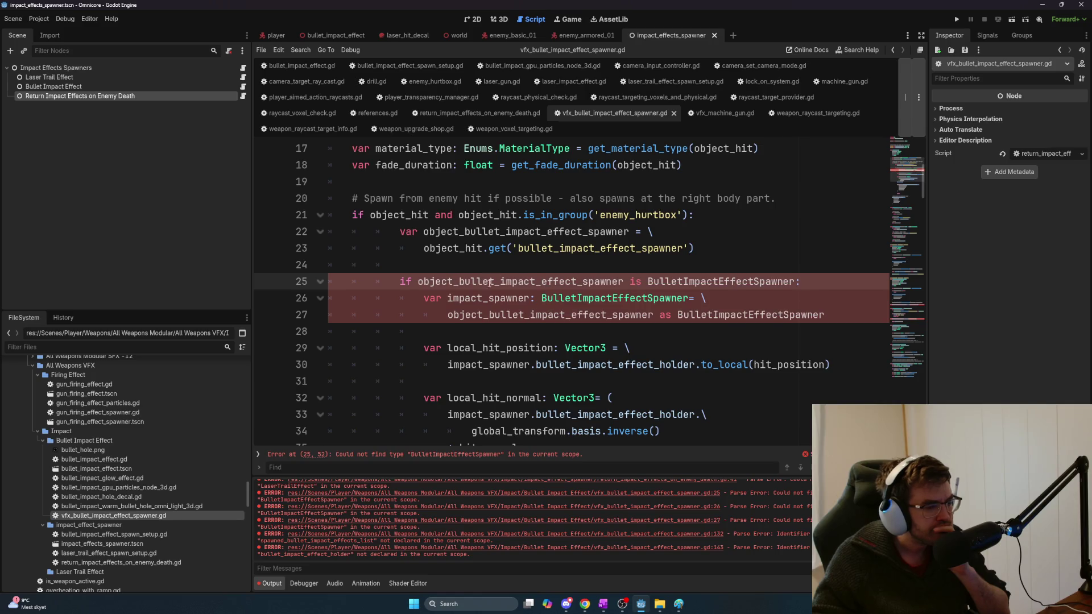
double_click(688, 281)
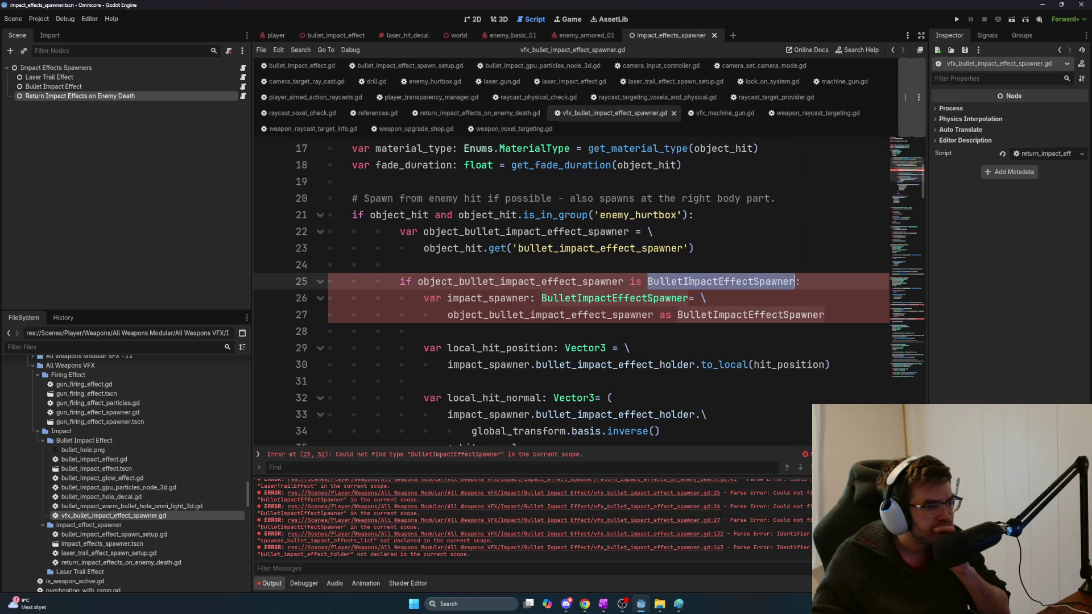
left_click(633, 285)
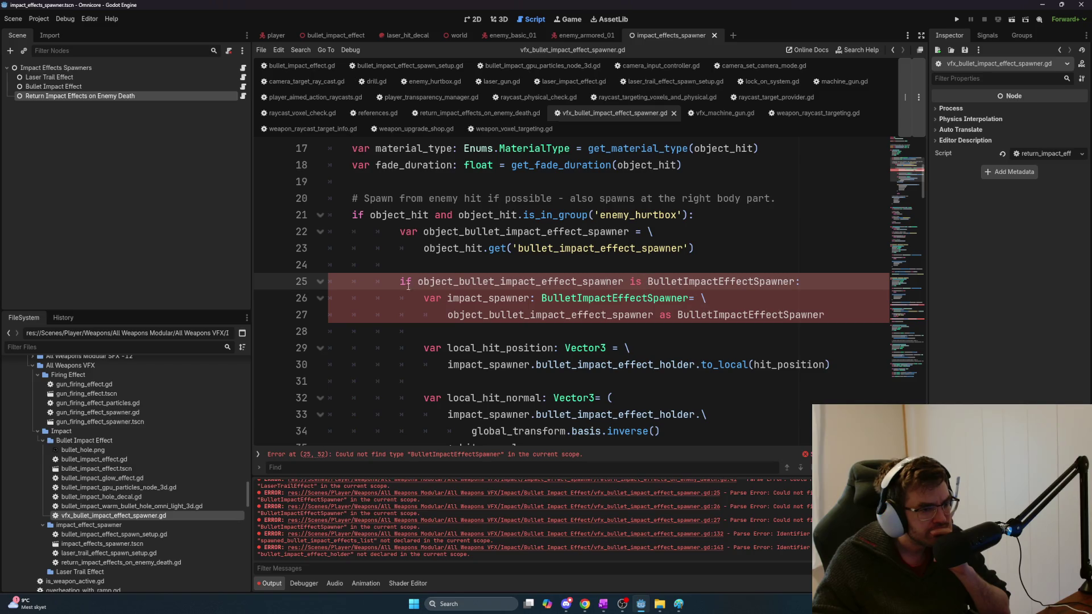
mouse_move(395, 281)
left_mouse_down()
mouse_move(803, 288)
mouse_move(825, 319)
left_mouse_up()
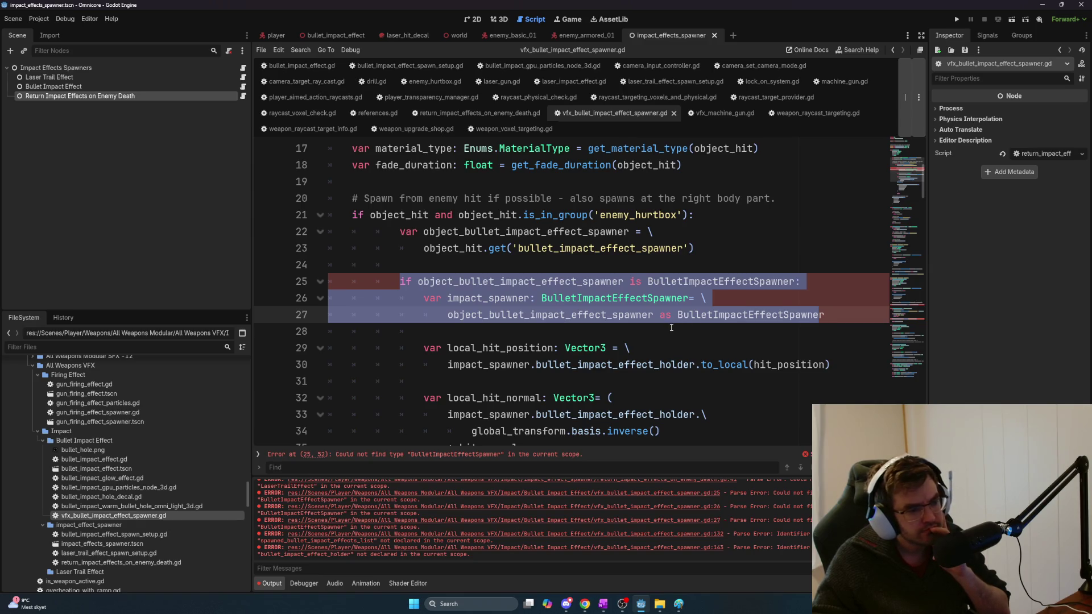
Step: Paste ImpactEffectSpawner from line 2 over BulletImpactEffectSpawner on lines 25, 26 and 27
scroll(670, 341, "up", 6)
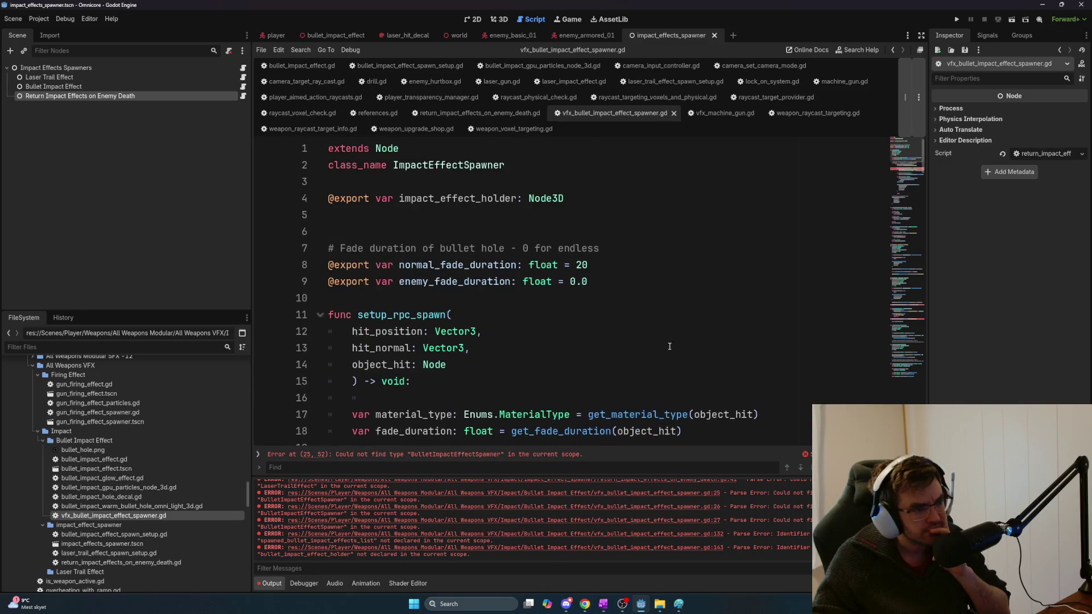
double_click(481, 170)
key("ctrl+c")
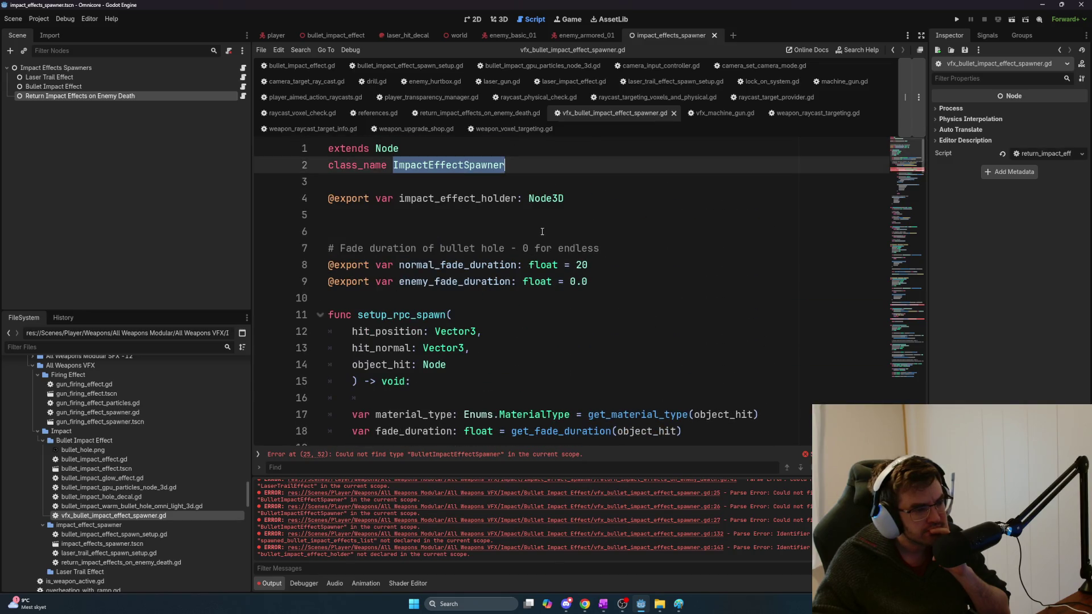
scroll(544, 233, "down", 6)
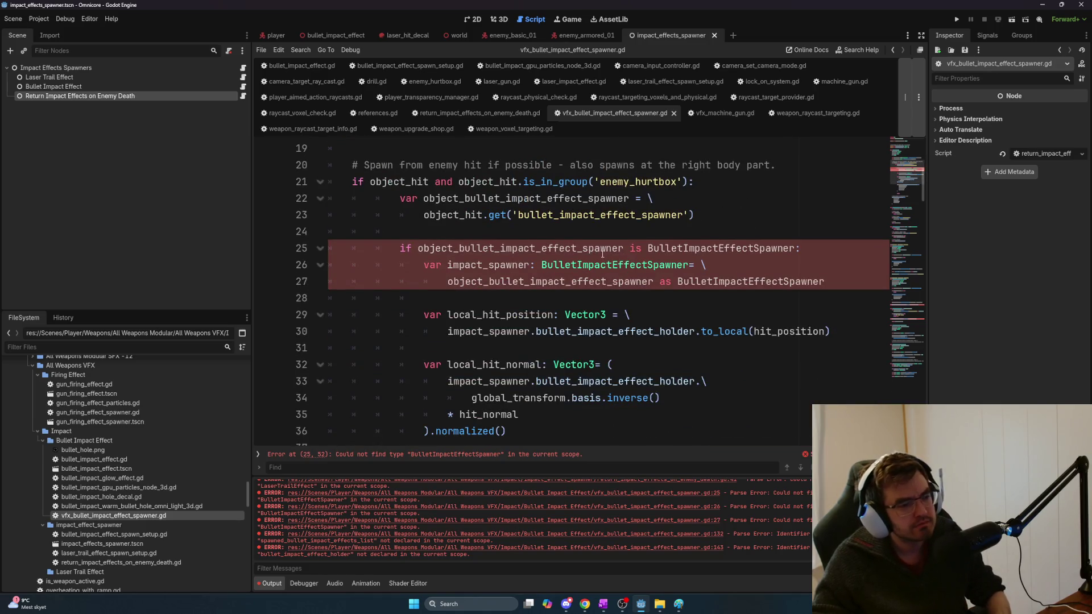
double_click(613, 270)
key("ctrl+v")
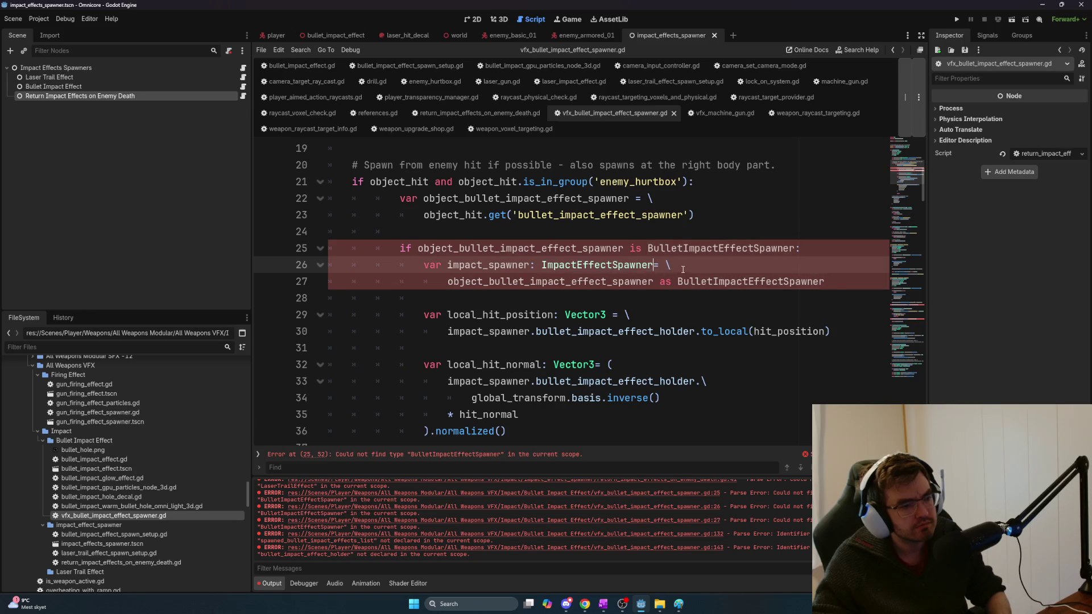
double_click(682, 249)
key("ctrl+v")
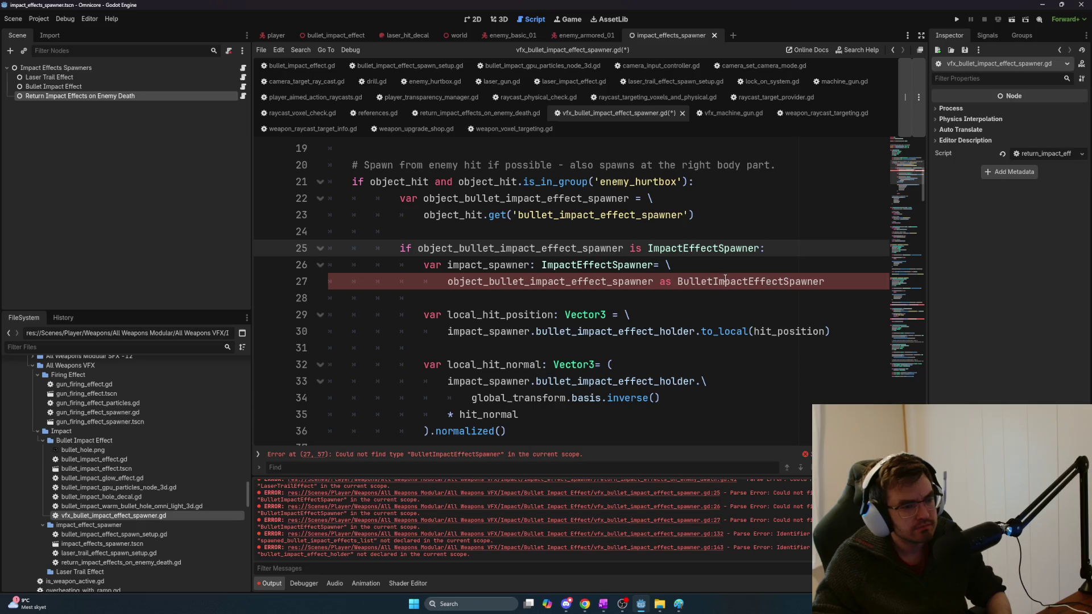
double_click(725, 281)
key("ctrl+v")
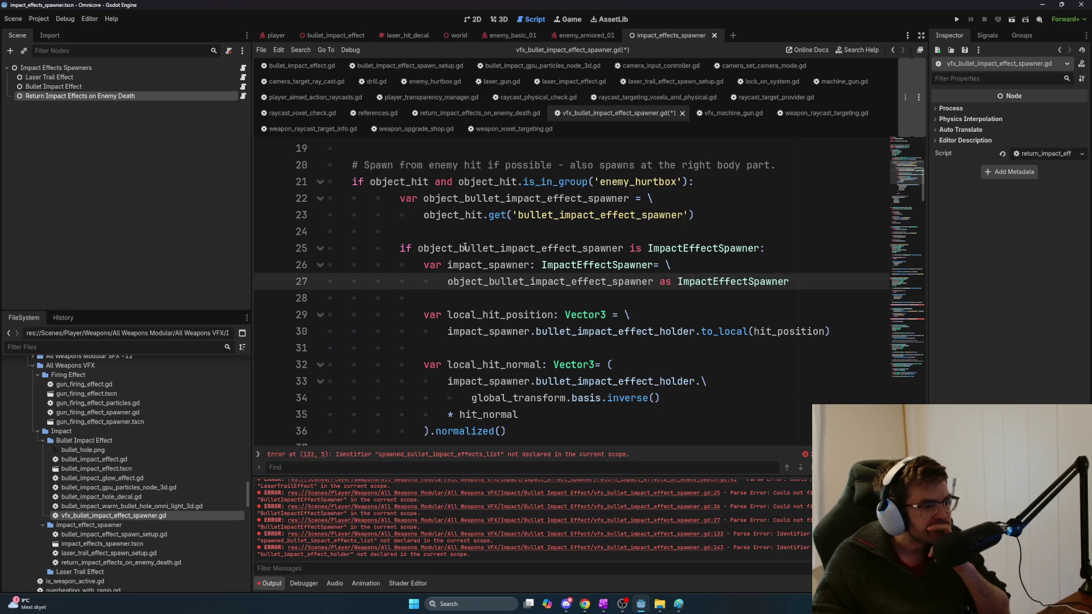
Step: Drop bullet_ from object_bullet_impact_effect_spawner with Find and Replace, renaming all 3 occurrences
left_click_drag(459, 248, 499, 248)
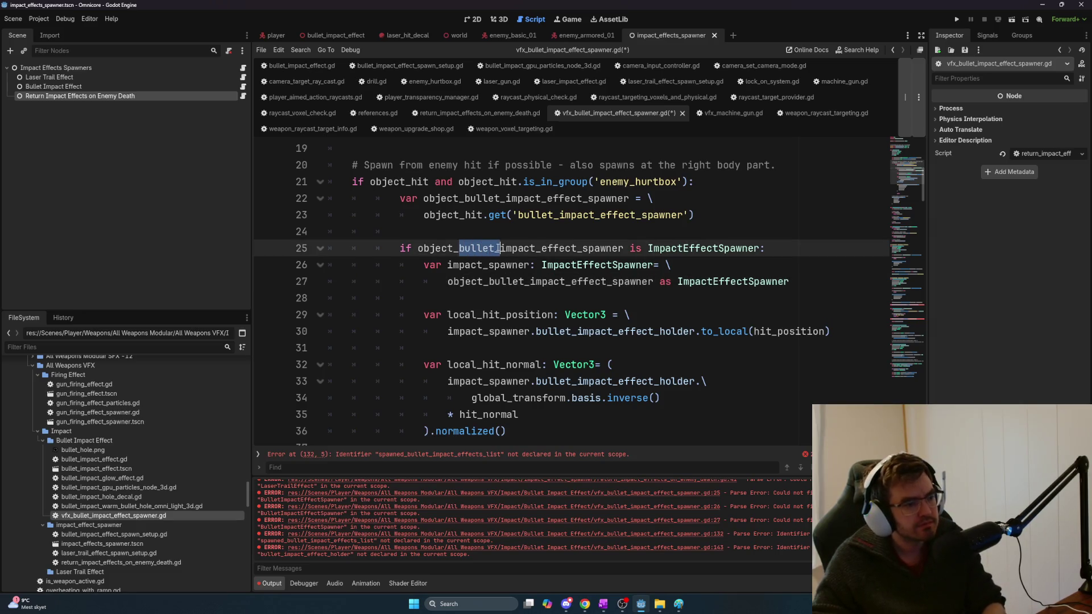
double_click(499, 248)
key("ctrl+f")
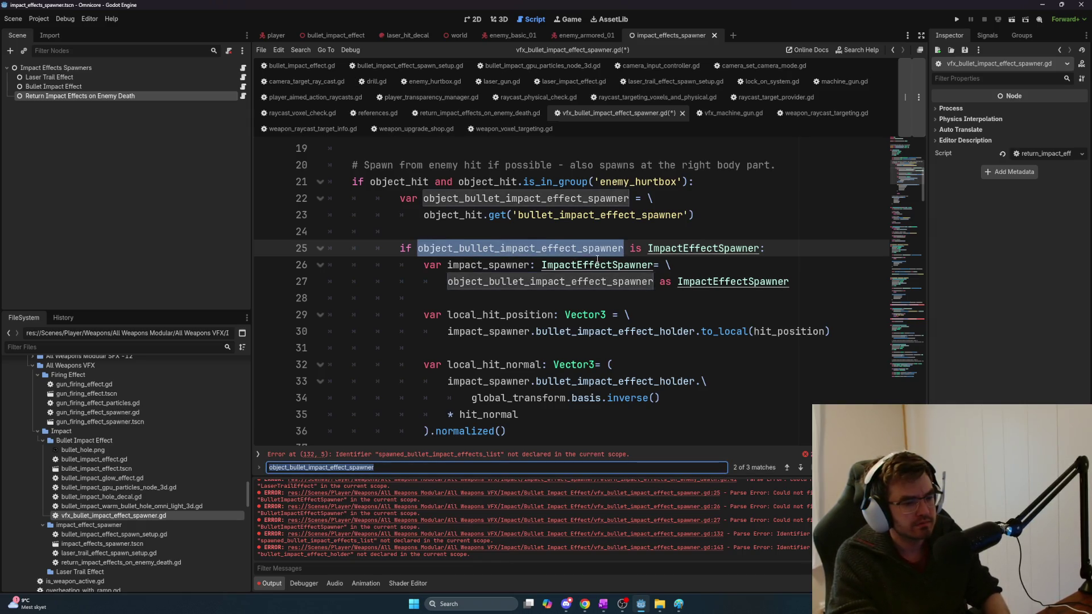
key("ctrl+r")
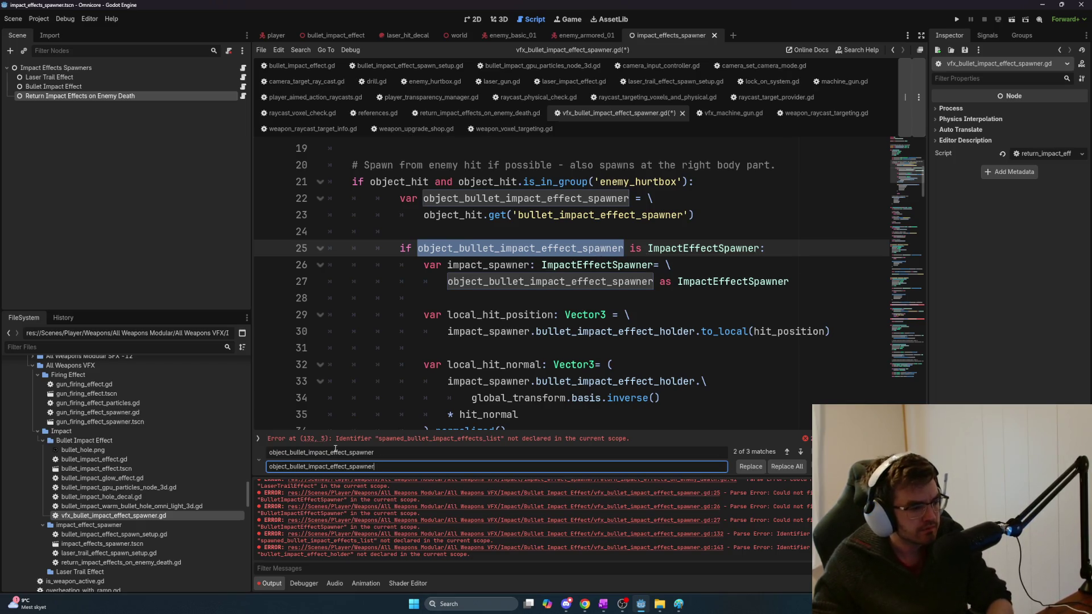
left_click_drag(308, 466, 290, 467)
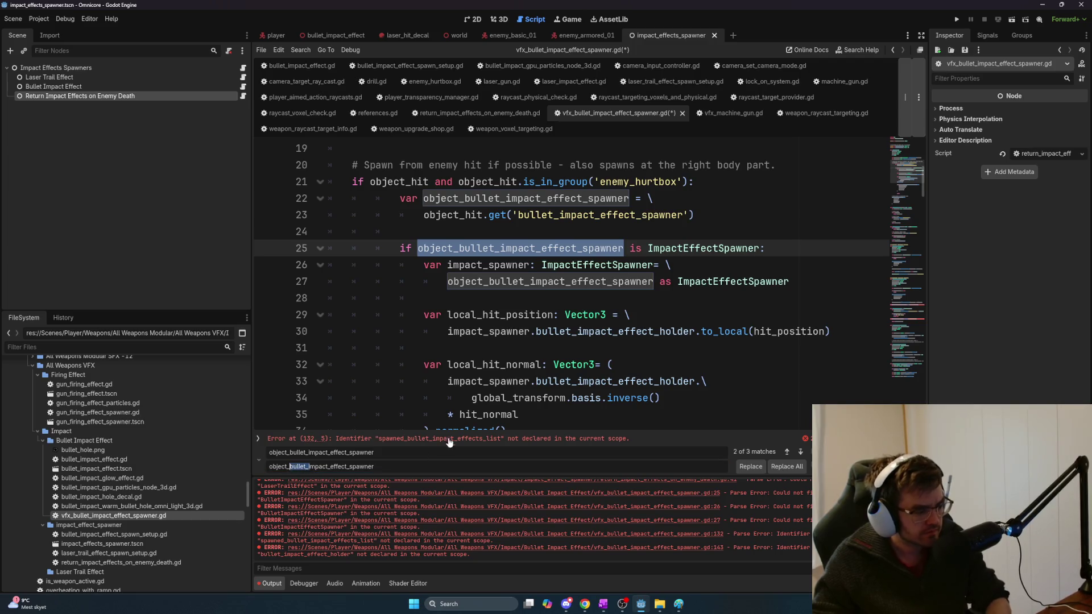
key("BackSpace")
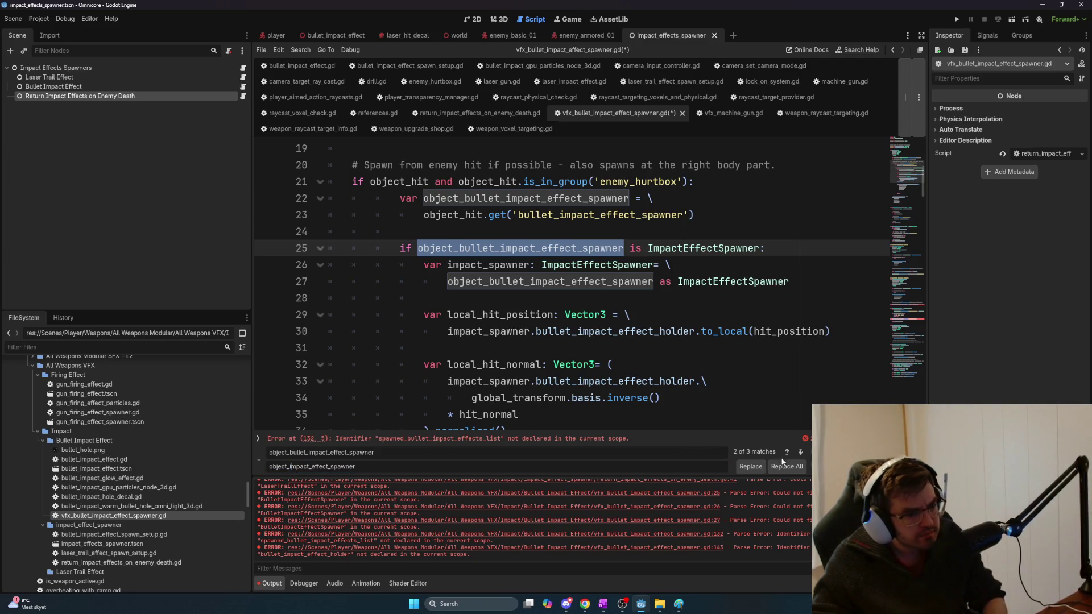
left_click(787, 467)
scroll(642, 293, "down", 2)
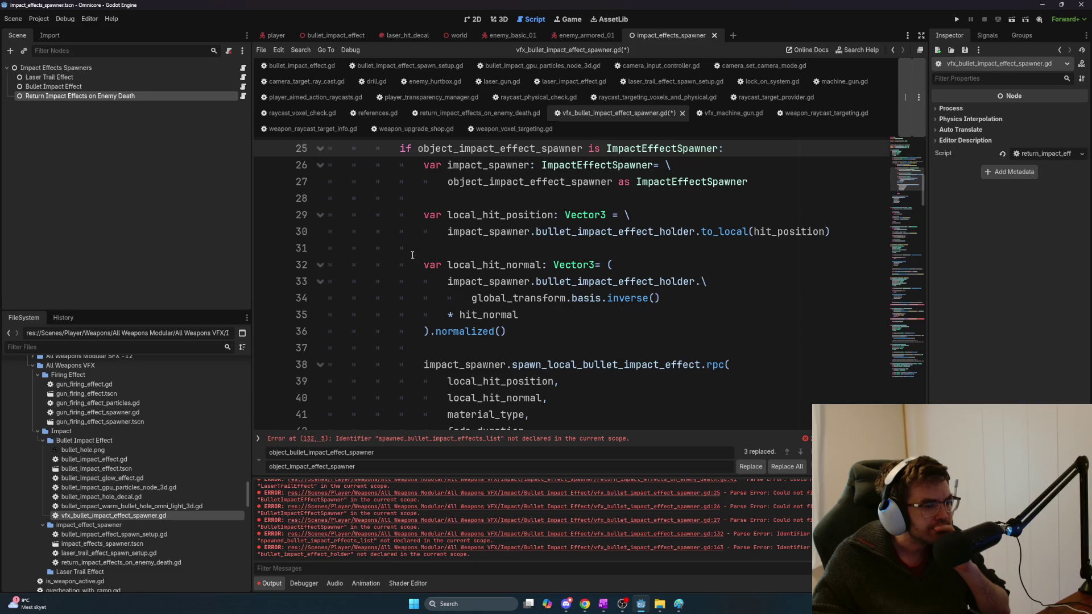
left_click_drag(413, 255, 559, 333)
left_click(559, 332)
scroll(560, 332, "down", 2)
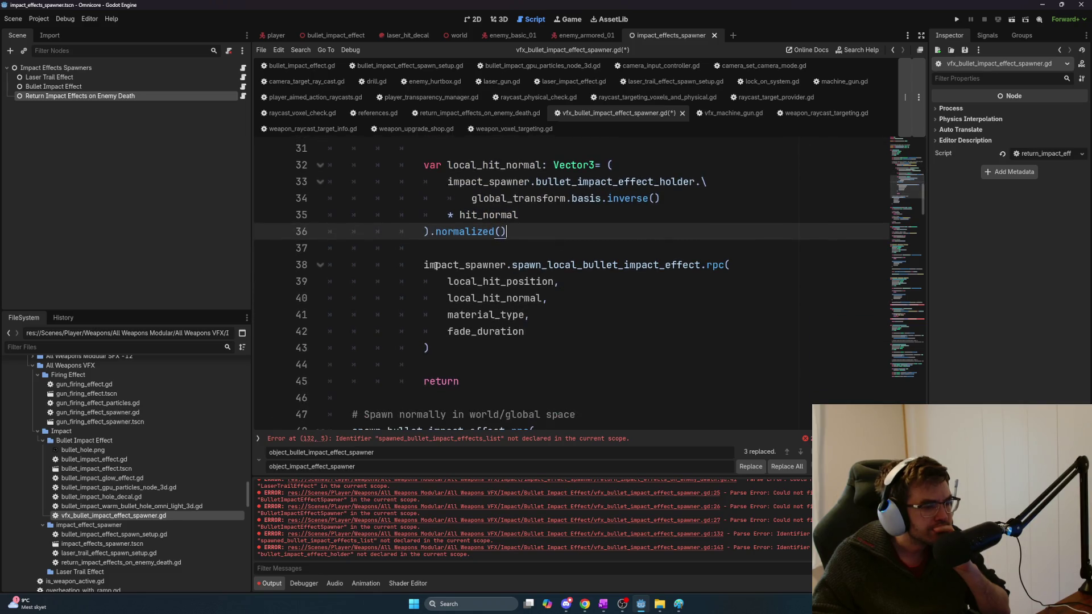
left_click(424, 266)
left_click_drag(419, 264, 568, 345)
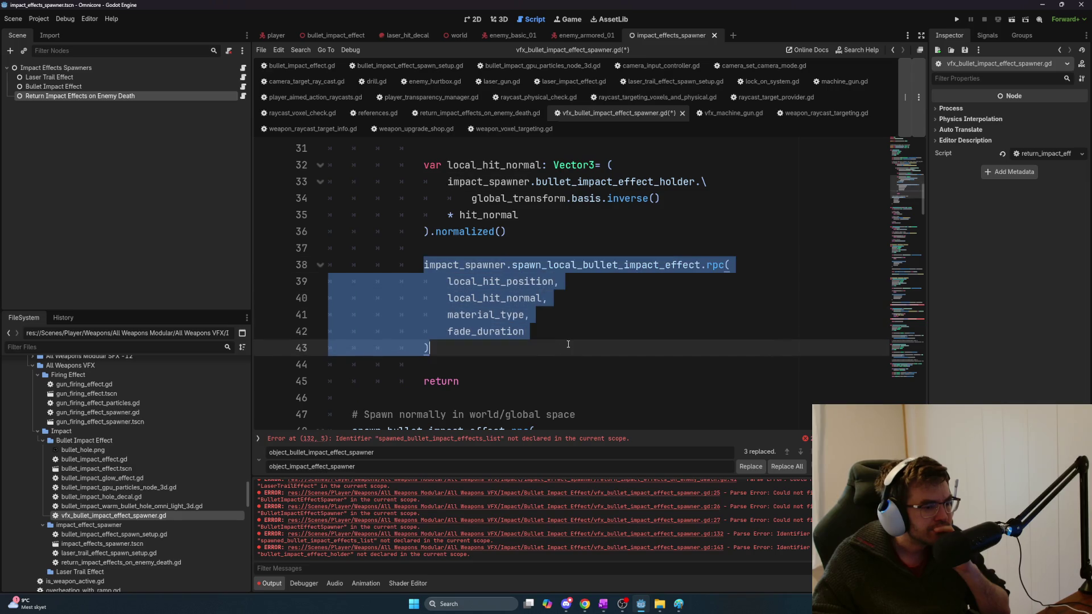
left_click(488, 255)
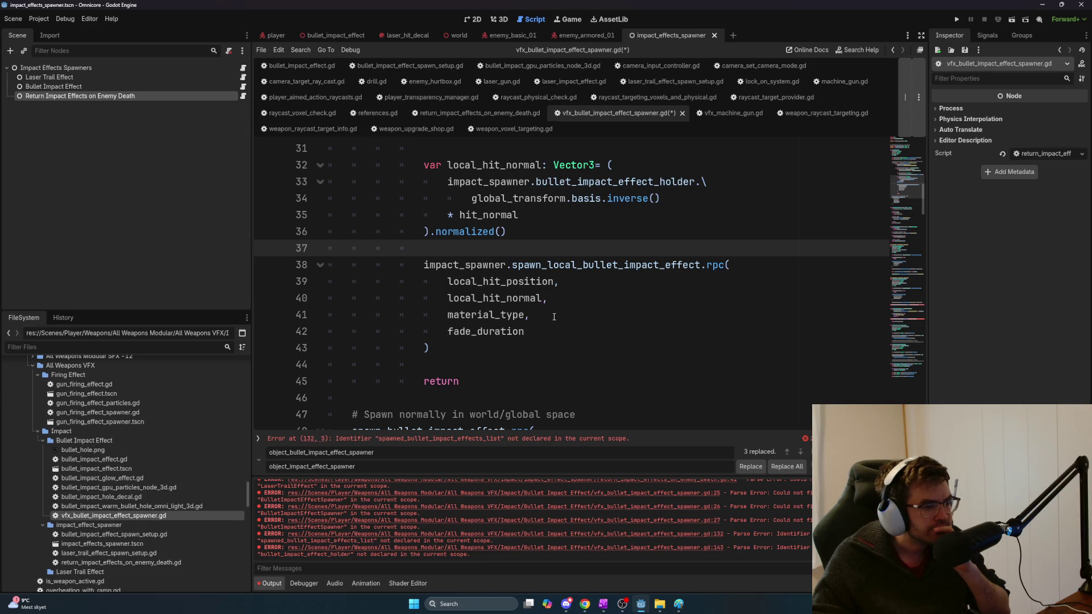
left_click(543, 330)
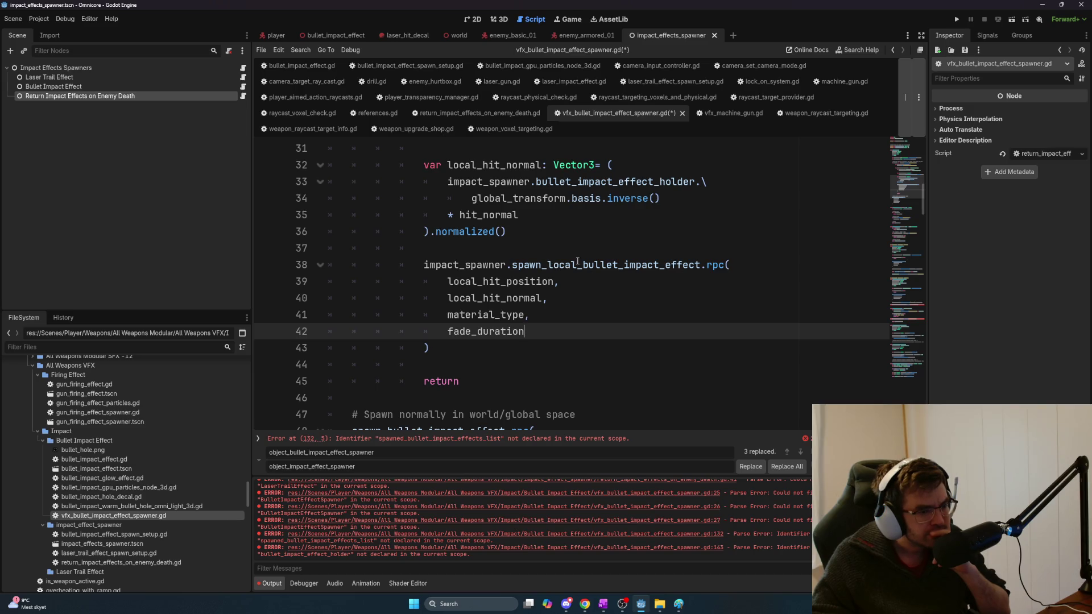
double_click(646, 266)
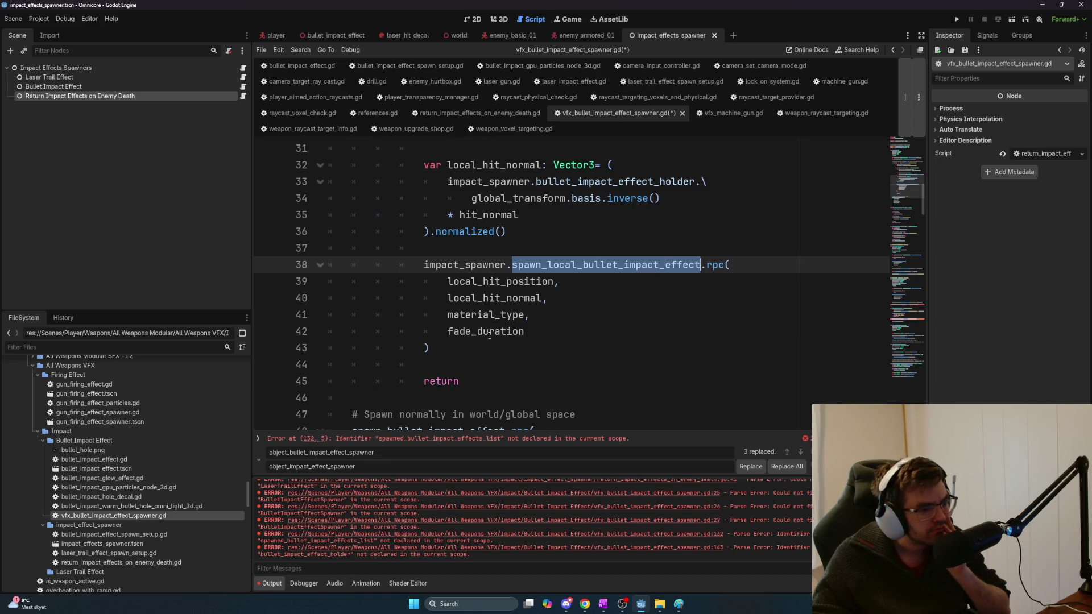
left_click(497, 346)
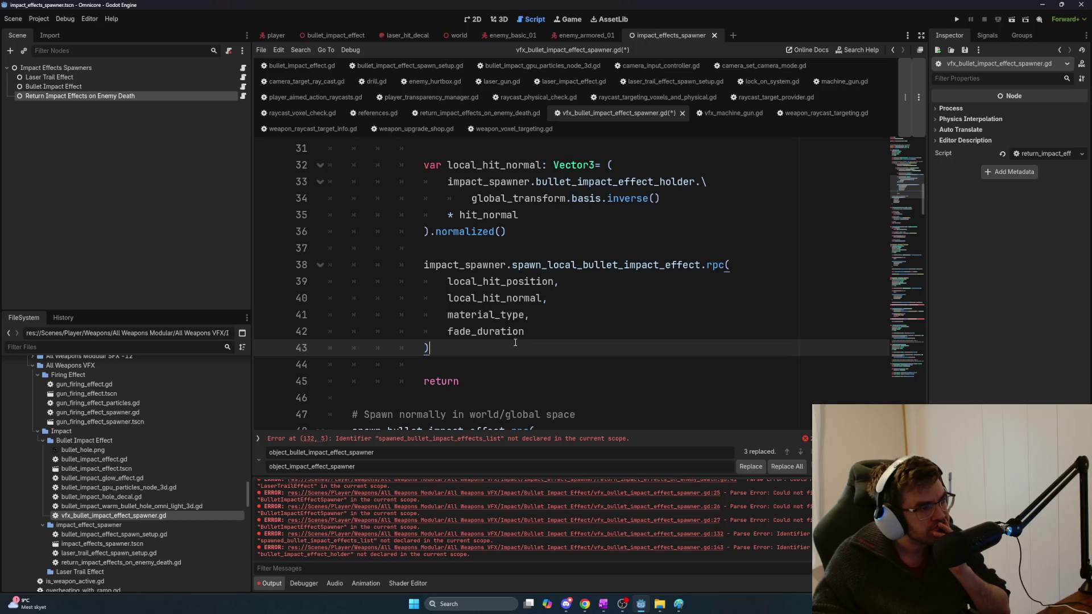
scroll(517, 342, "down", 12)
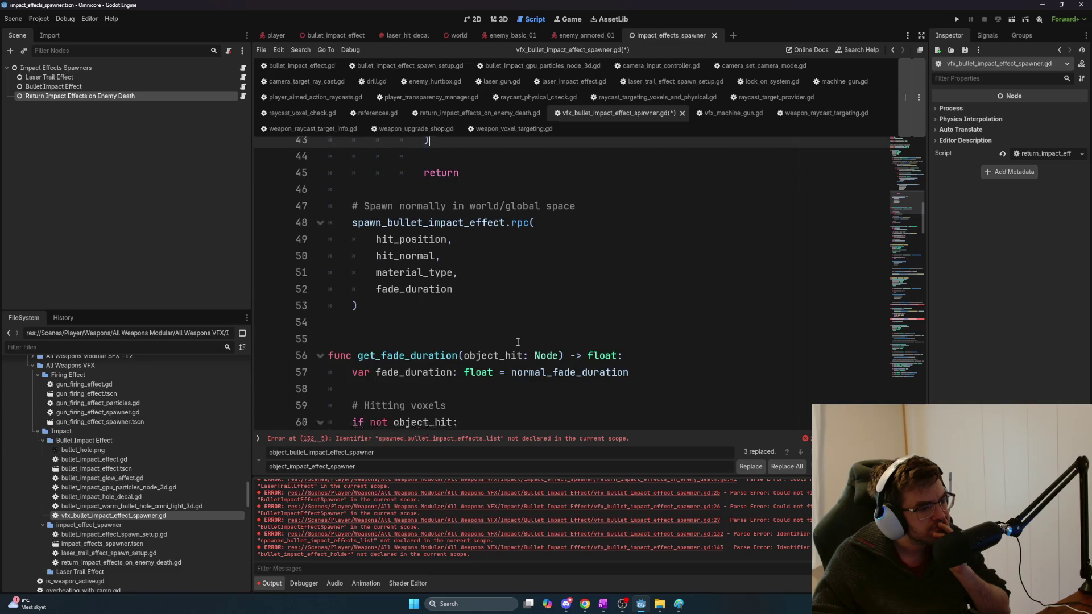
scroll(526, 346, "down", 7)
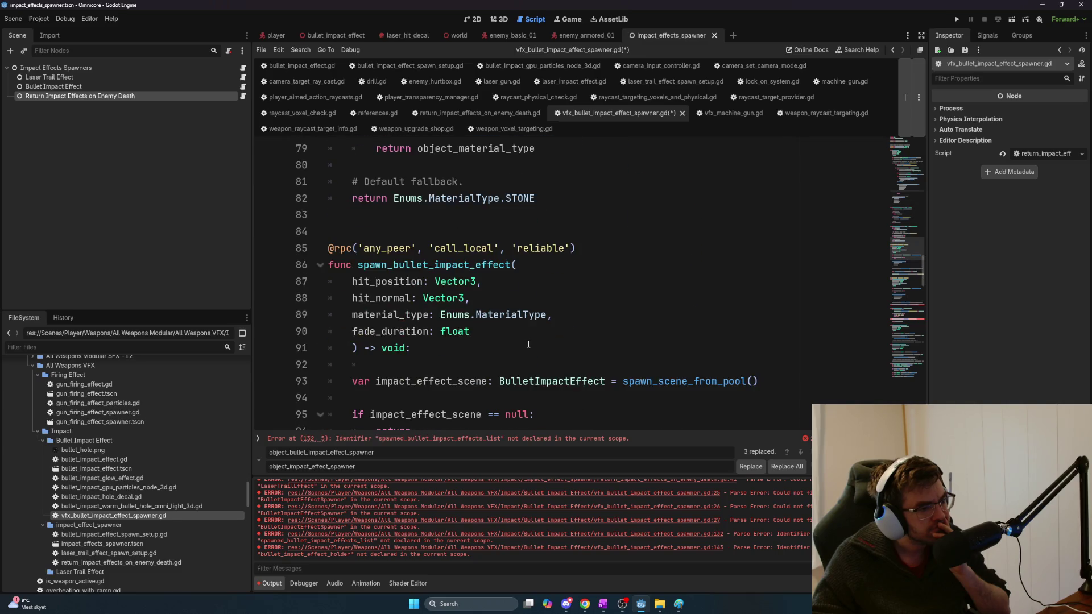
scroll(531, 314, "up", 2)
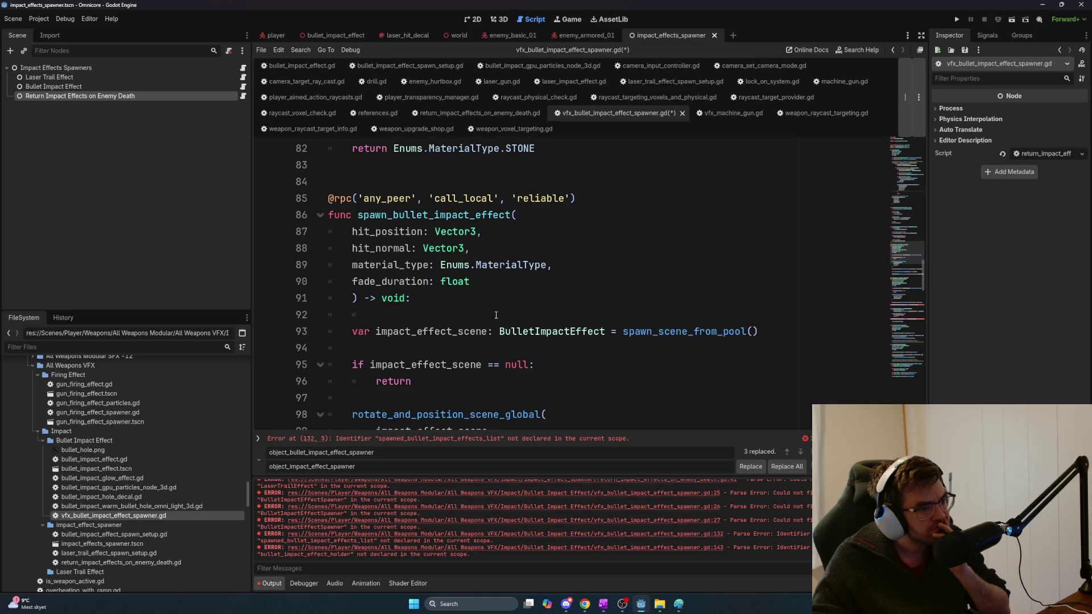
mouse_move(328, 199)
left_mouse_down()
mouse_move(358, 199)
mouse_move(500, 265)
mouse_move(558, 318)
mouse_move(581, 387)
mouse_move(614, 364)
mouse_move(632, 310)
left_mouse_up()
left_click(632, 311)
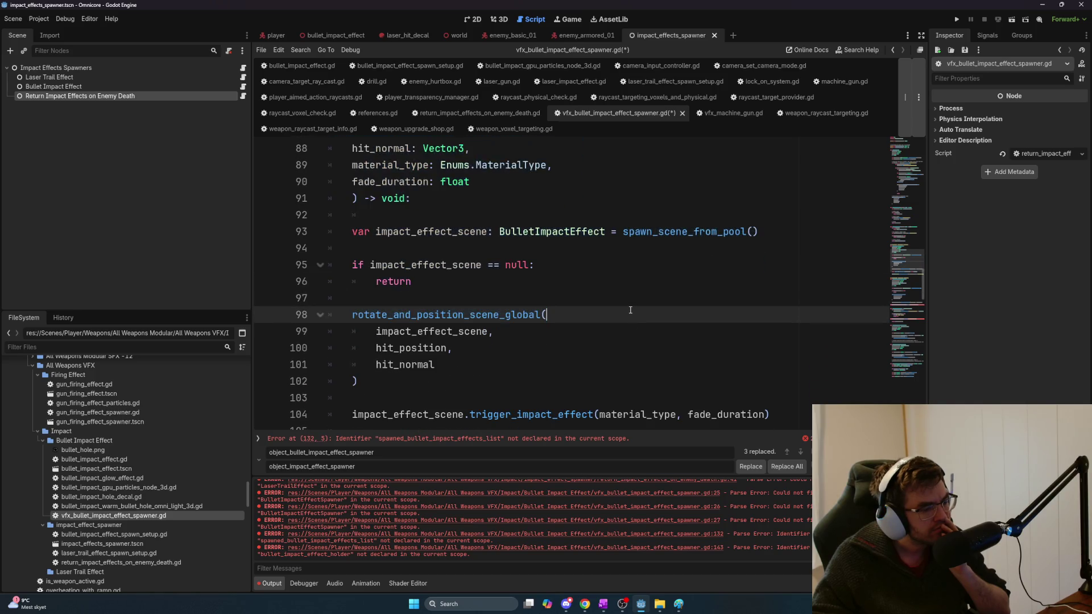
scroll(629, 307, "down", 3)
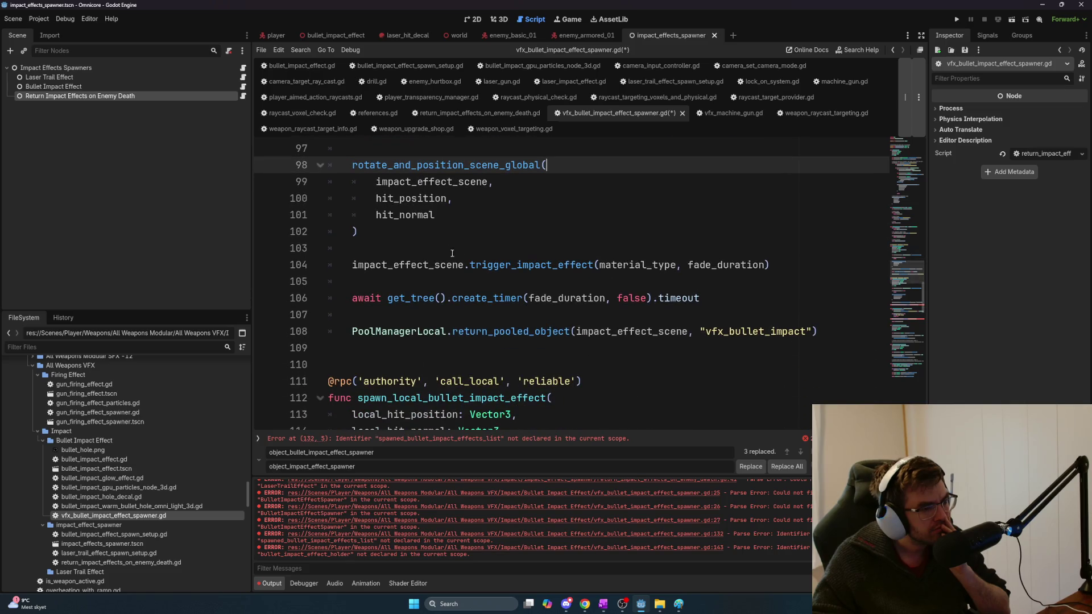
mouse_move(347, 265)
left_mouse_down()
mouse_move(743, 266)
mouse_move(752, 300)
left_mouse_up()
left_click_drag(352, 266, 788, 270)
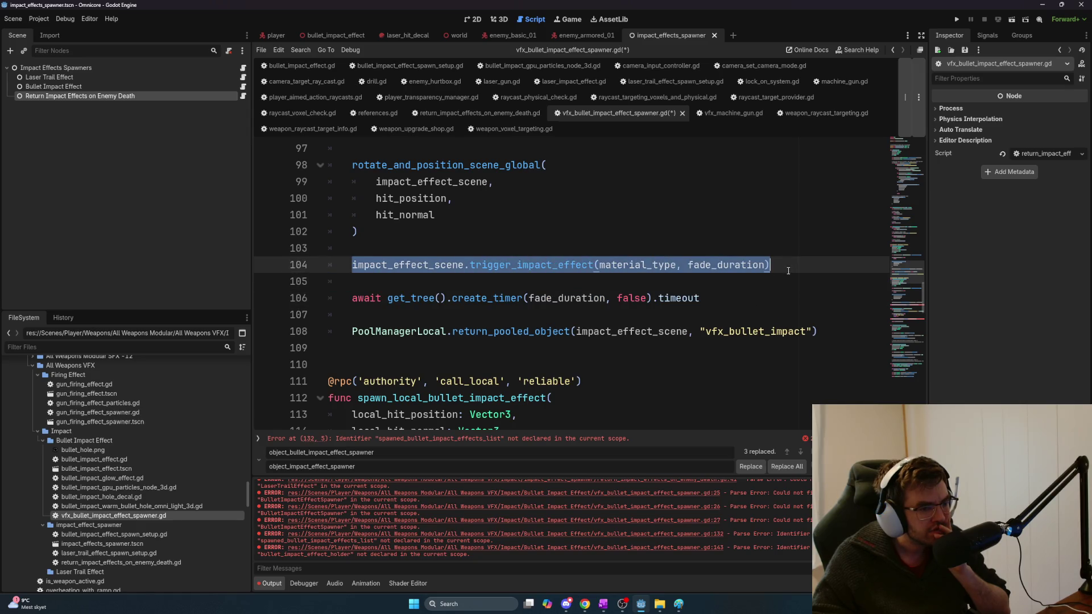
scroll(492, 277, "up", 4)
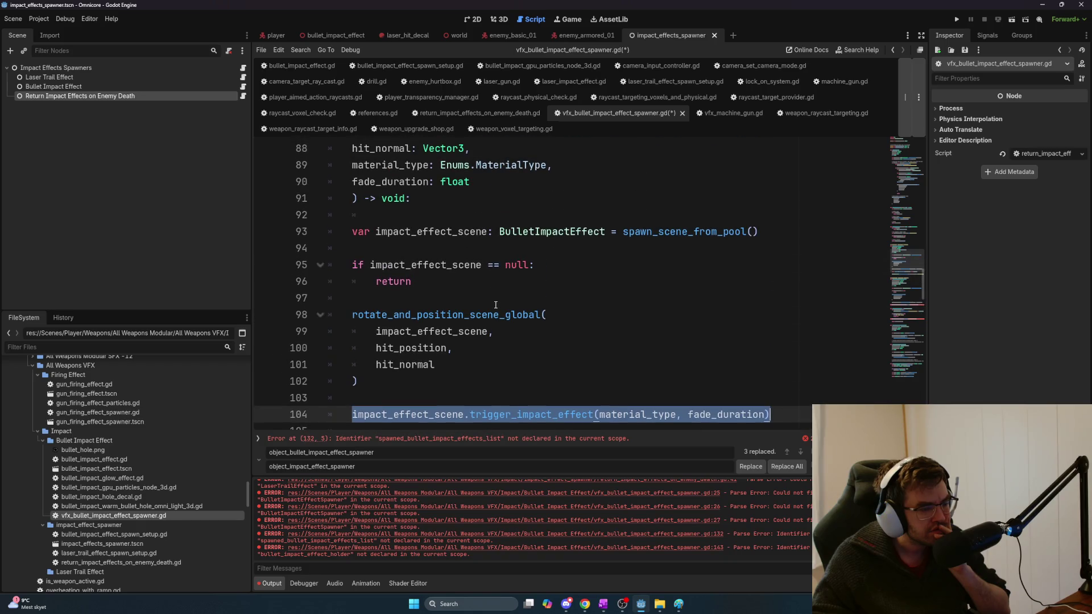
scroll(496, 305, "up", 1)
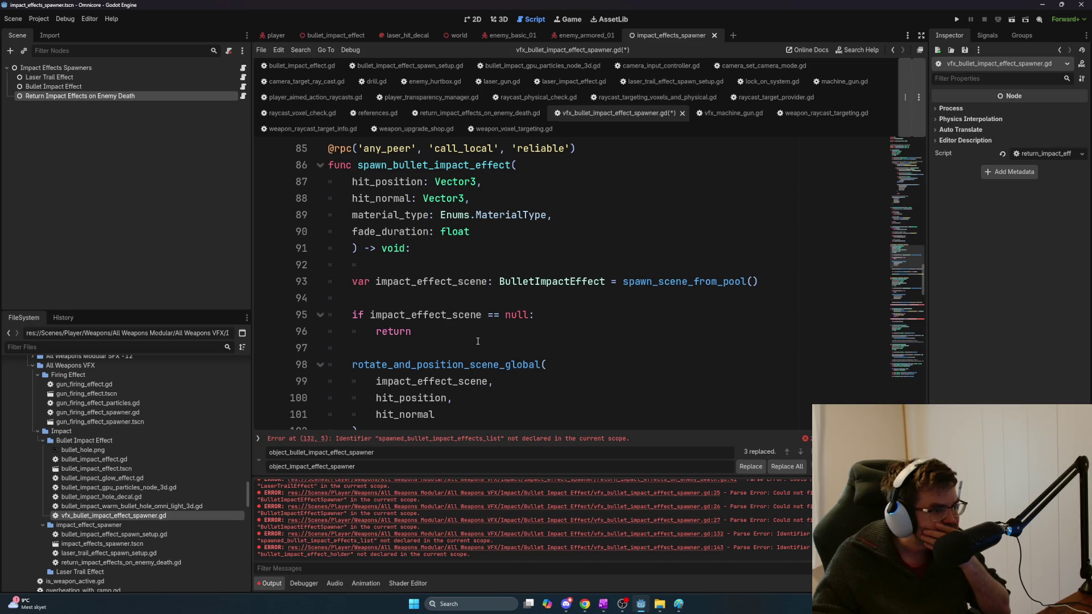
scroll(478, 341, "down", 1)
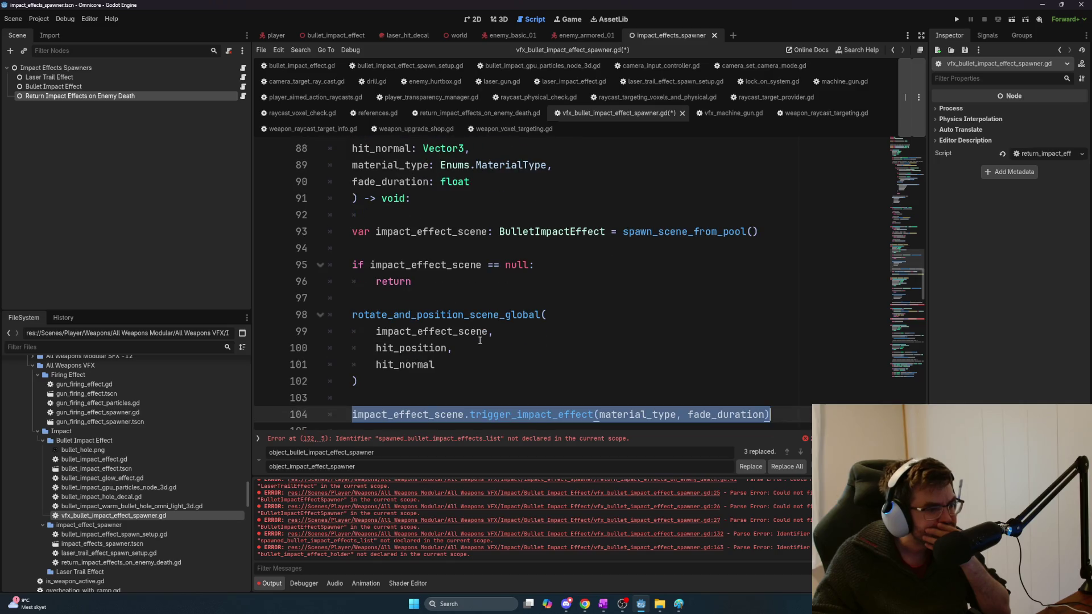
scroll(479, 340, "down", 1)
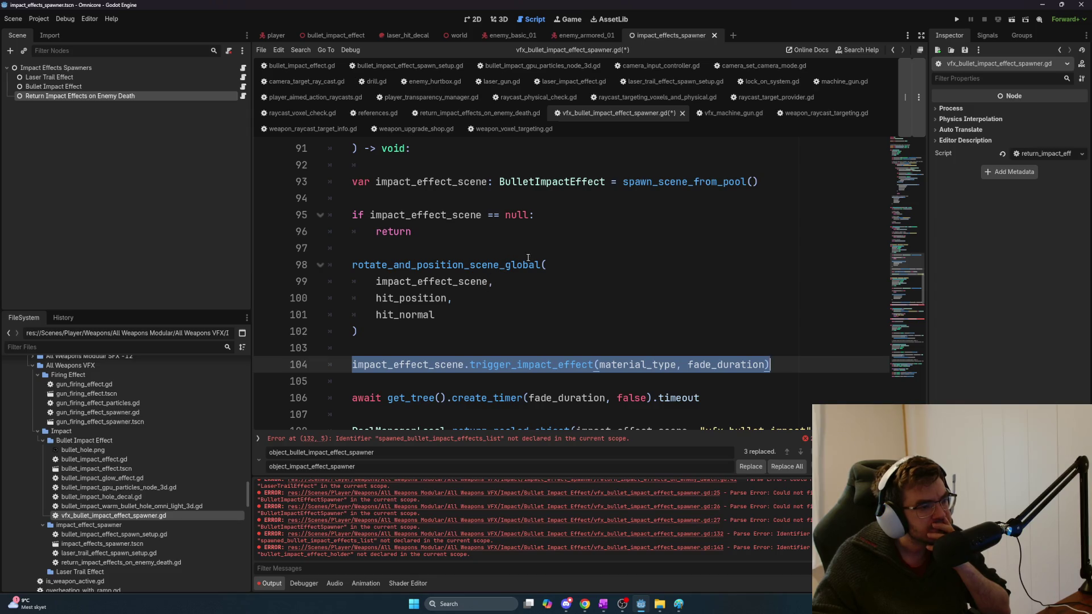
scroll(612, 276, "down", 2)
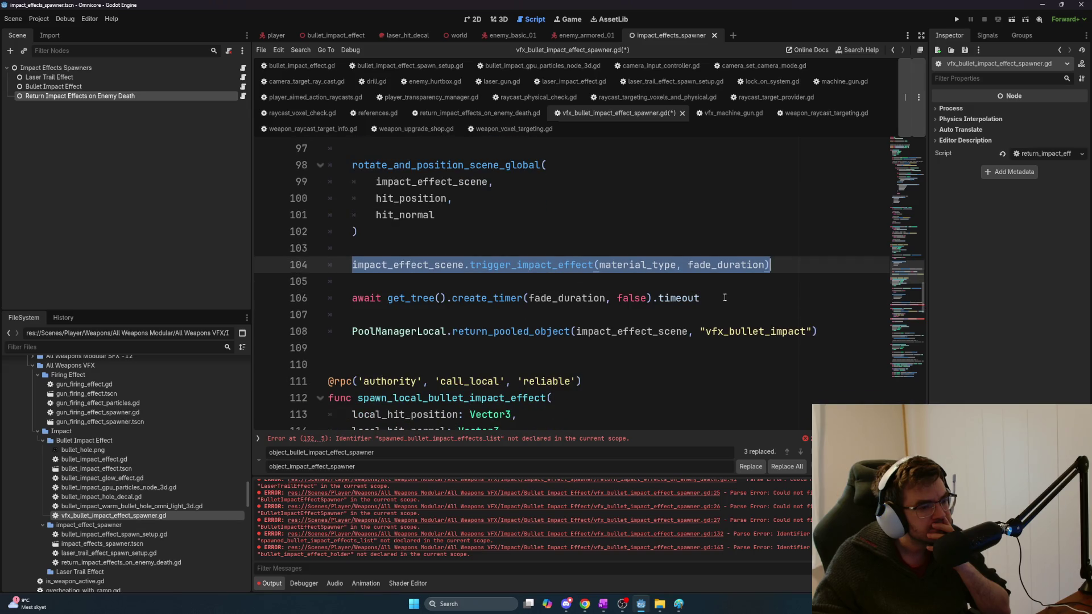
left_click_drag(353, 331, 822, 333)
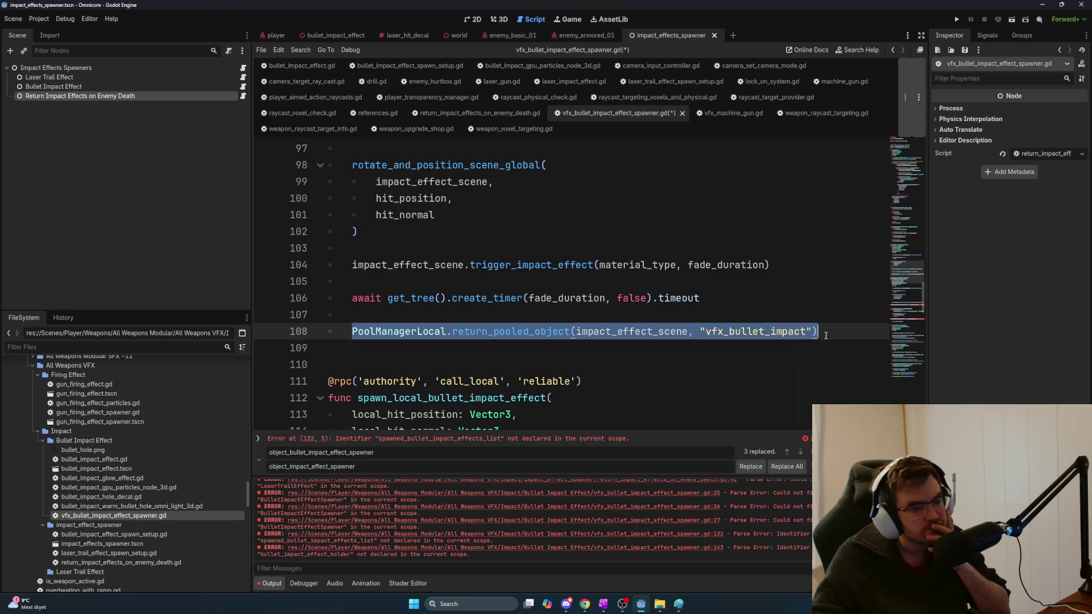
left_click(830, 334)
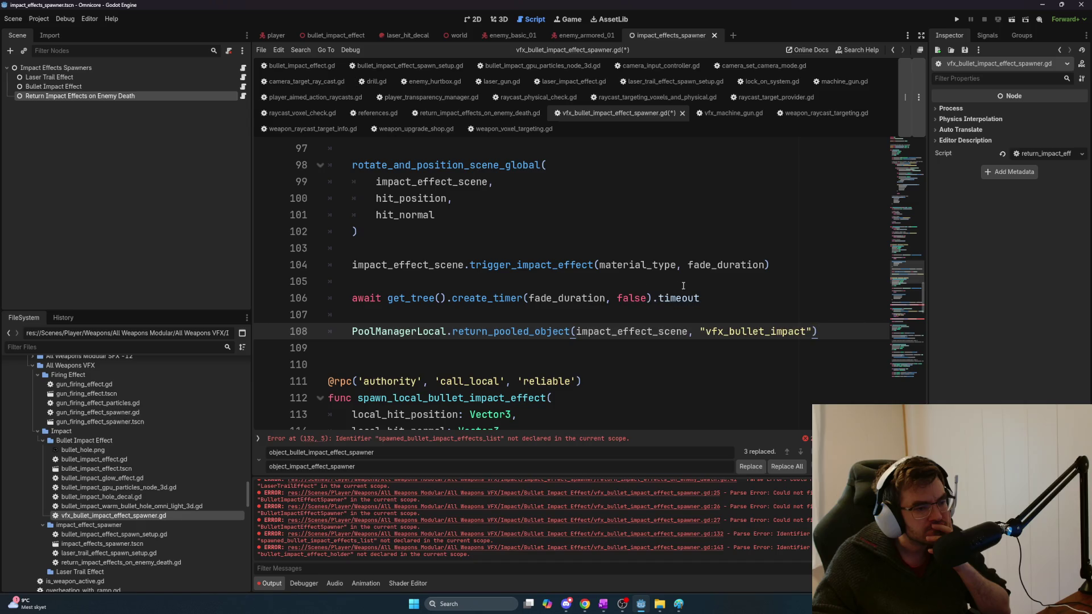
scroll(609, 283, "down", 1)
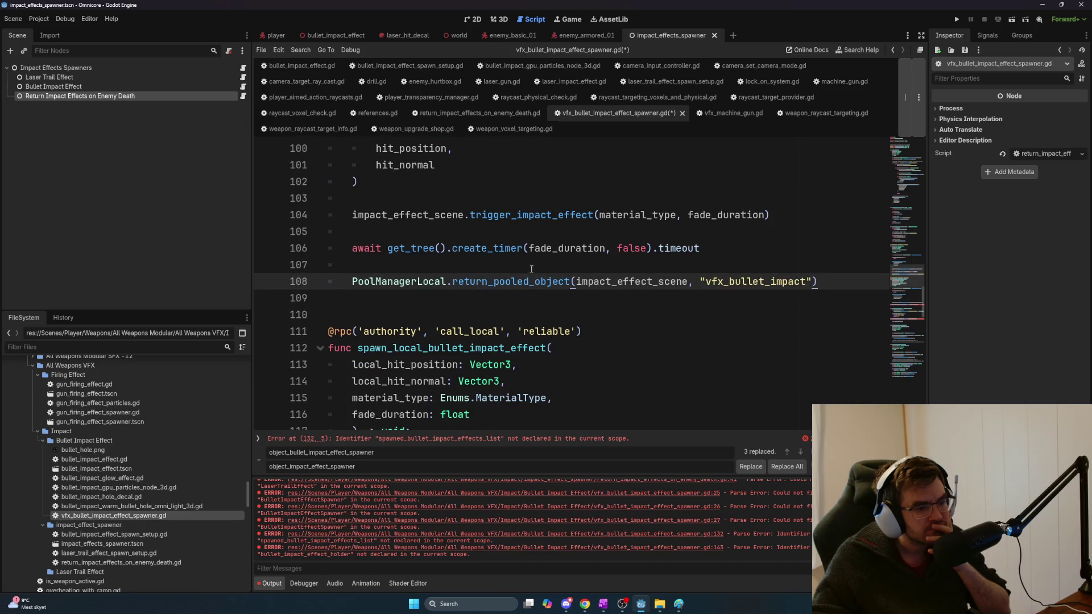
mouse_move(521, 289)
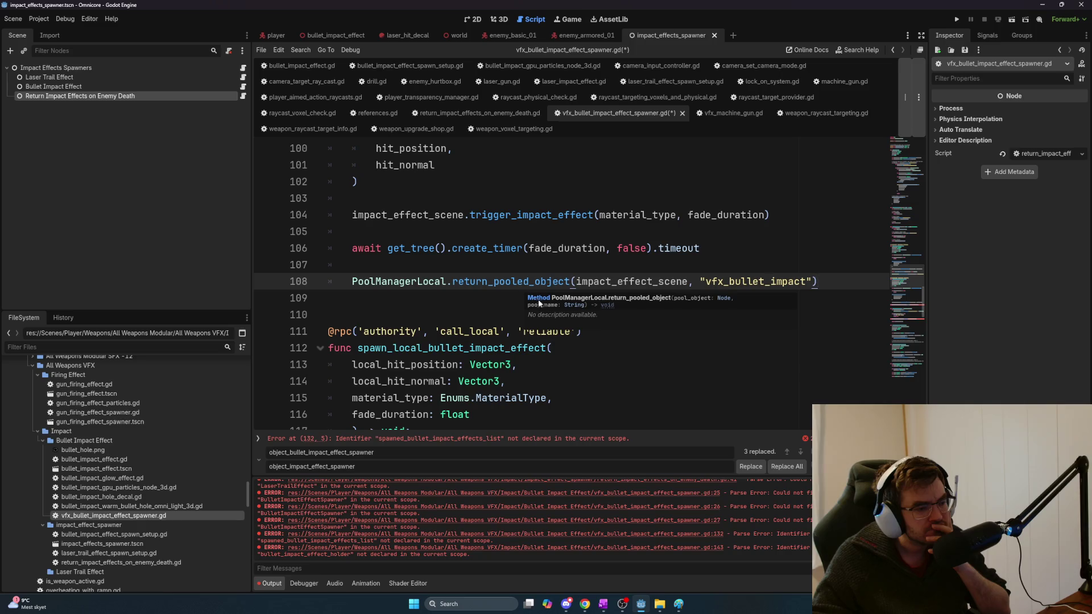
scroll(512, 307, "down", 1)
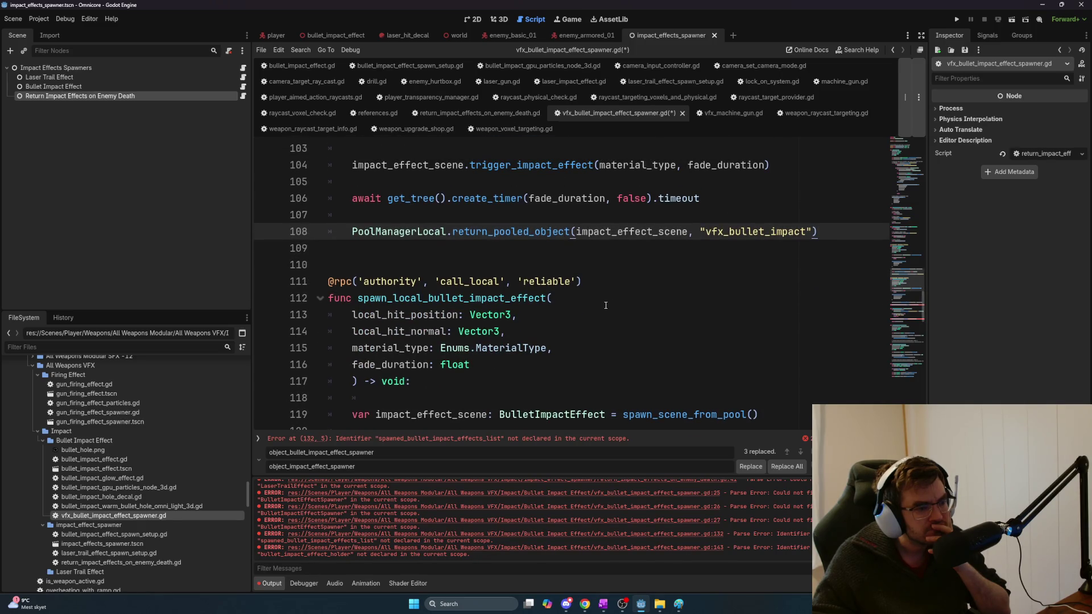
scroll(609, 302, "up", 1)
left_click_drag(510, 248, 711, 252)
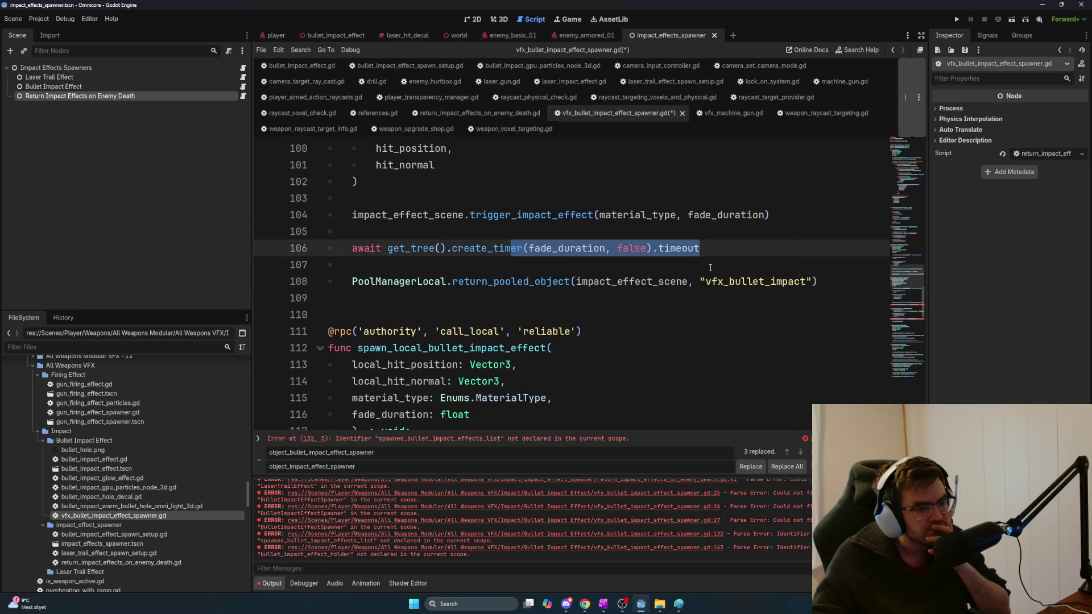
left_click(710, 253)
left_click(667, 236)
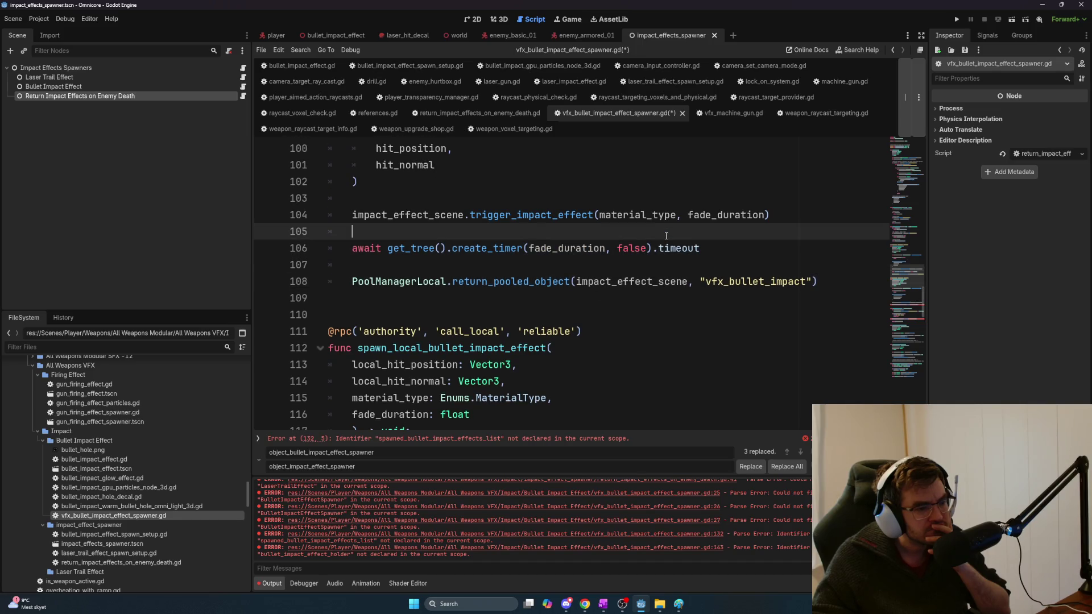
left_click_drag(538, 248, 716, 253)
left_click(717, 252)
scroll(675, 288, "up", 2)
scroll(675, 289, "up", 5)
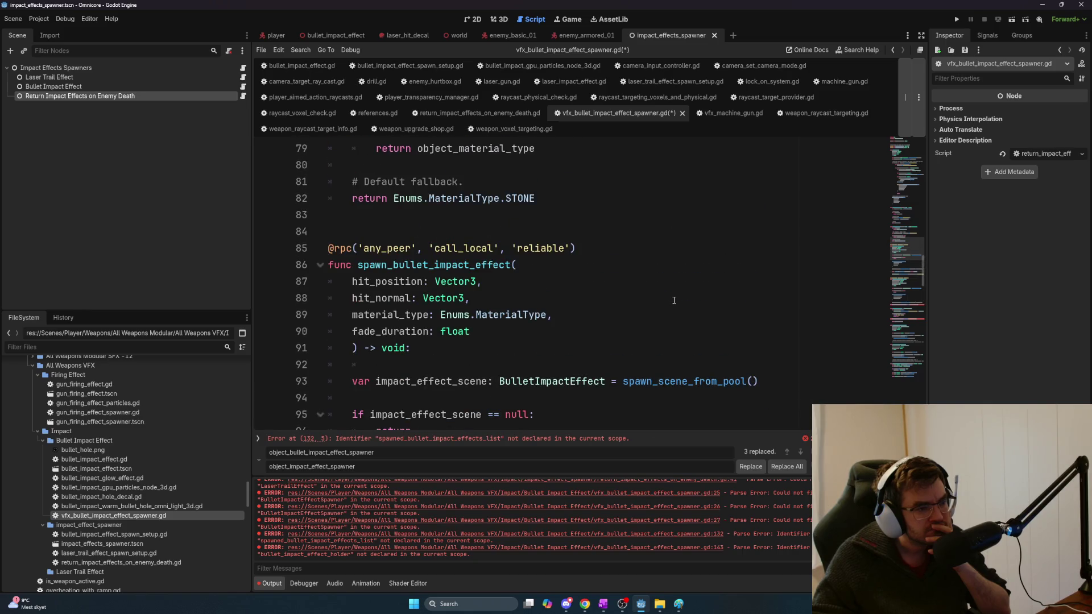
scroll(674, 300, "up", 5)
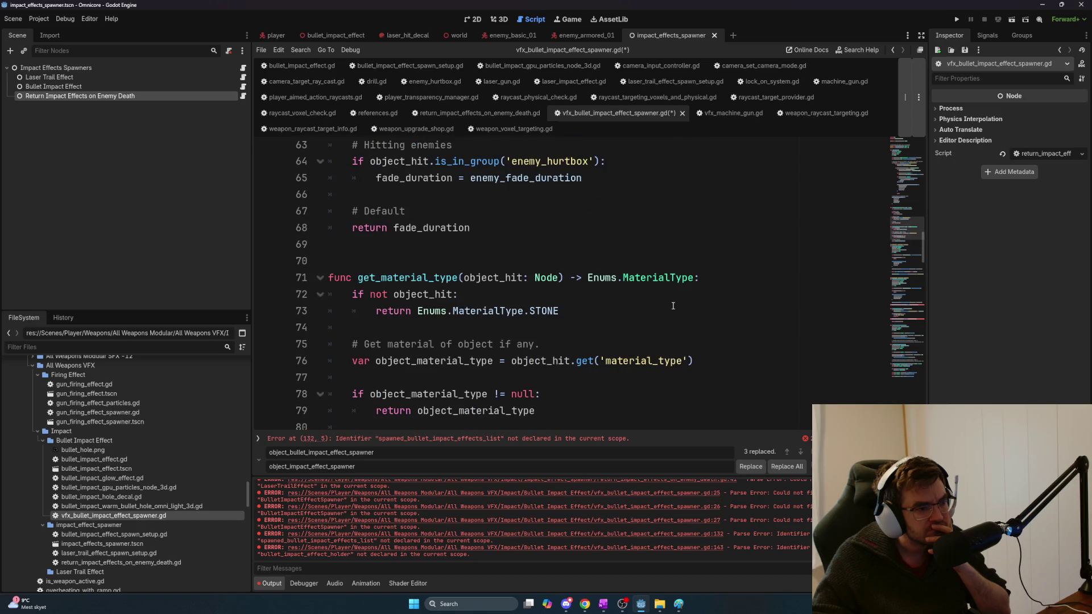
scroll(639, 290, "up", 2)
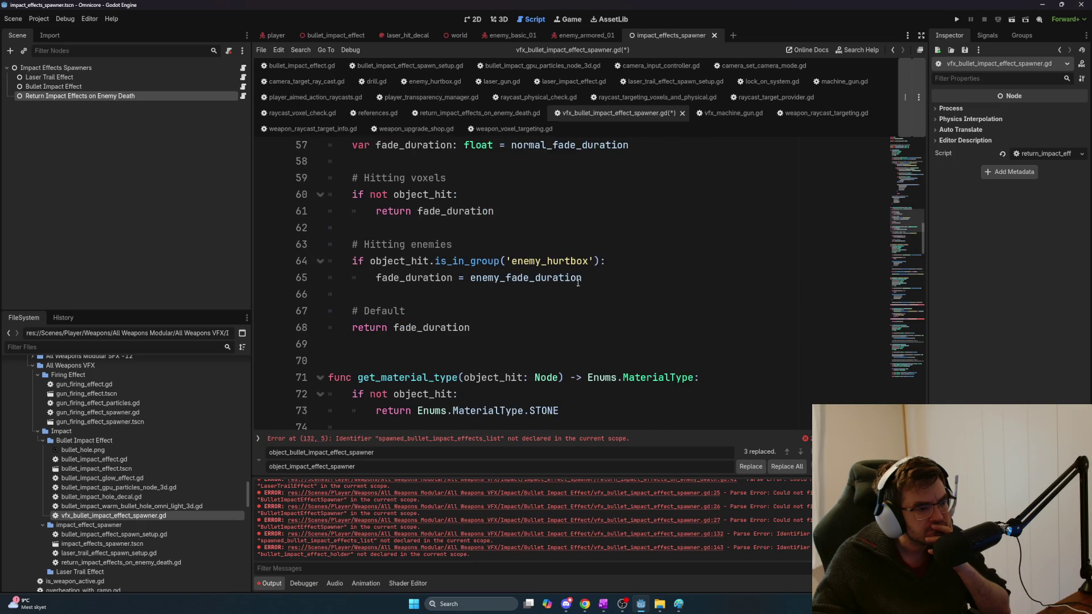
mouse_move(631, 278)
left_mouse_down()
mouse_move(426, 258)
mouse_move(375, 278)
left_mouse_up()
scroll(455, 302, "up", 2)
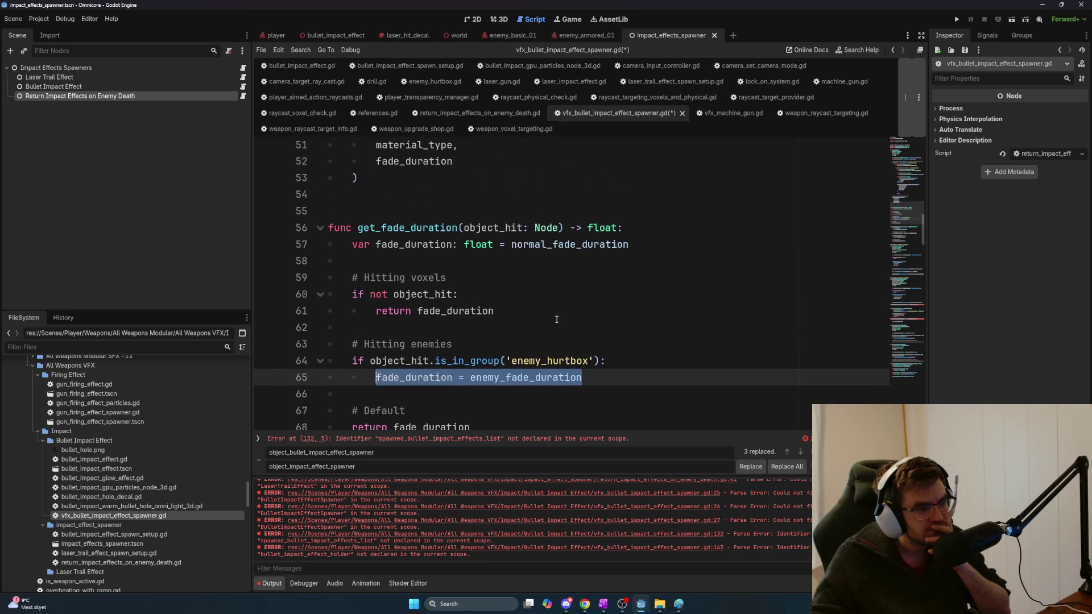
scroll(564, 323, "down", 1)
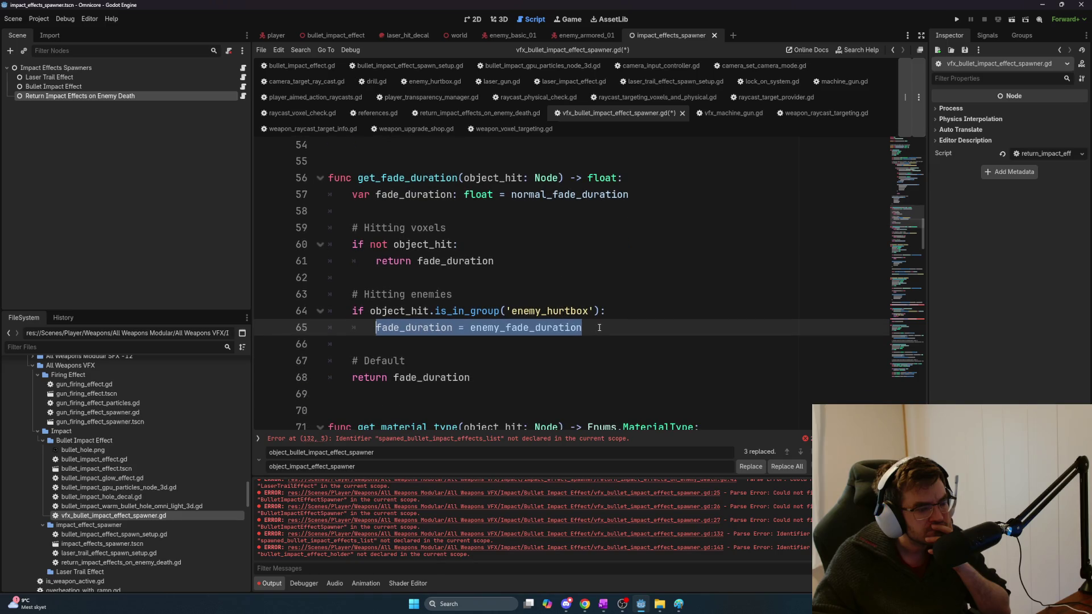
scroll(603, 325, "down", 2)
scroll(604, 324, "down", 6)
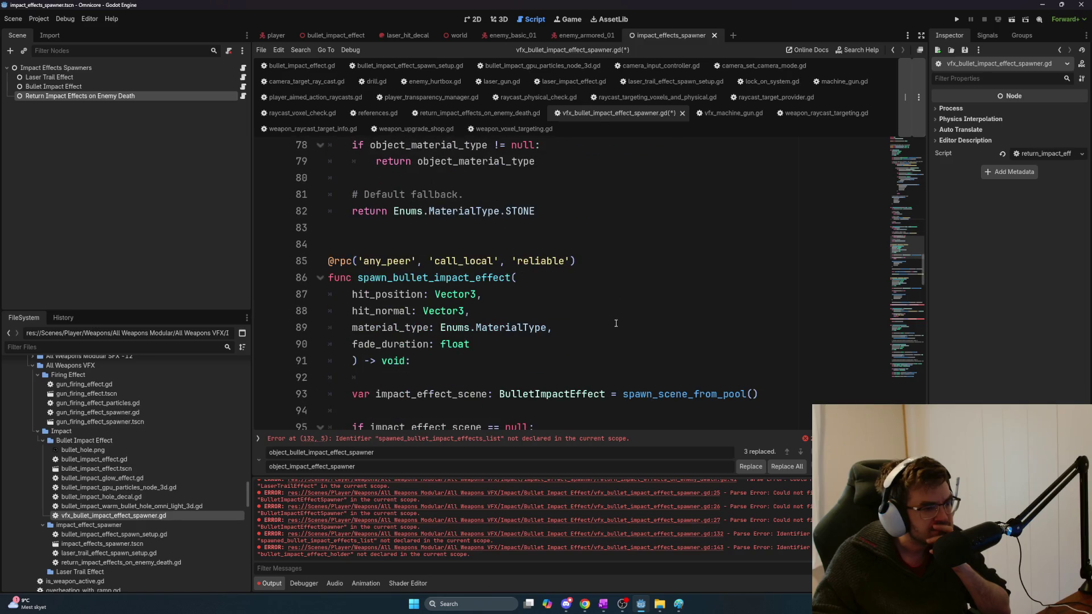
scroll(617, 324, "down", 2)
scroll(616, 324, "down", 1)
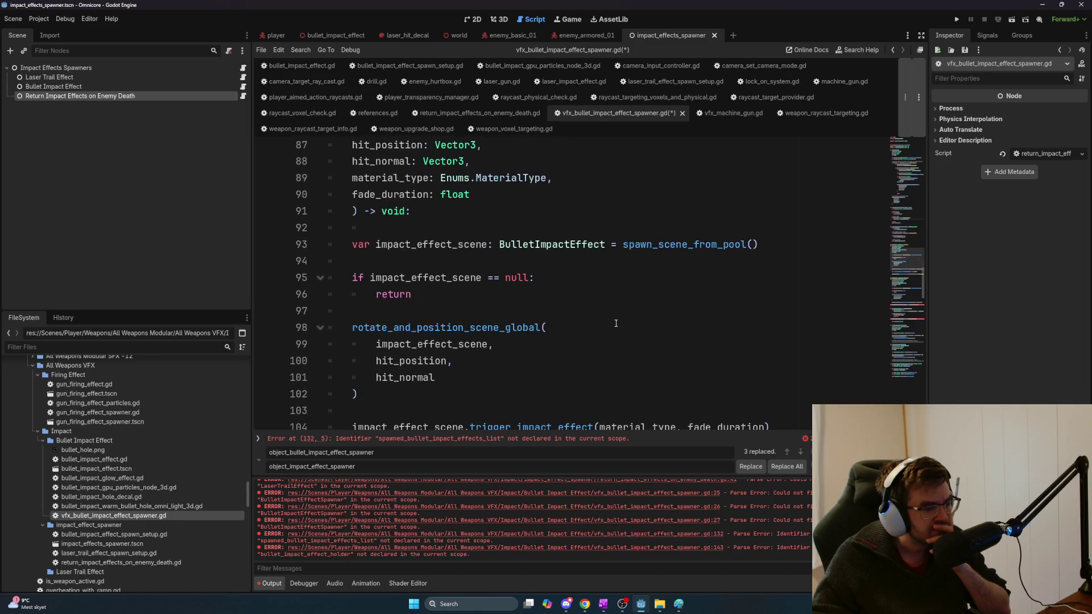
scroll(616, 324, "down", 3)
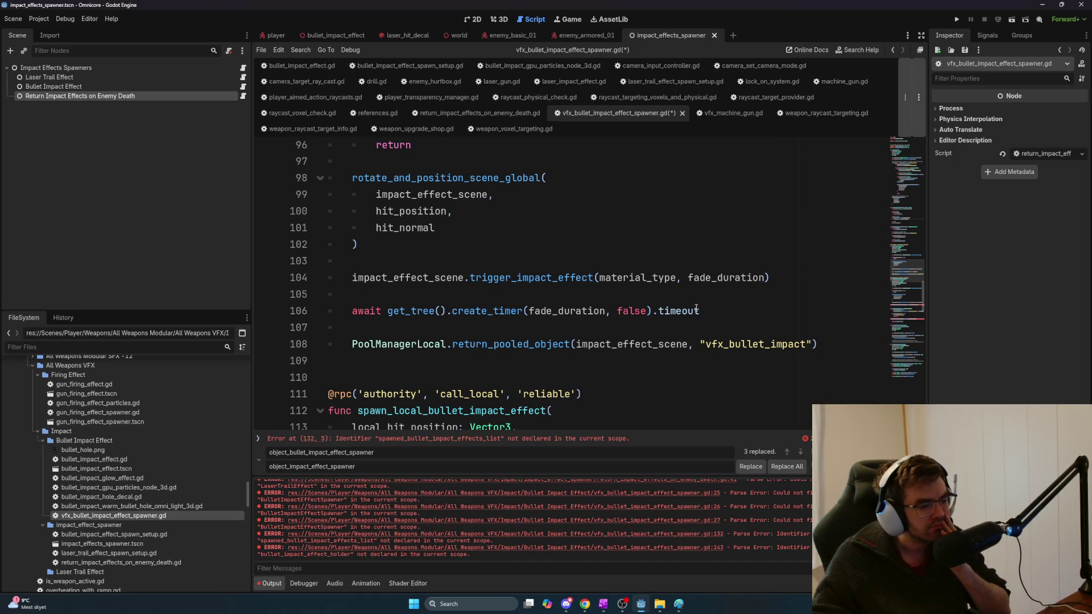
mouse_move(592, 315)
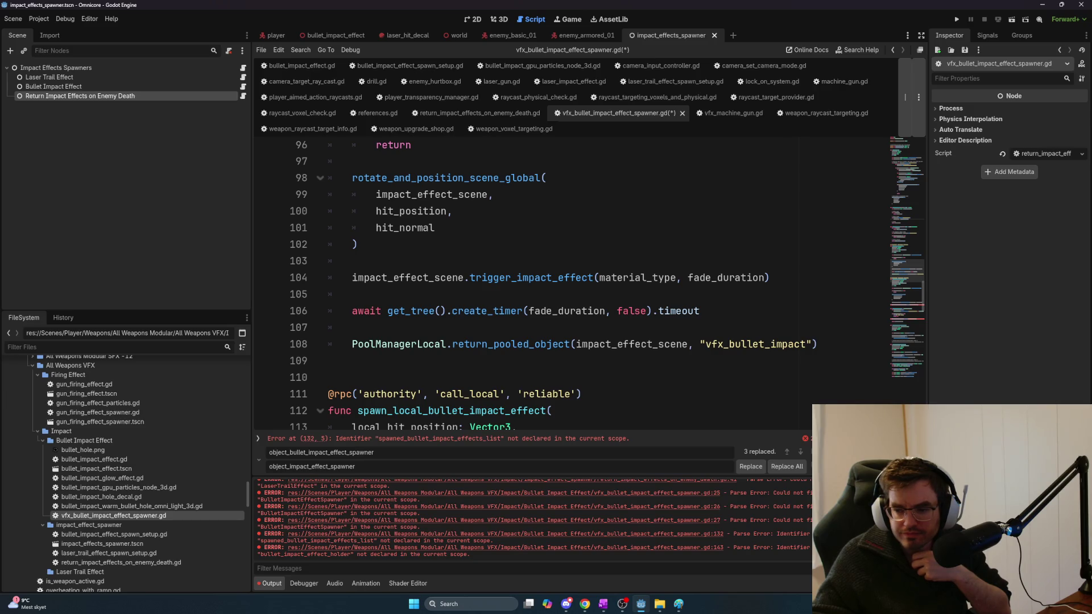
key("alt+Tab")
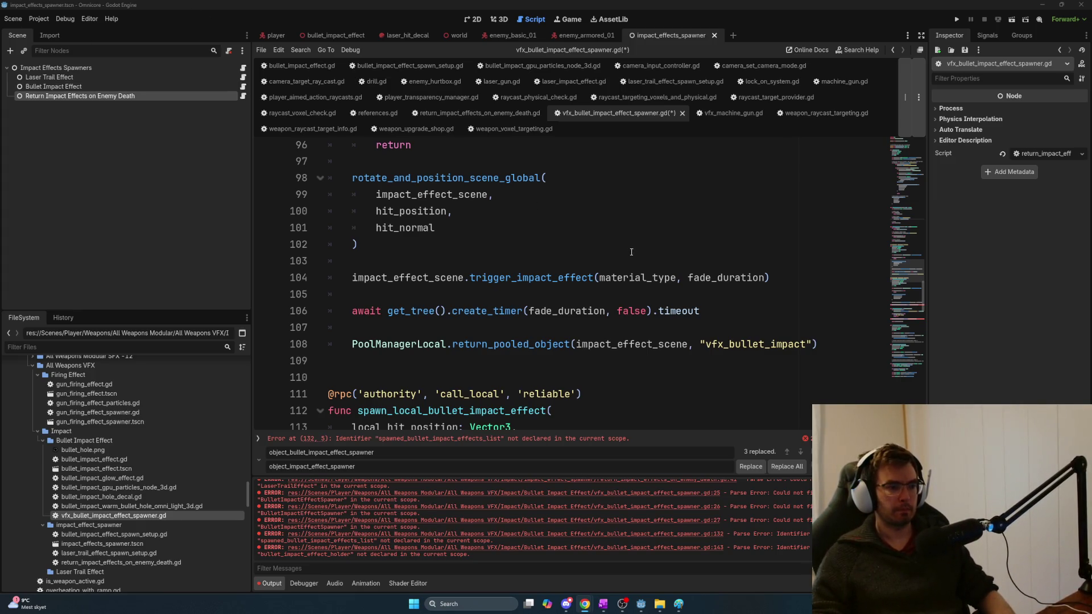
scroll(638, 254, "down", 2)
scroll(644, 249, "up", 4)
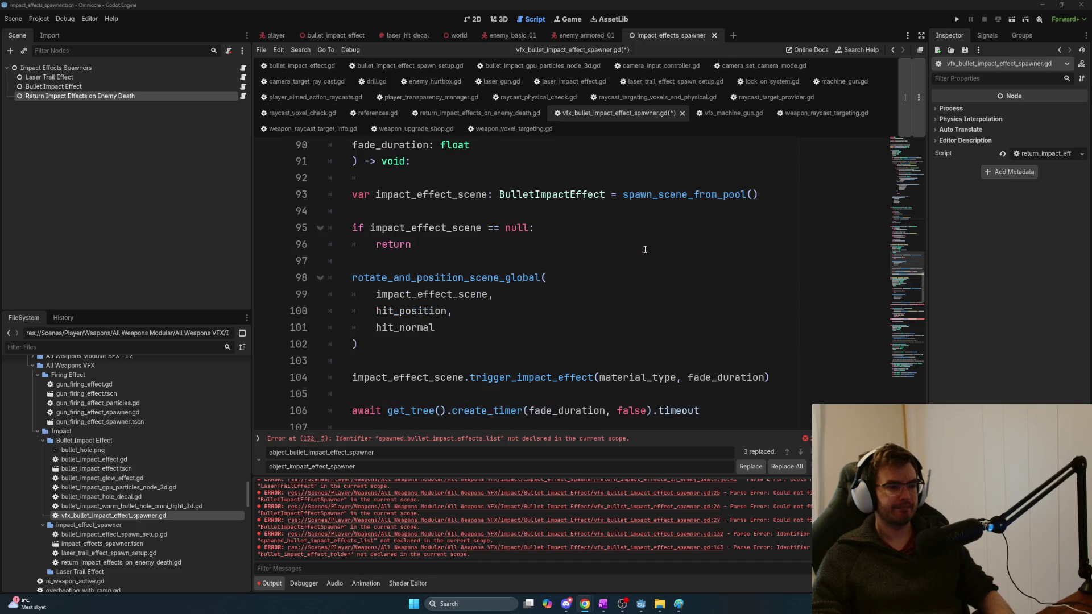
scroll(648, 246, "up", 3)
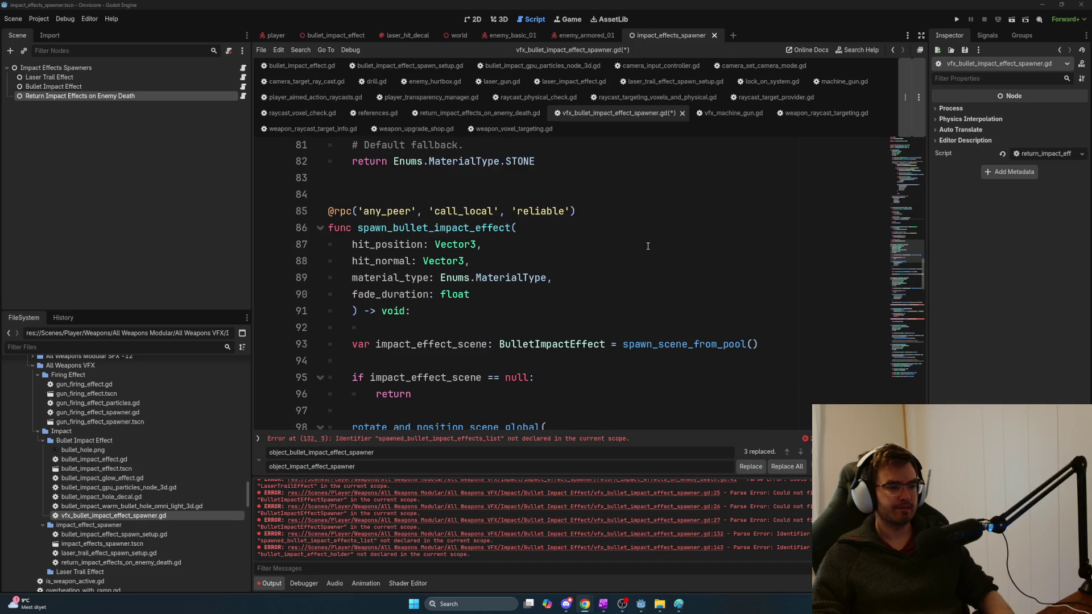
scroll(648, 246, "down", 7)
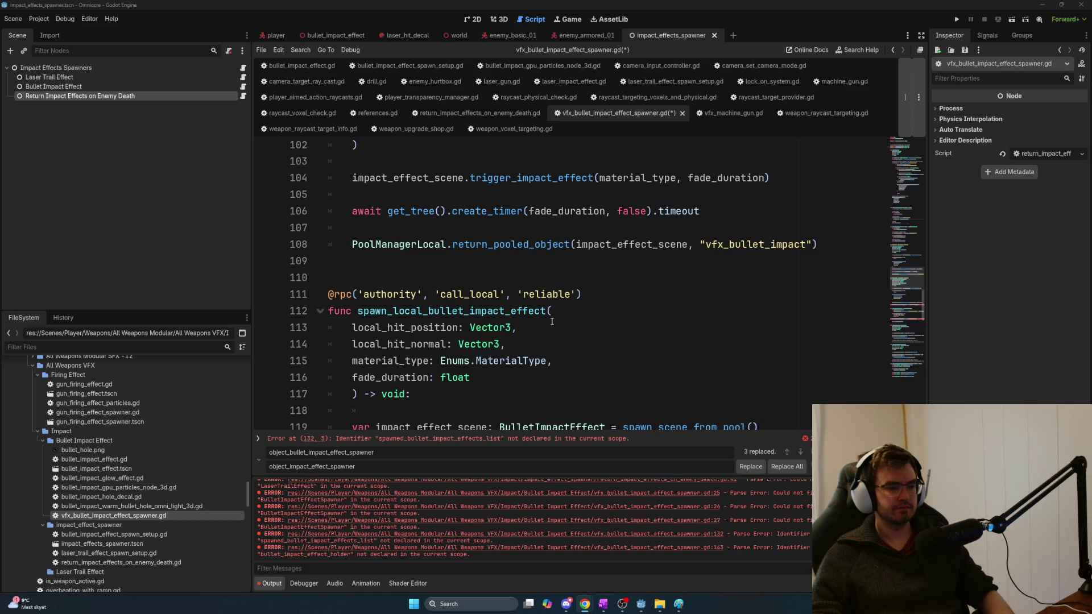
scroll(491, 326, "down", 5)
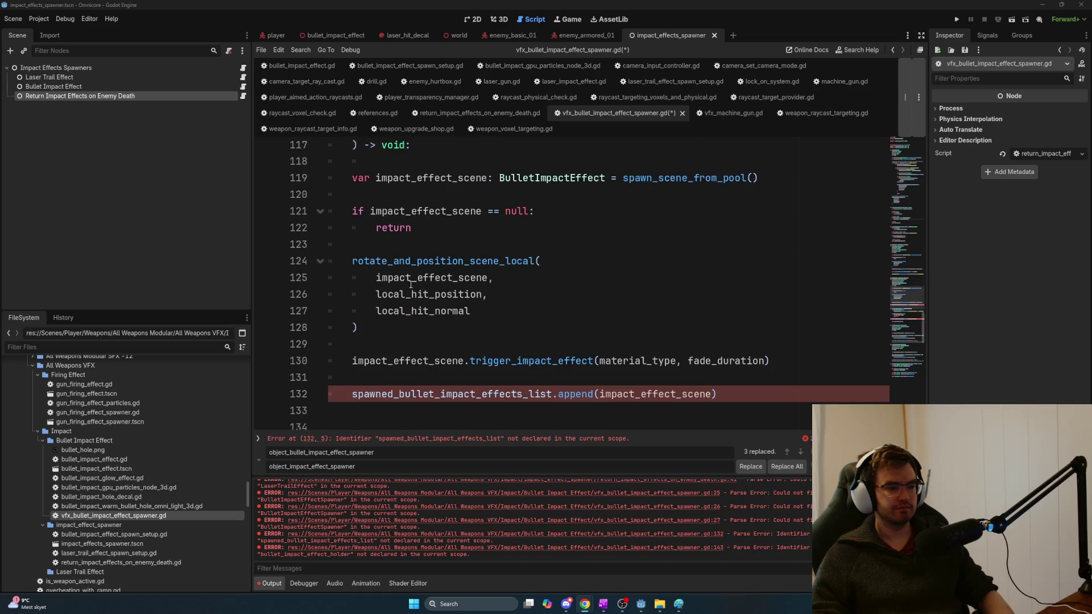
mouse_move(776, 364)
left_mouse_down()
mouse_move(364, 345)
mouse_move(398, 361)
mouse_move(370, 361)
mouse_move(376, 353)
mouse_move(353, 378)
left_mouse_up()
left_click(761, 380)
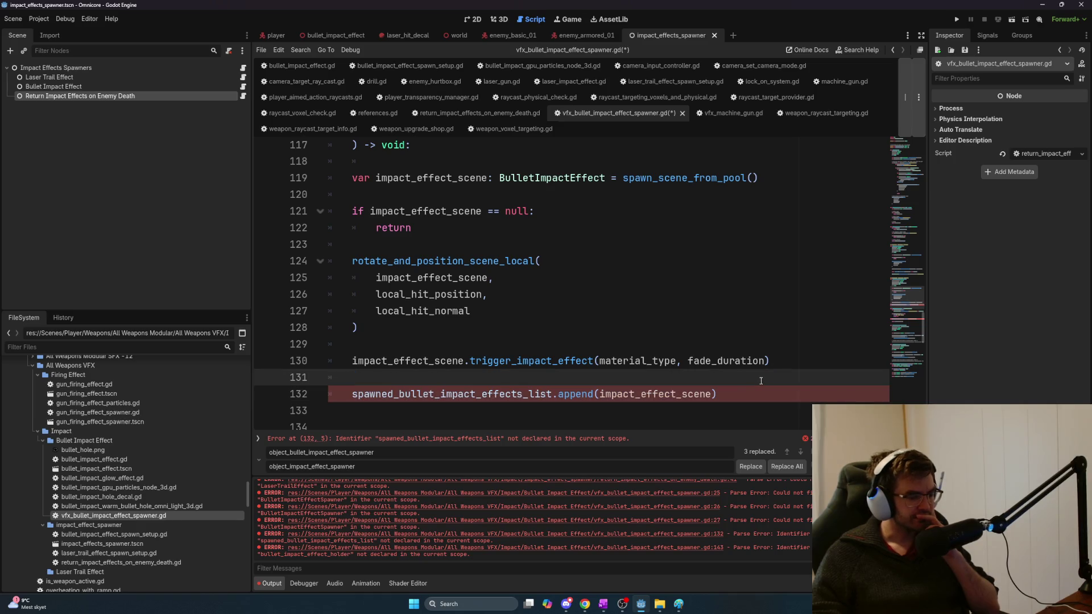
scroll(762, 380, "down", 3)
scroll(761, 381, "up", 1)
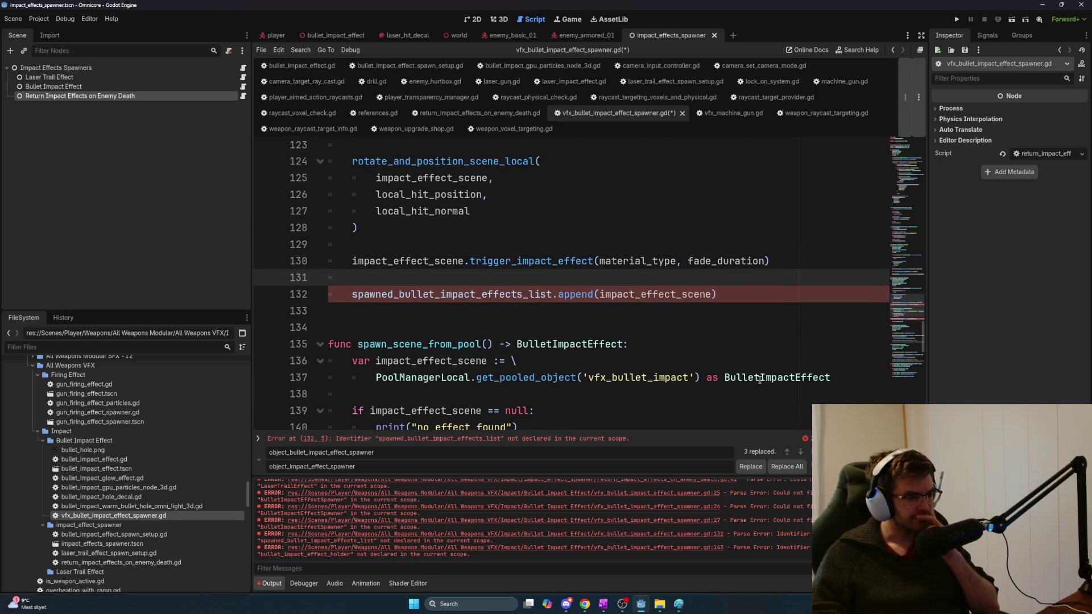
scroll(760, 379, "up", 1)
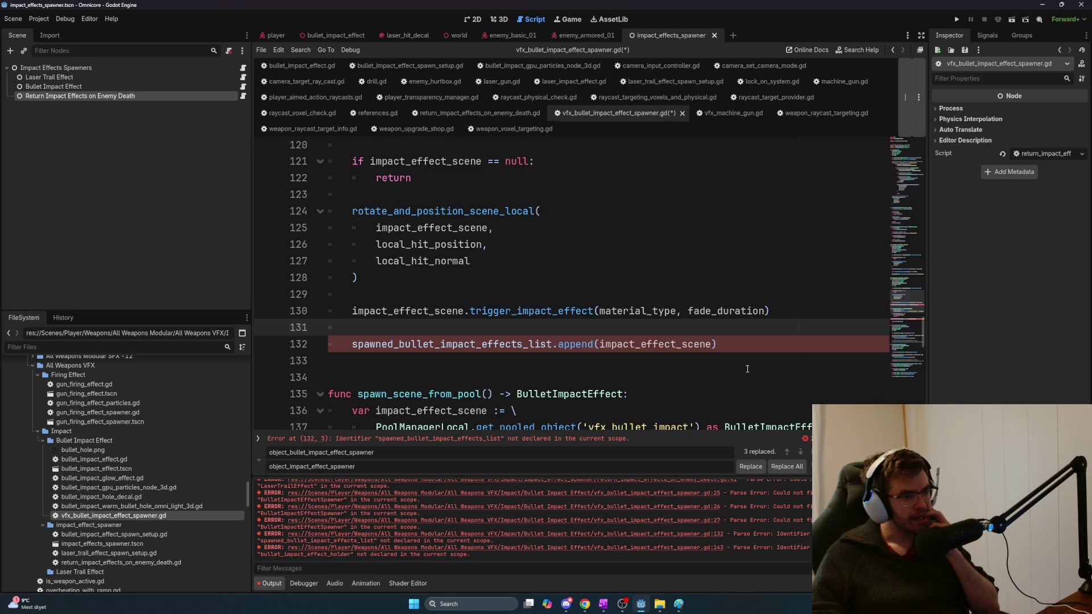
scroll(747, 368, "up", 2)
scroll(747, 369, "up", 2)
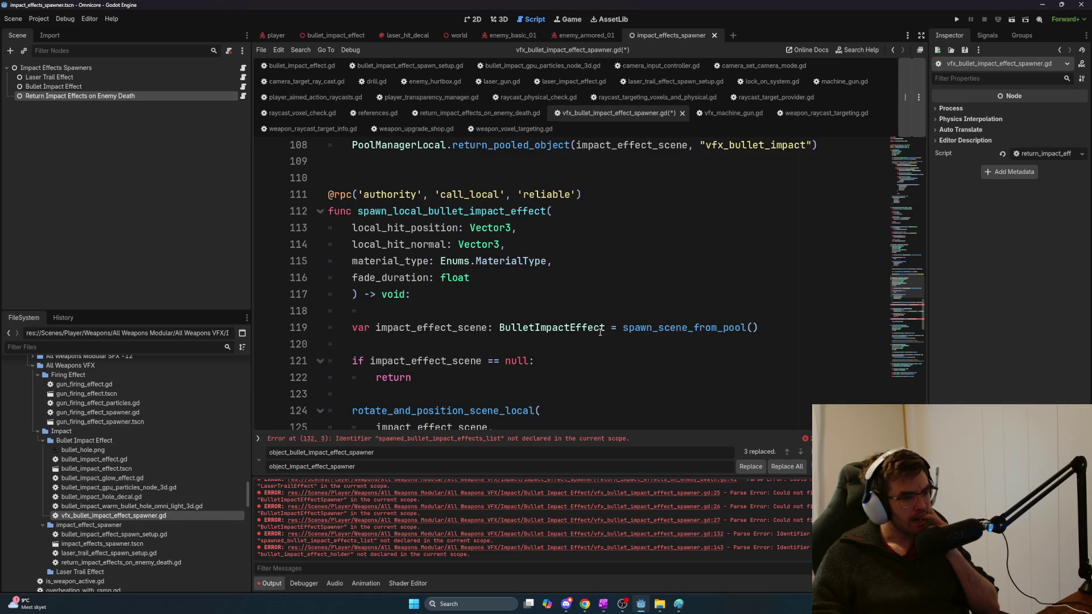
left_click_drag(500, 328, 796, 331)
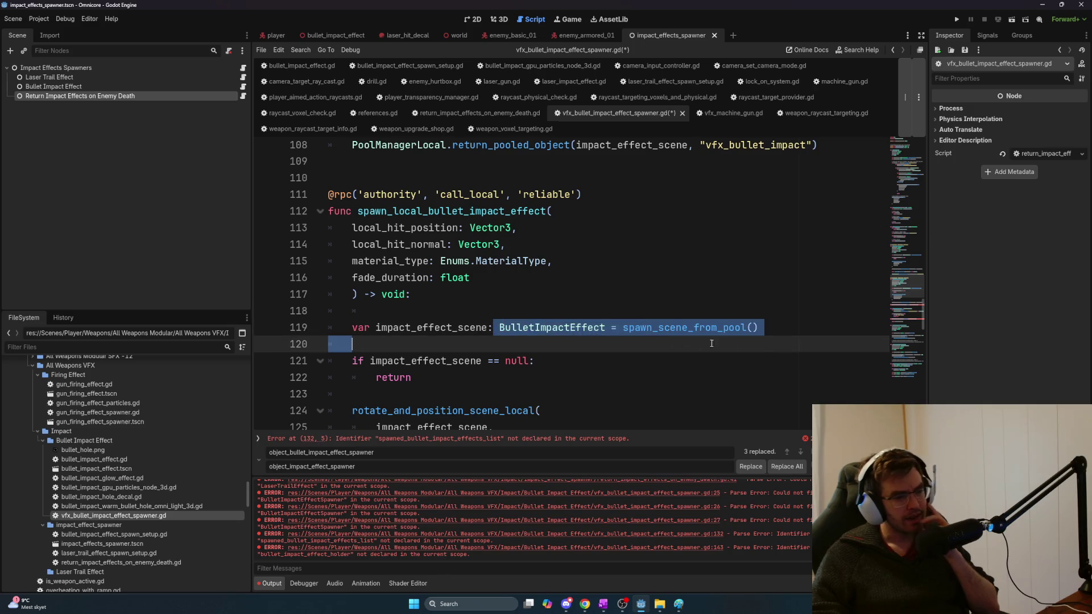
left_click(796, 331)
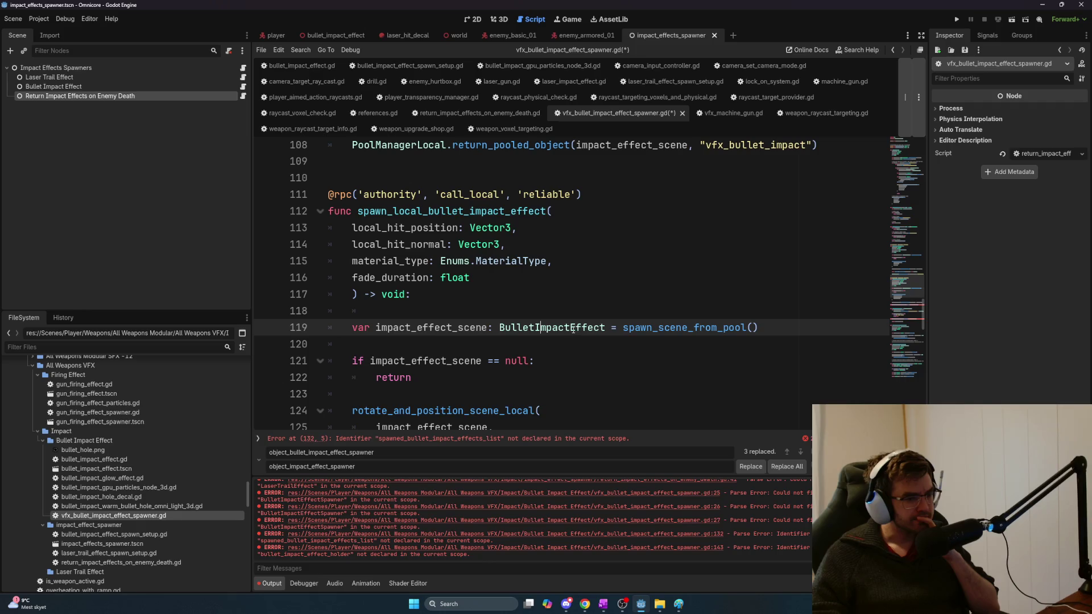
scroll(590, 338, "down", 1)
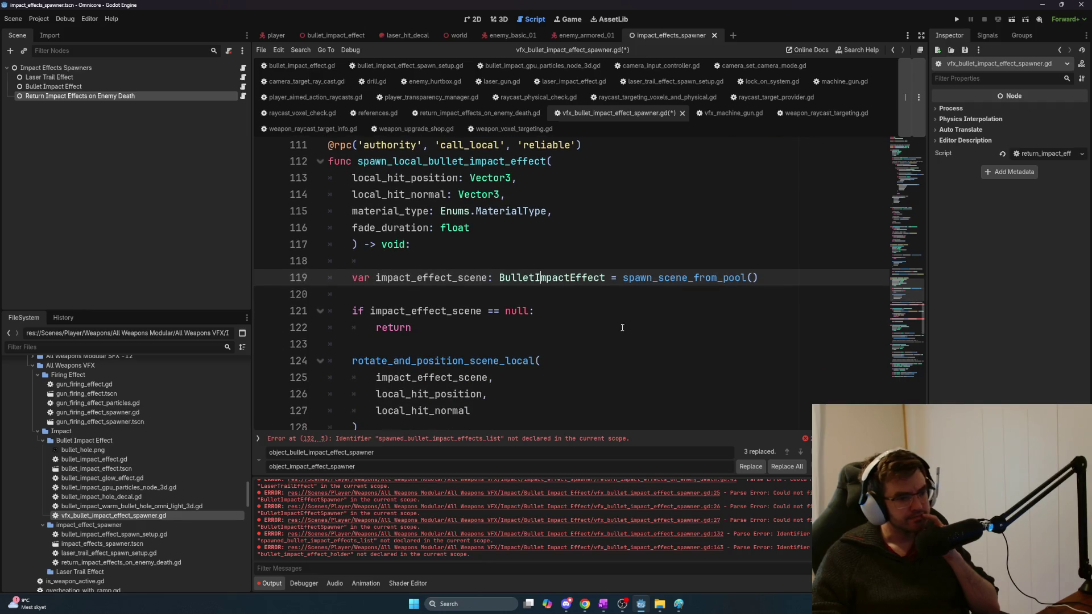
mouse_move(353, 311)
left_mouse_down()
mouse_move(421, 337)
mouse_move(412, 329)
mouse_move(359, 382)
left_mouse_up()
scroll(600, 339, "down", 1)
scroll(386, 306, "down", 2)
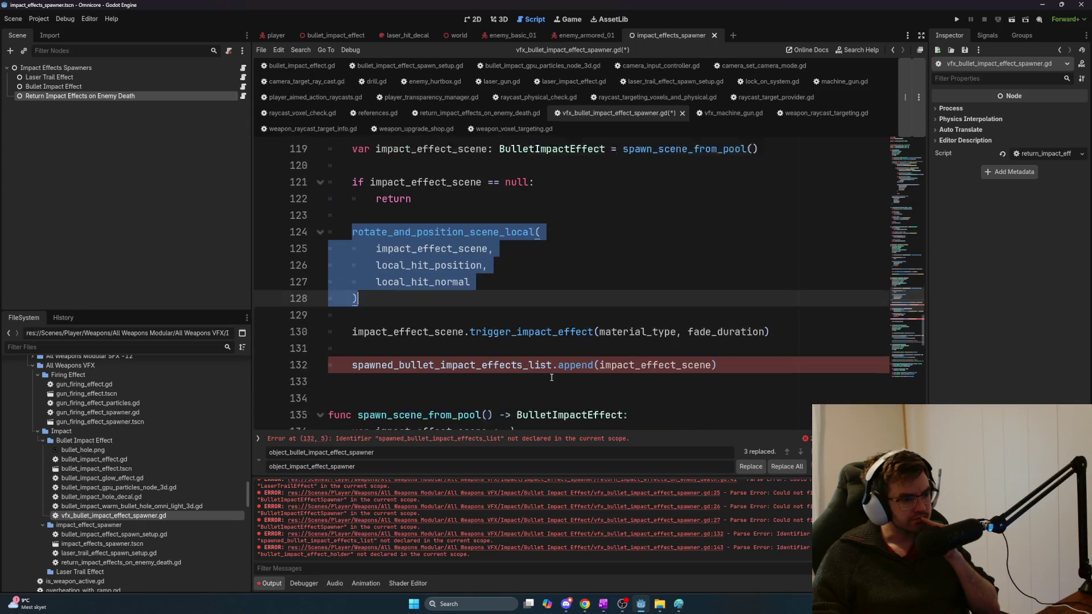
mouse_move(767, 318)
left_mouse_down()
mouse_move(398, 296)
mouse_move(351, 311)
left_mouse_up()
scroll(500, 332, "up", 4)
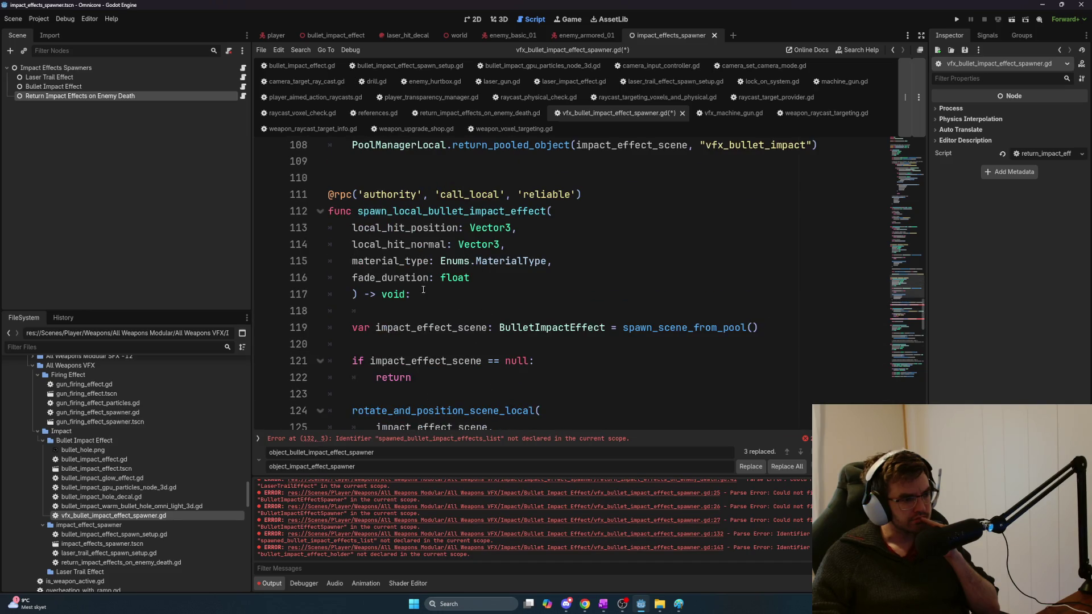
scroll(423, 290, "up", 4)
scroll(504, 330, "up", 4)
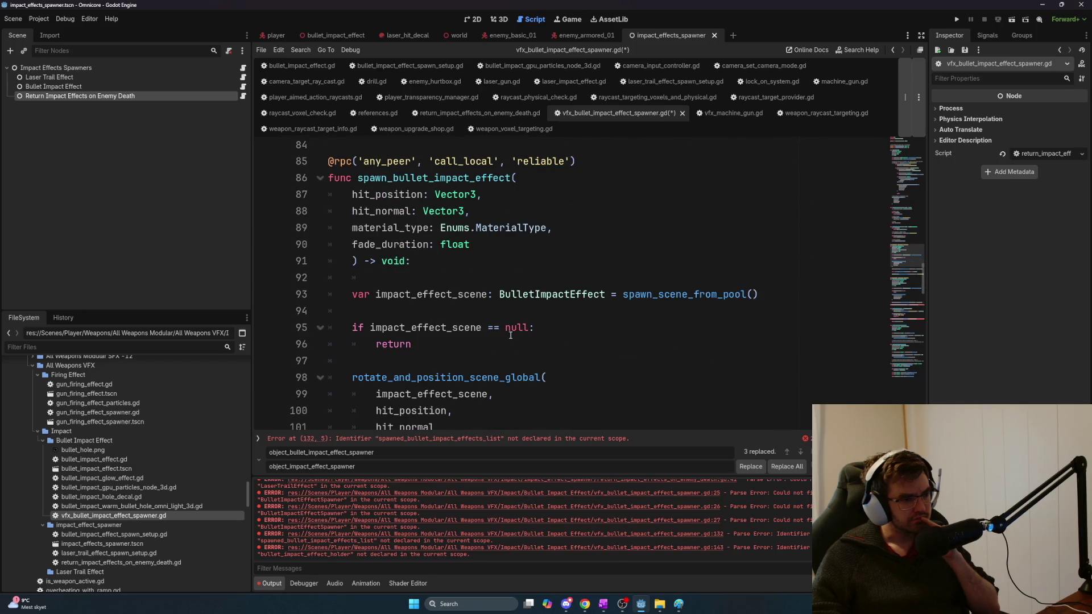
scroll(510, 335, "up", 11)
scroll(607, 366, "up", 7)
mouse_move(500, 289)
left_mouse_down()
mouse_move(715, 295)
mouse_move(702, 292)
left_mouse_up()
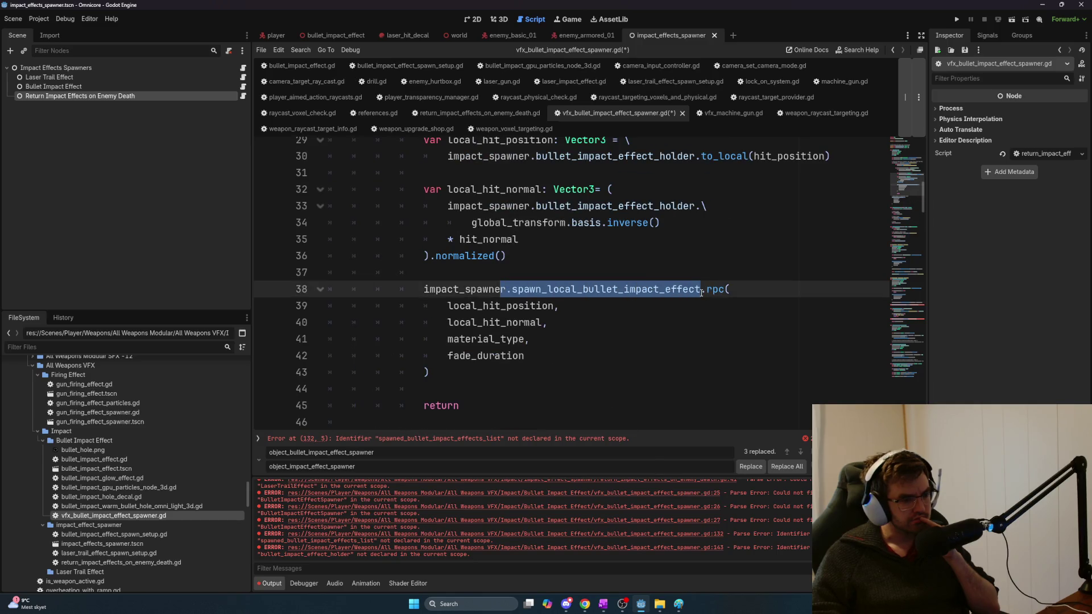
double_click(601, 289)
double_click(433, 355)
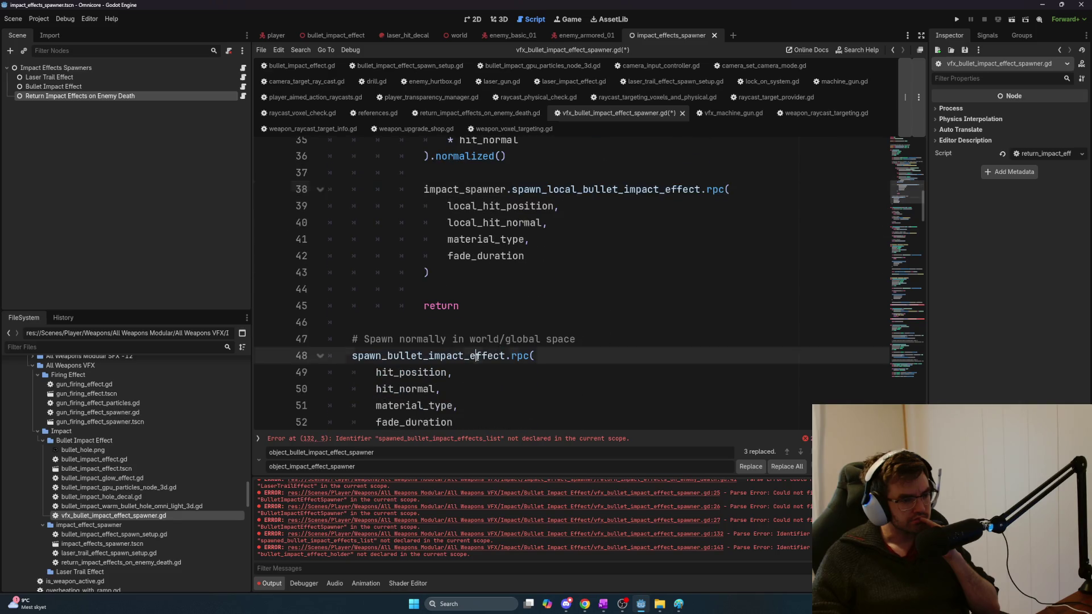
scroll(626, 364, "down", 9)
scroll(654, 373, "down", 6)
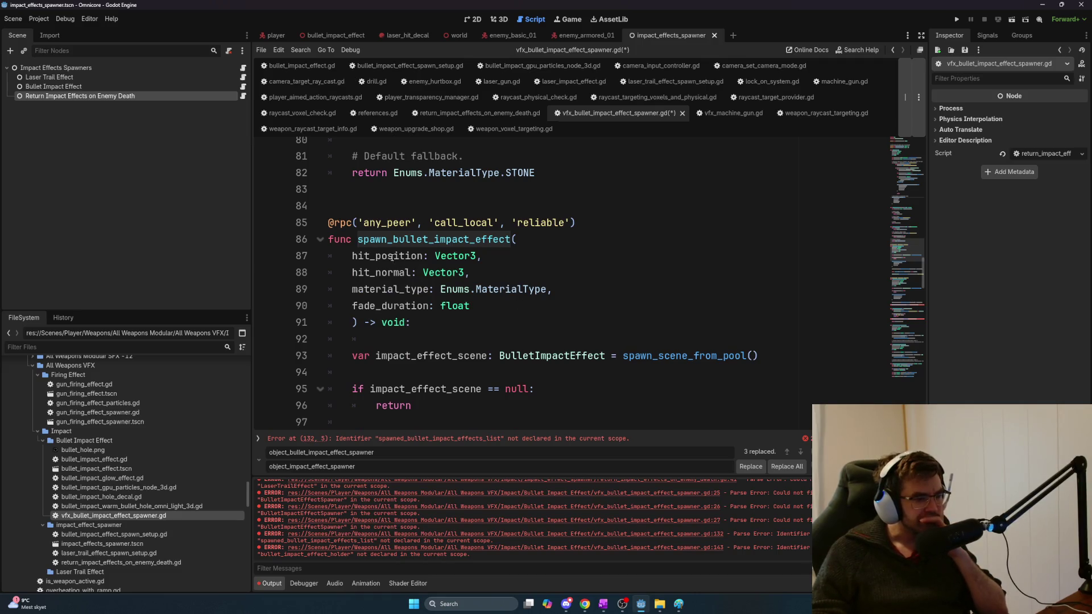
double_click(388, 256)
scroll(550, 353, "down", 5)
scroll(550, 352, "down", 2)
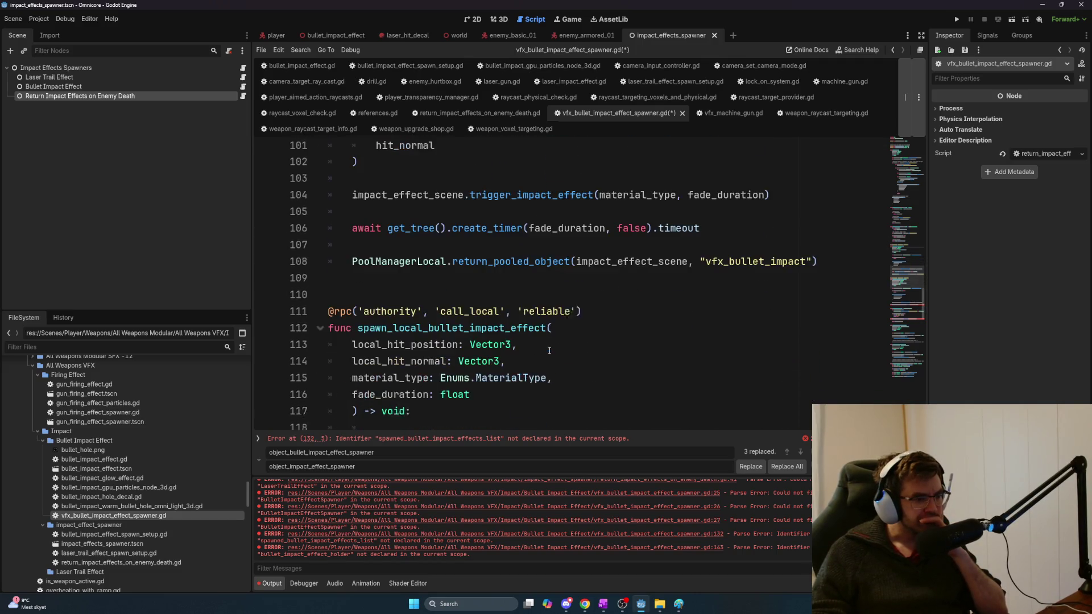
double_click(405, 339)
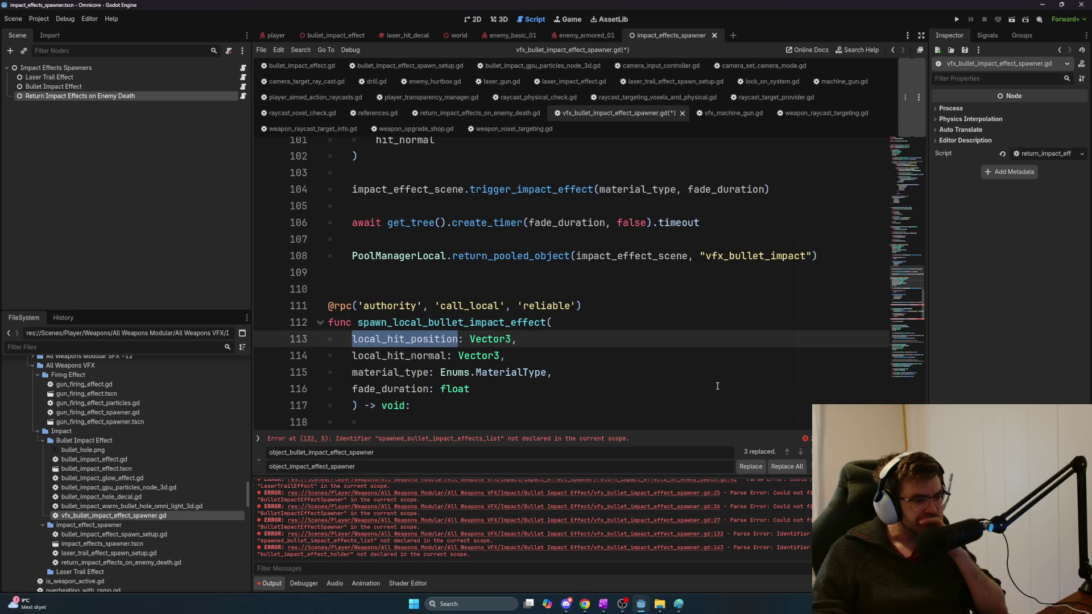
scroll(718, 386, "up", 14)
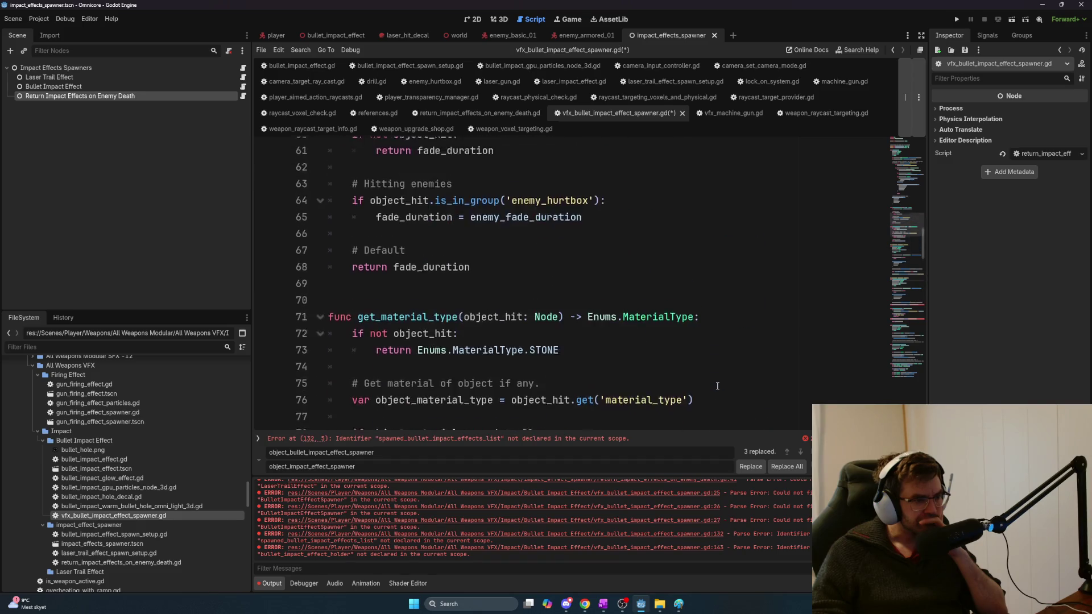
scroll(717, 387, "up", 11)
scroll(597, 348, "up", 1)
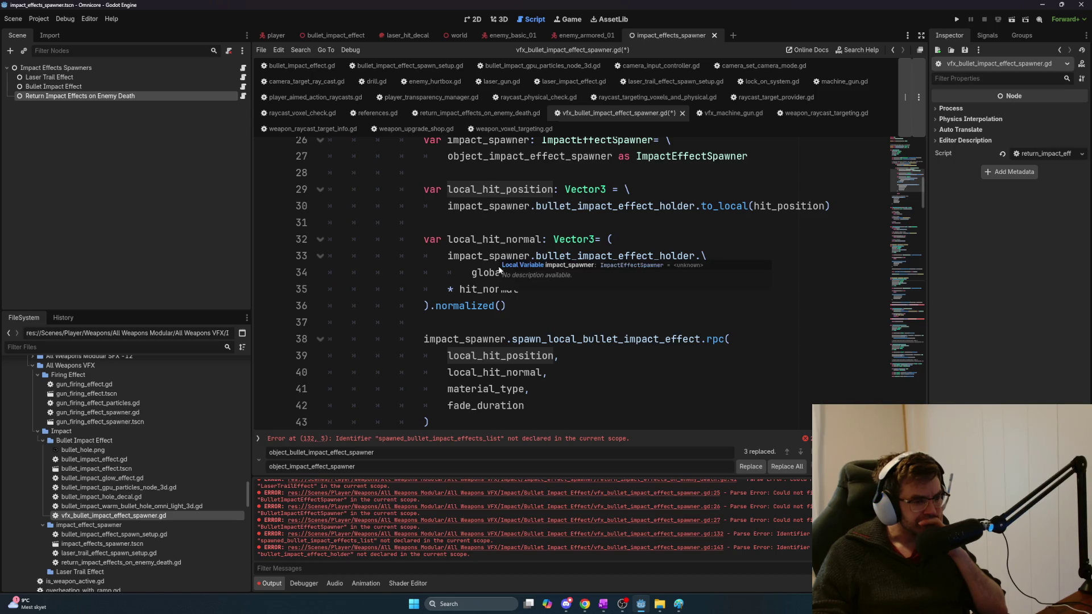
scroll(494, 318, "down", 5)
scroll(494, 319, "down", 16)
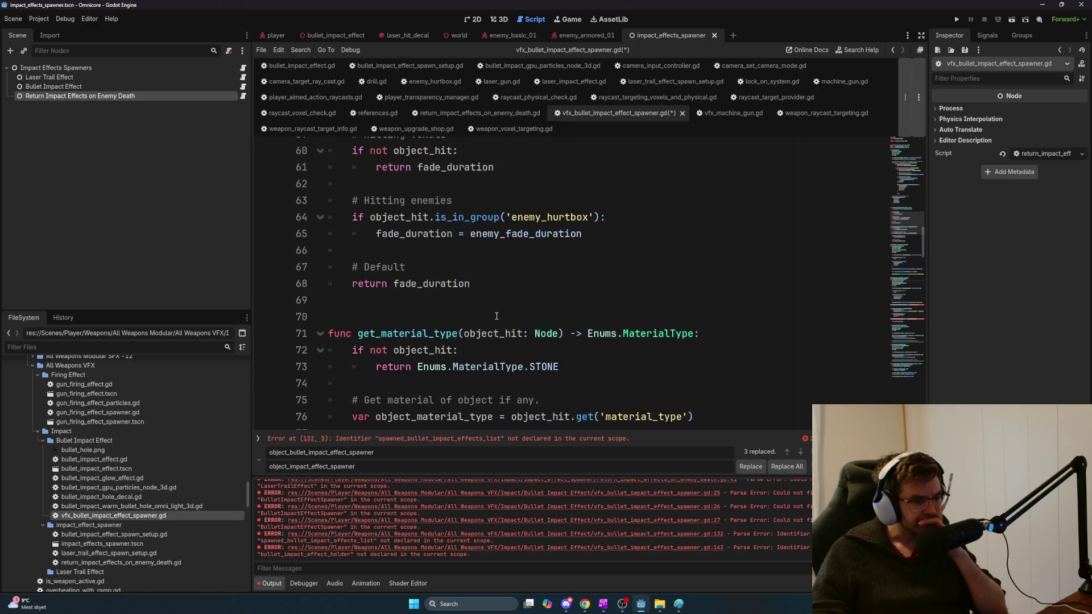
scroll(498, 316, "down", 6)
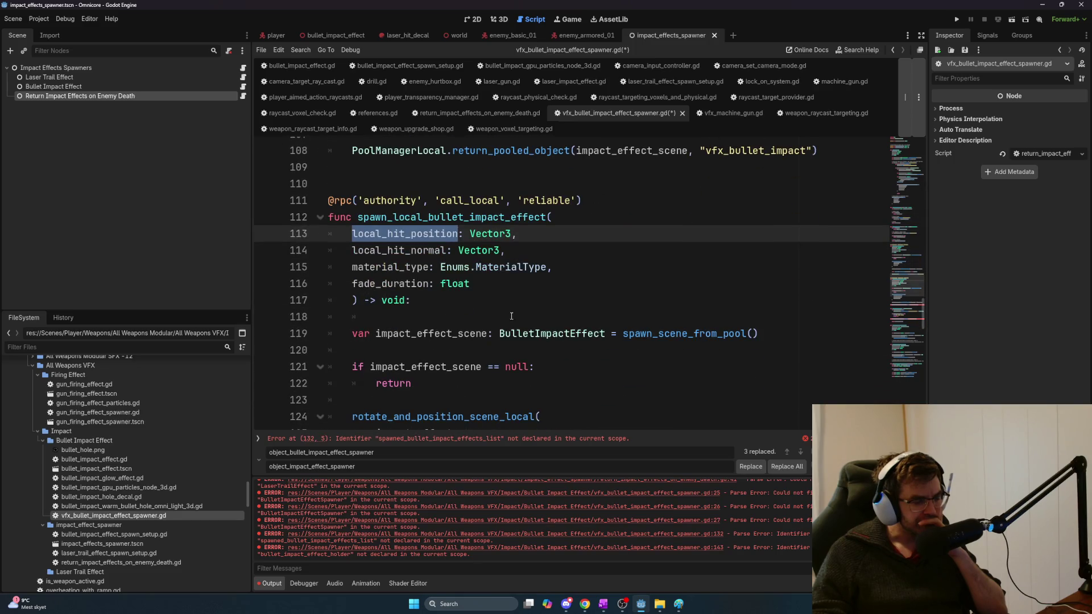
scroll(524, 316, "down", 1)
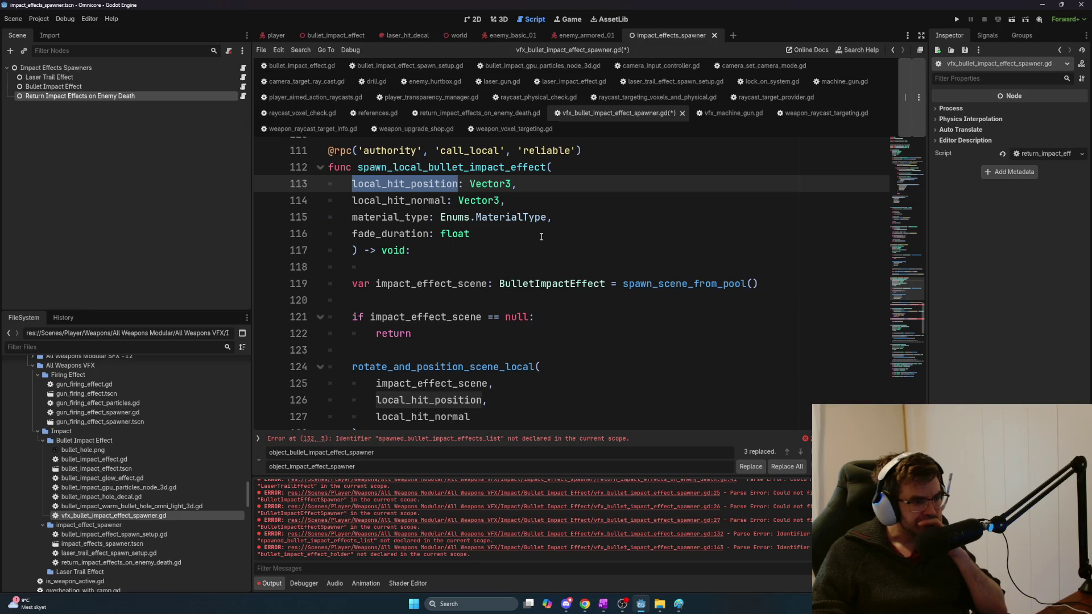
scroll(540, 237, "down", 2)
scroll(539, 239, "down", 1)
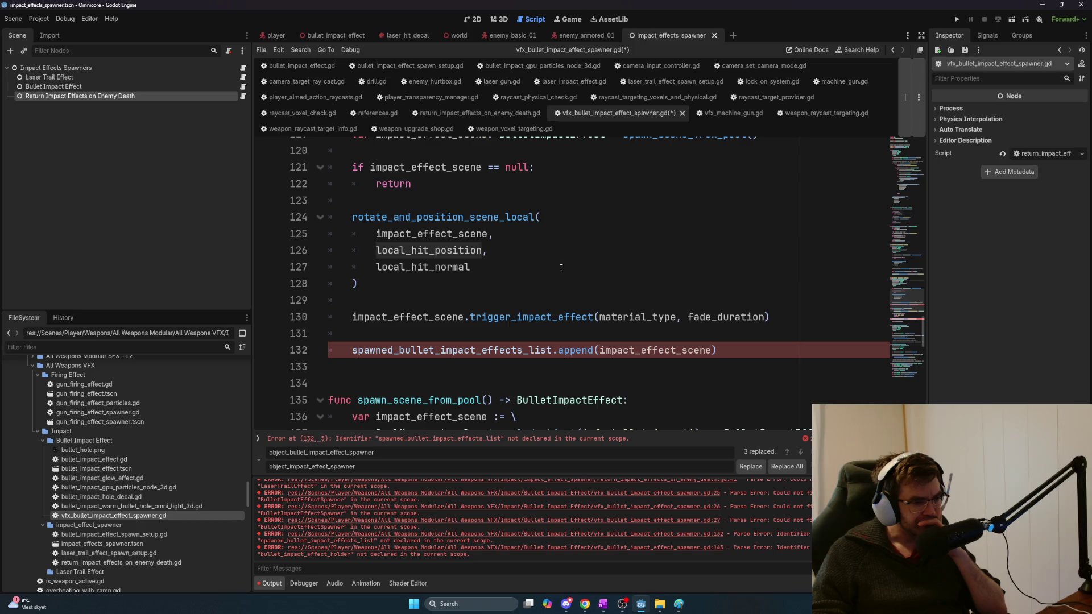
left_click(546, 268)
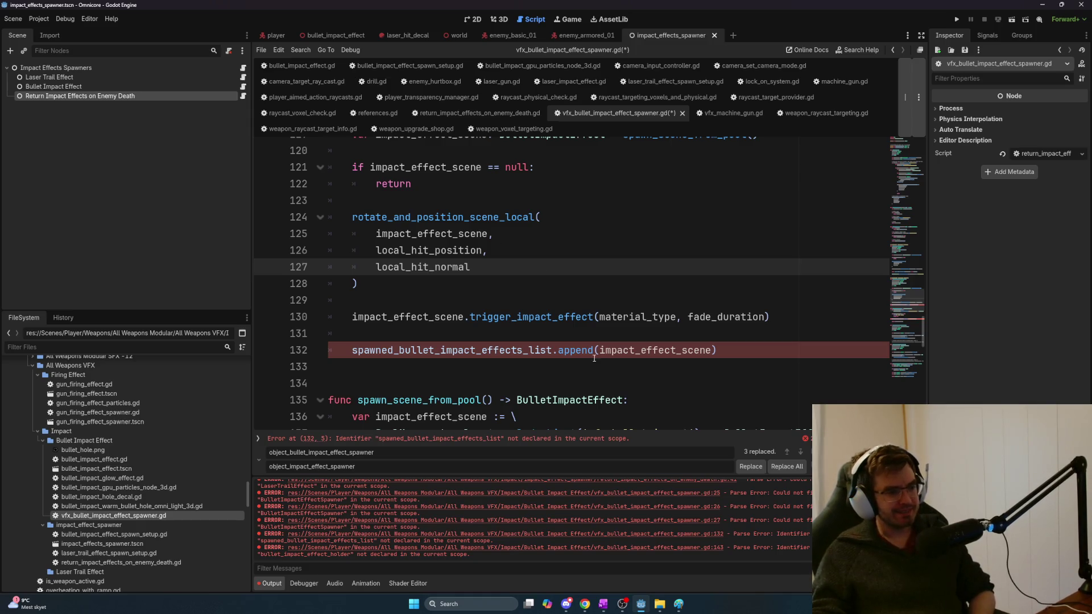
scroll(531, 327, "down", 3)
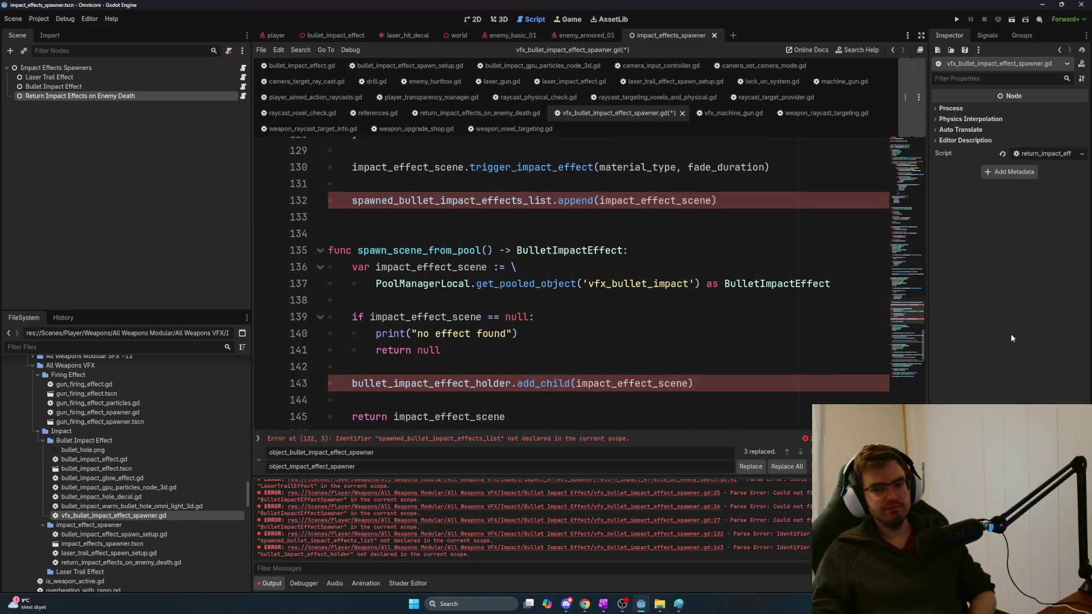
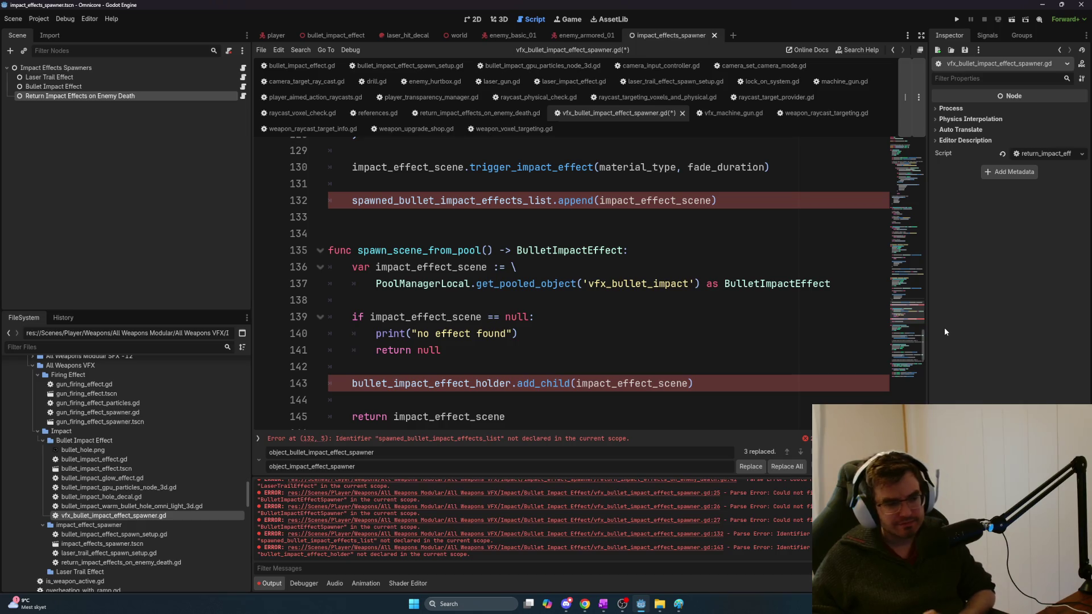
Step: Rename bullet_impact_effect_holder to impact_effect_holder in line 143's add_child call
scroll(572, 365, "down", 4)
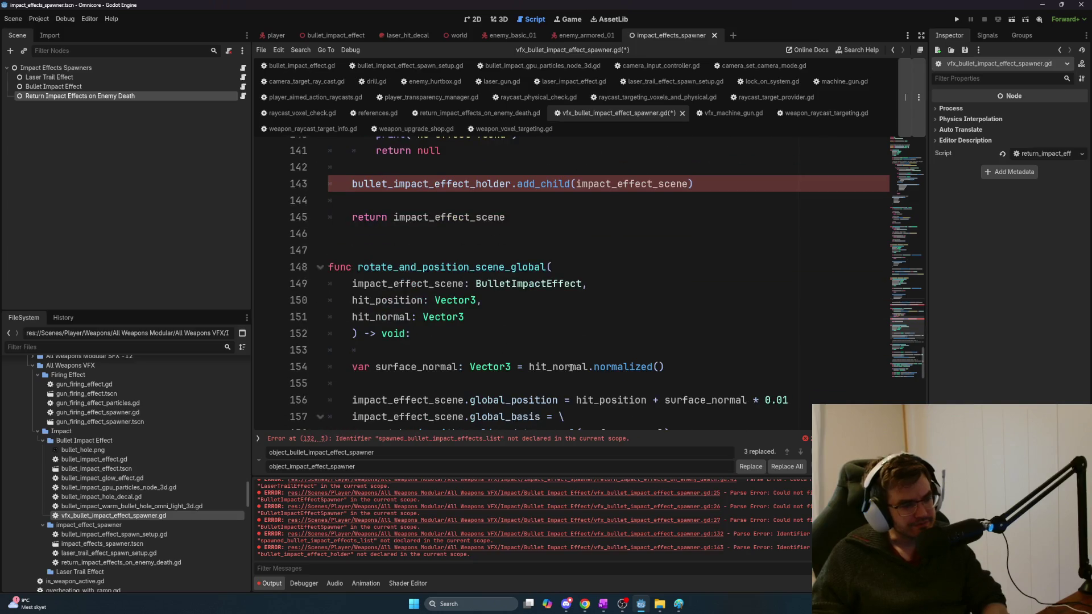
scroll(604, 332, "up", 3)
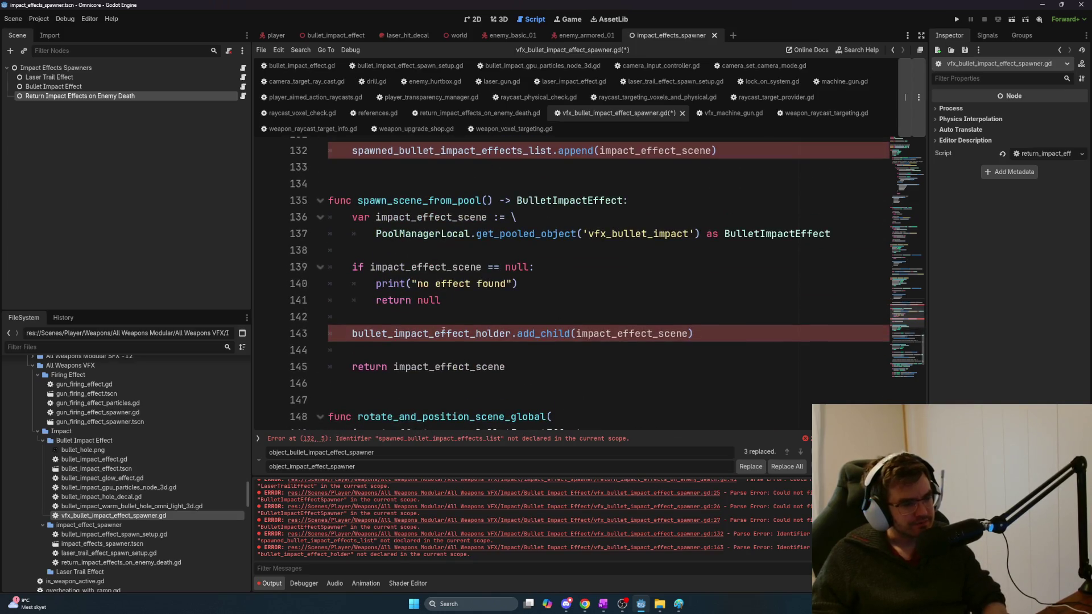
double_click(467, 337)
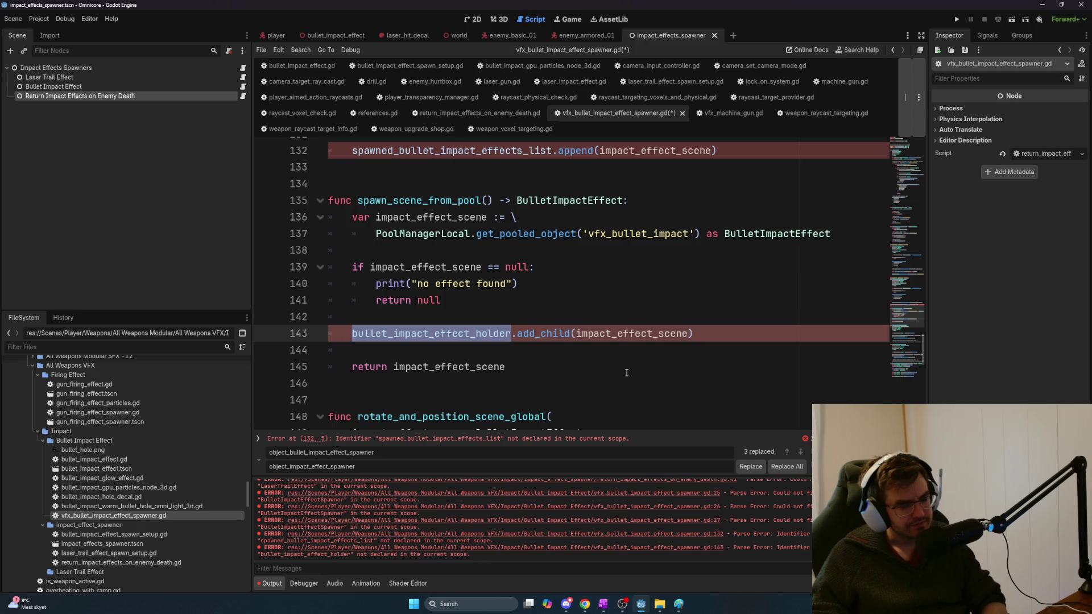
left_click(395, 335)
key("ctrl+shift+Left")
key("BackSpace")
double_click(431, 335)
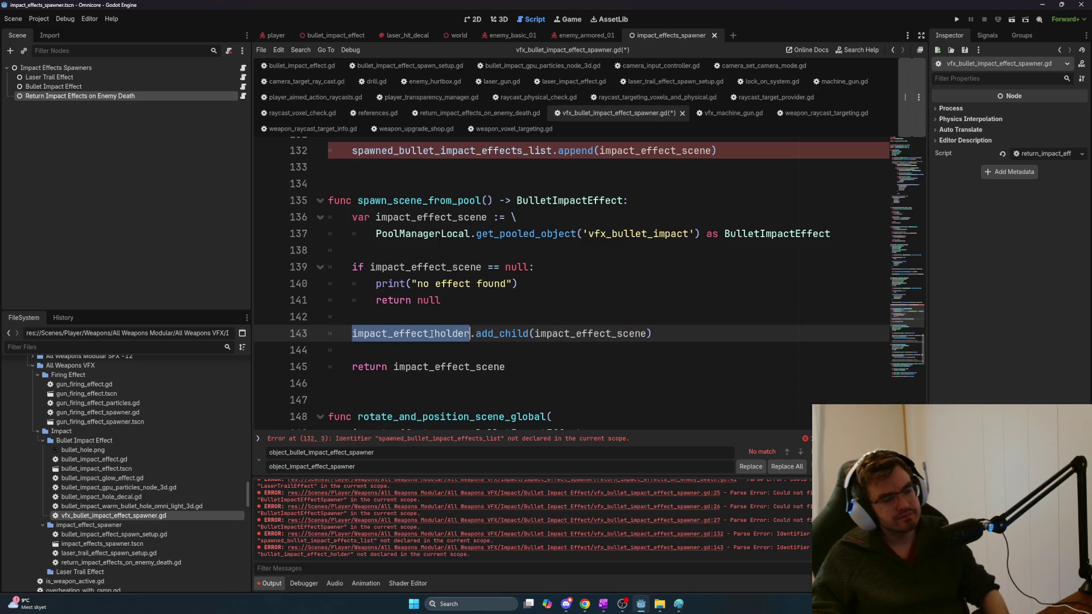
scroll(601, 365, "up", 1)
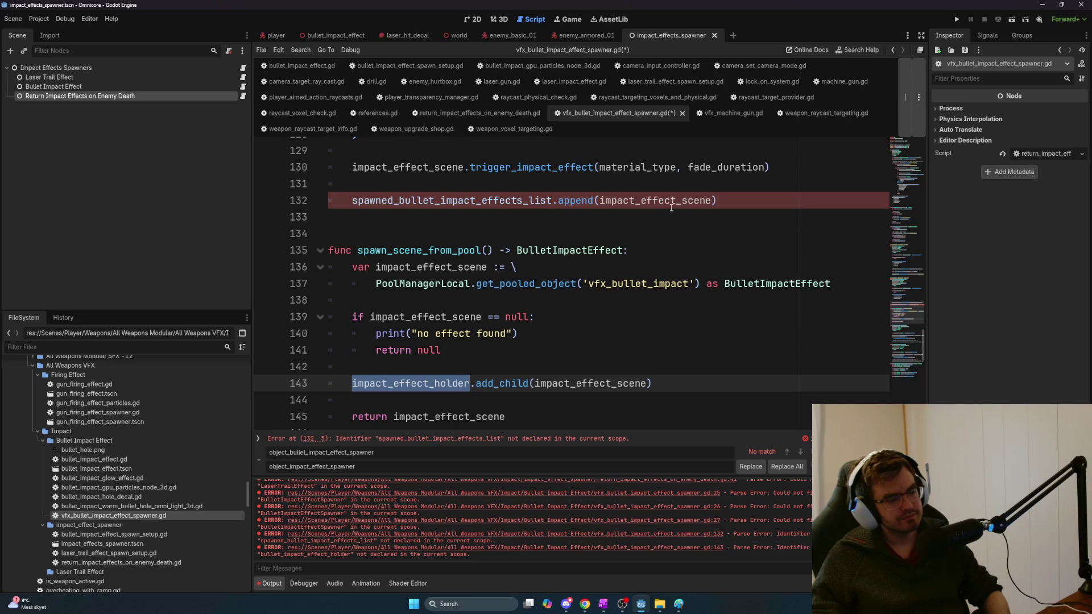
scroll(665, 285, "down", 3)
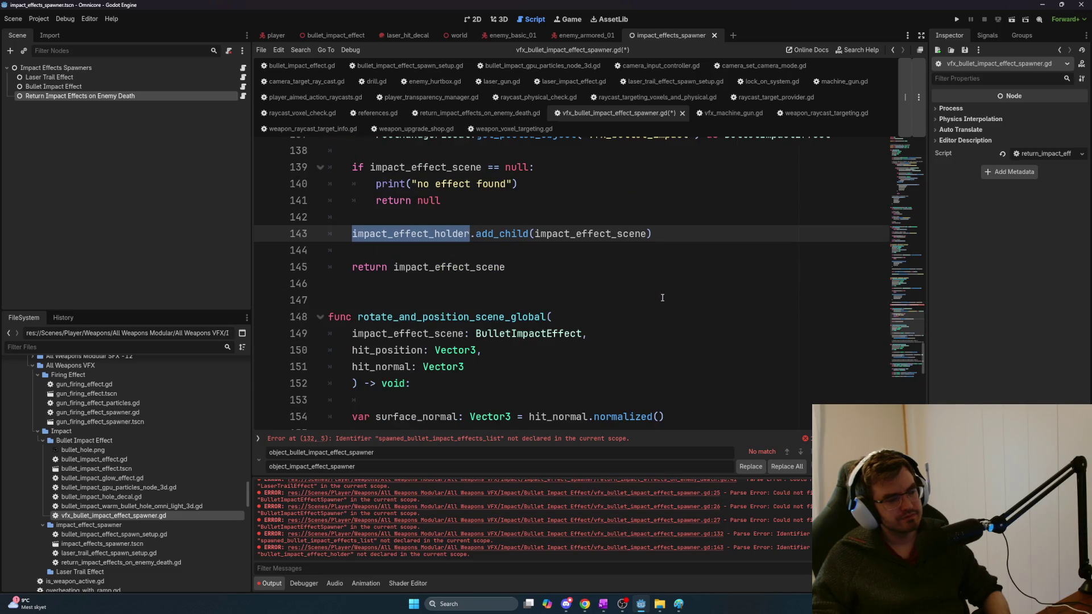
left_click(632, 285)
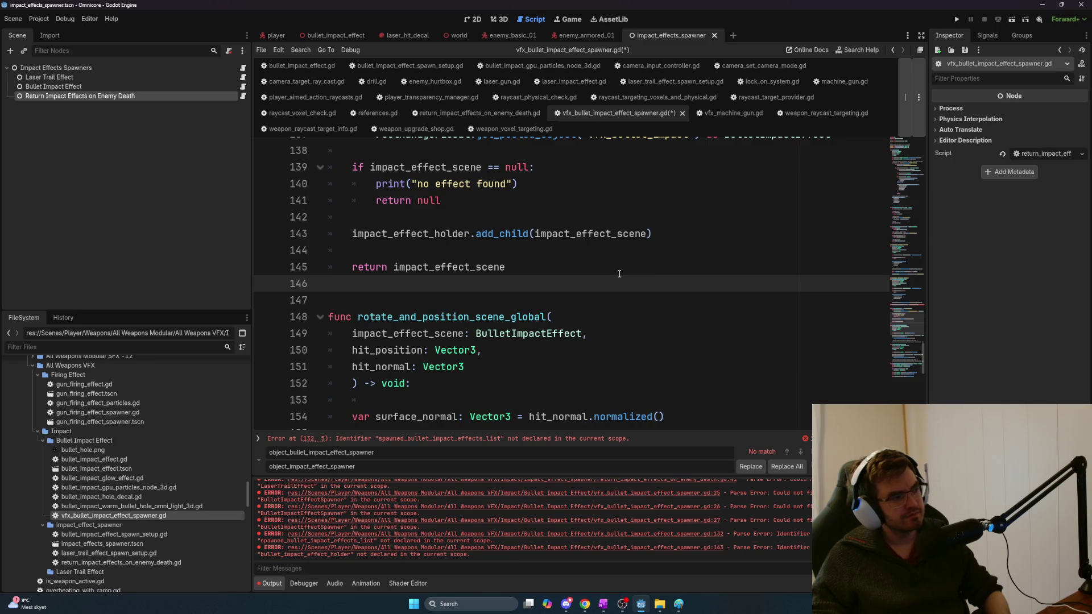
left_click(583, 261)
scroll(586, 267, "up", 8)
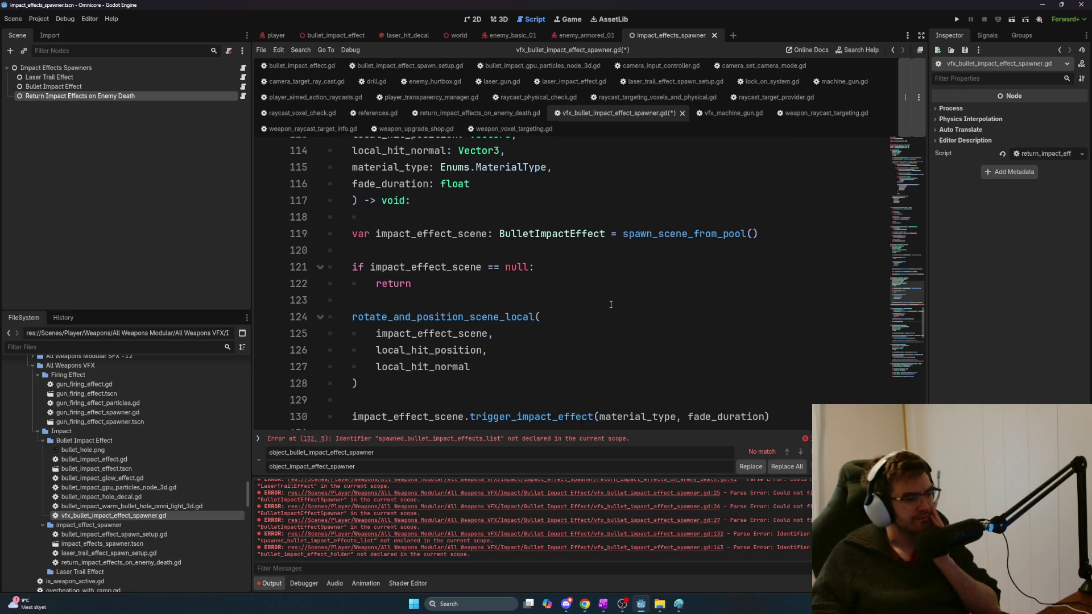
scroll(609, 306, "down", 1)
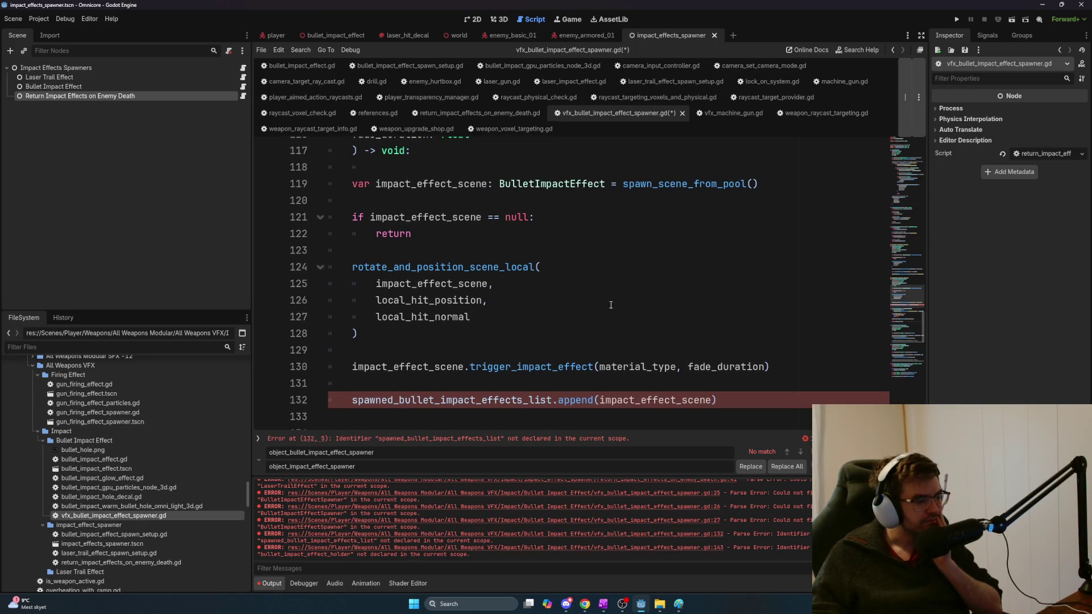
scroll(611, 306, "up", 2)
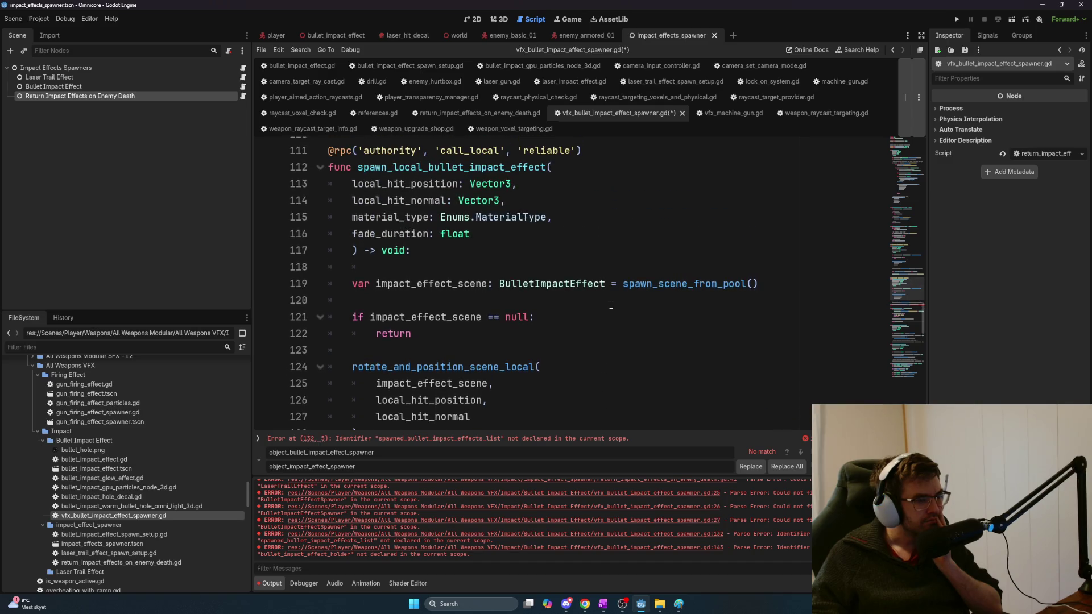
scroll(611, 306, "down", 3)
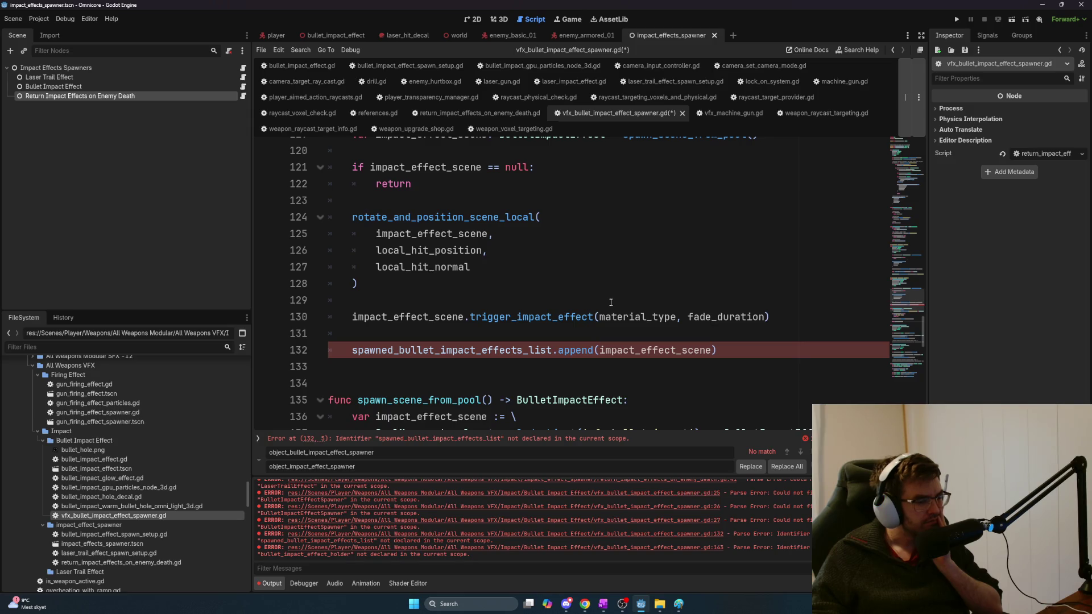
scroll(611, 302, "up", 3)
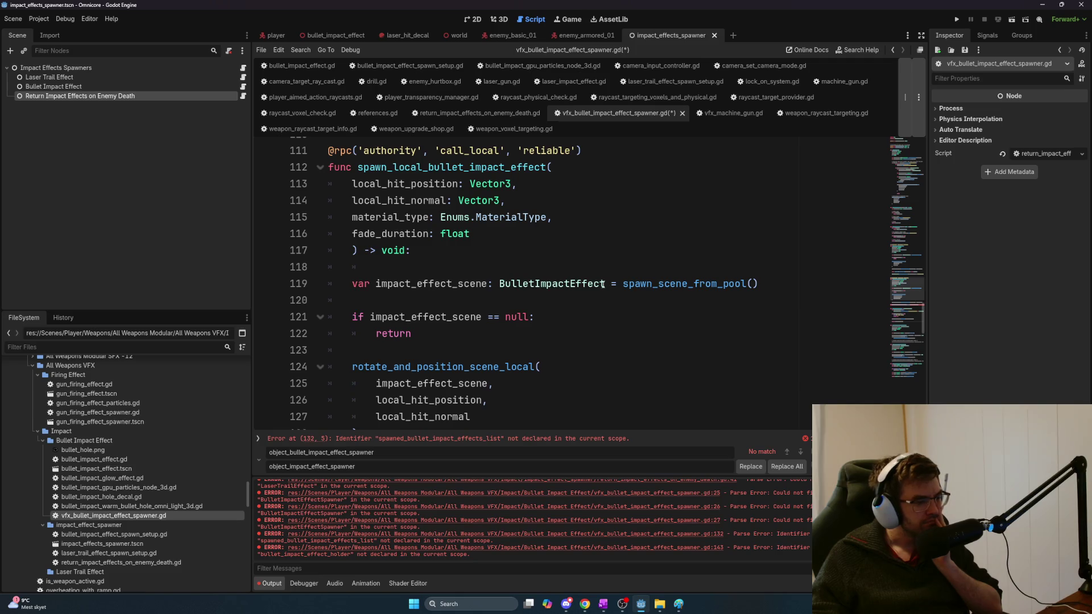
left_click(547, 229)
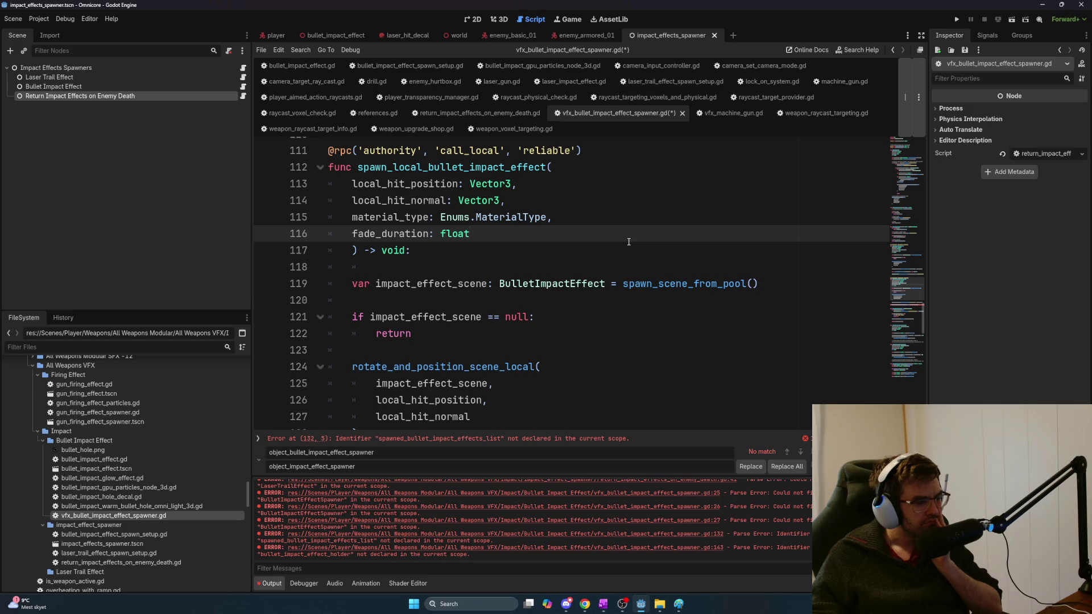
scroll(628, 242, "up", 3)
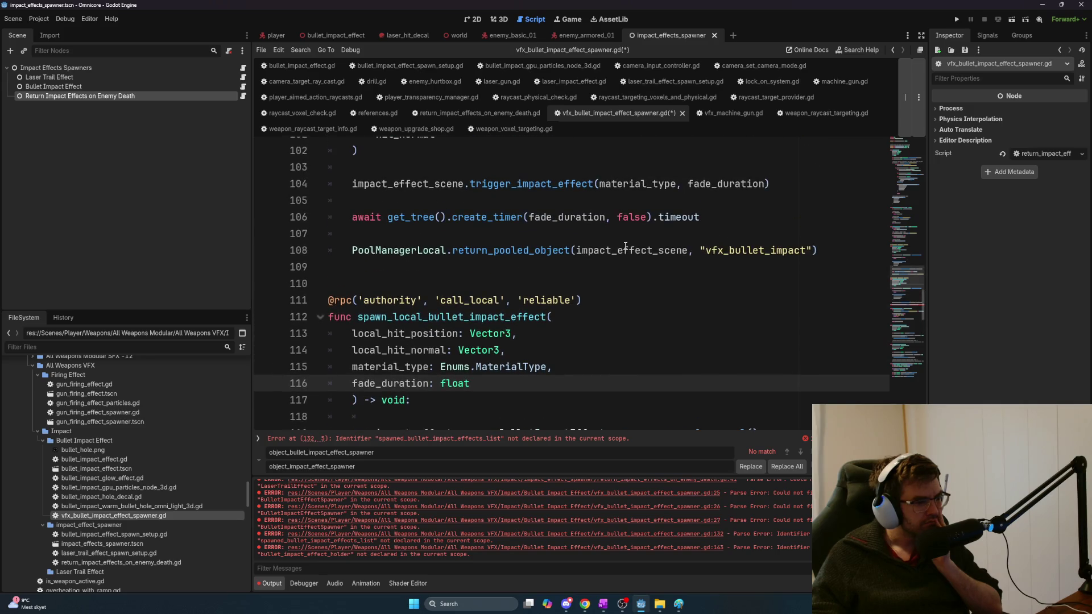
scroll(625, 259, "up", 19)
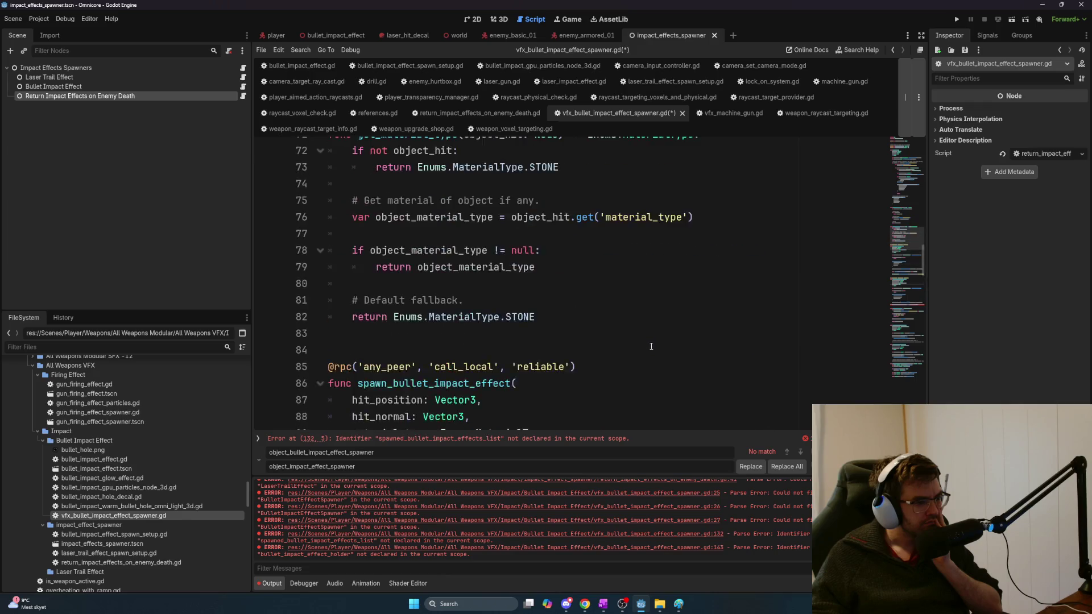
scroll(654, 350, "up", 14)
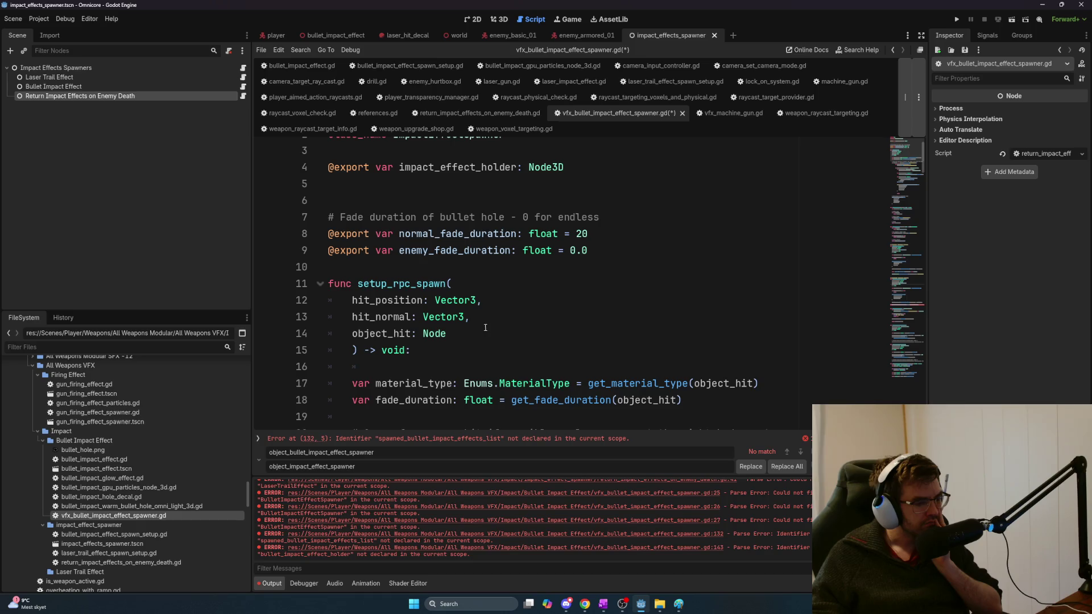
left_click(450, 336)
key("Up")
key("Up")
key("Down")
key("Down")
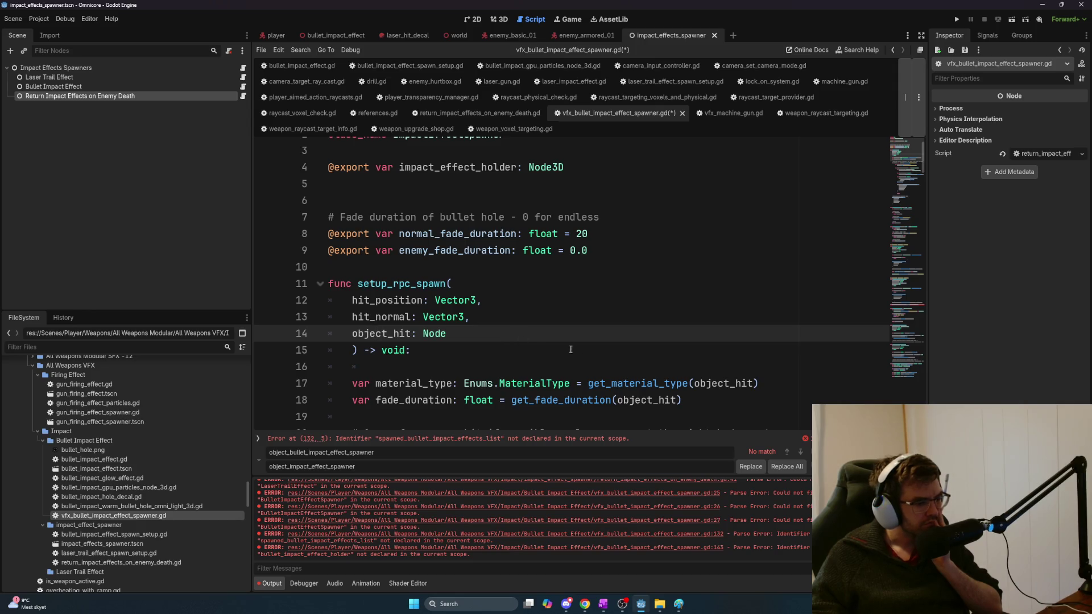
scroll(545, 336, "down", 2)
scroll(544, 335, "down", 1)
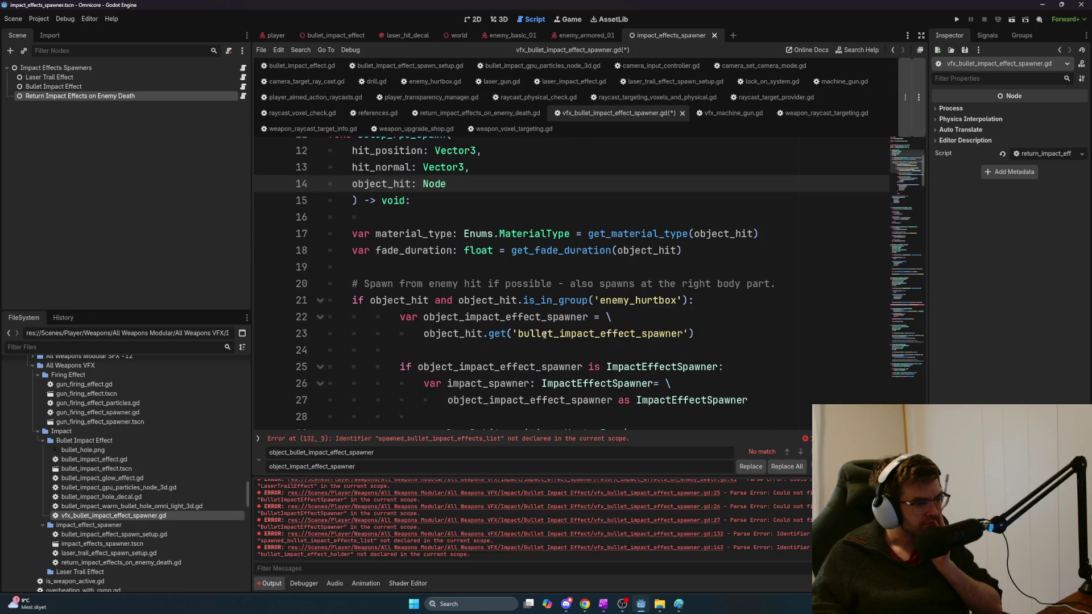
scroll(545, 335, "down", 10)
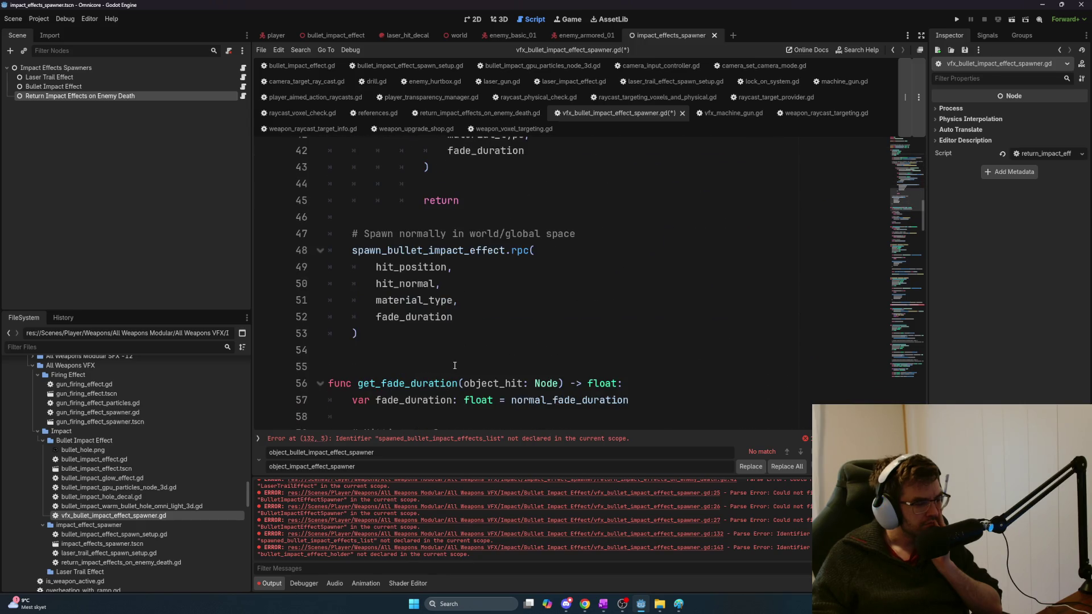
scroll(455, 365, "up", 11)
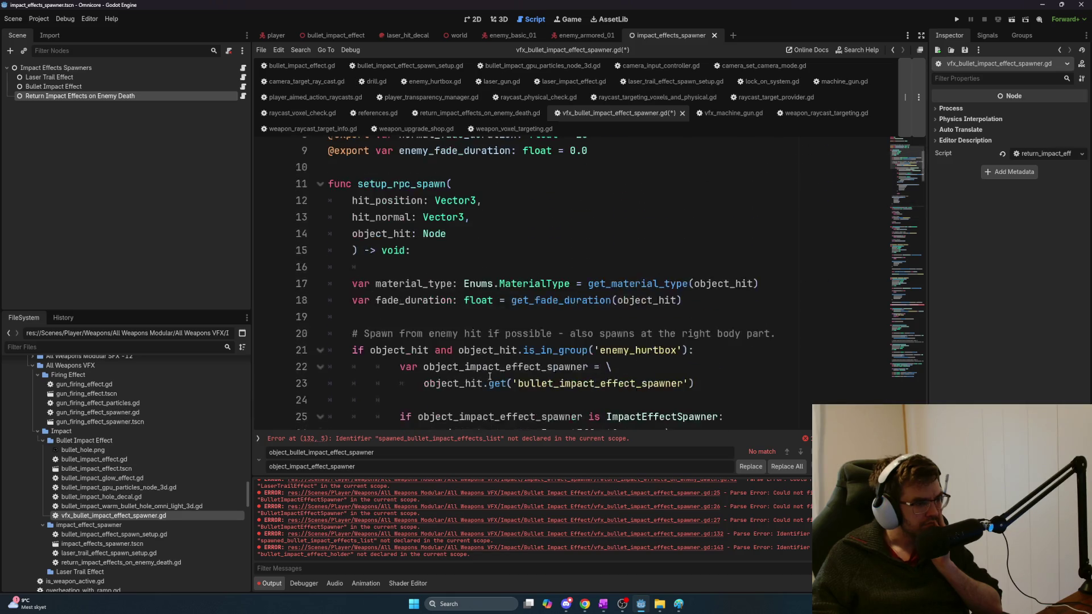
scroll(490, 376, "up", 3)
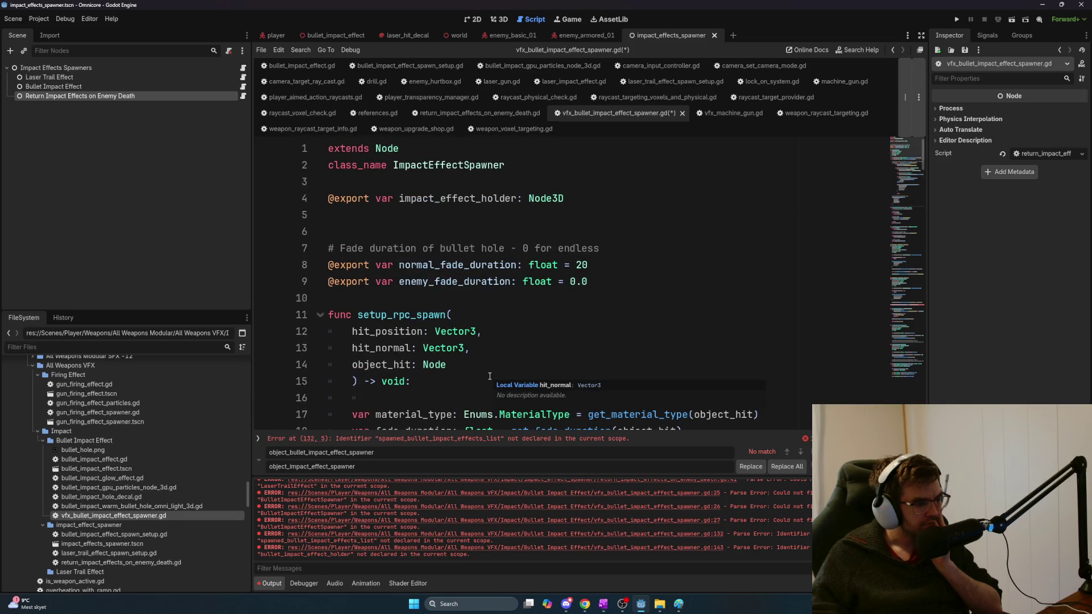
scroll(490, 376, "down", 17)
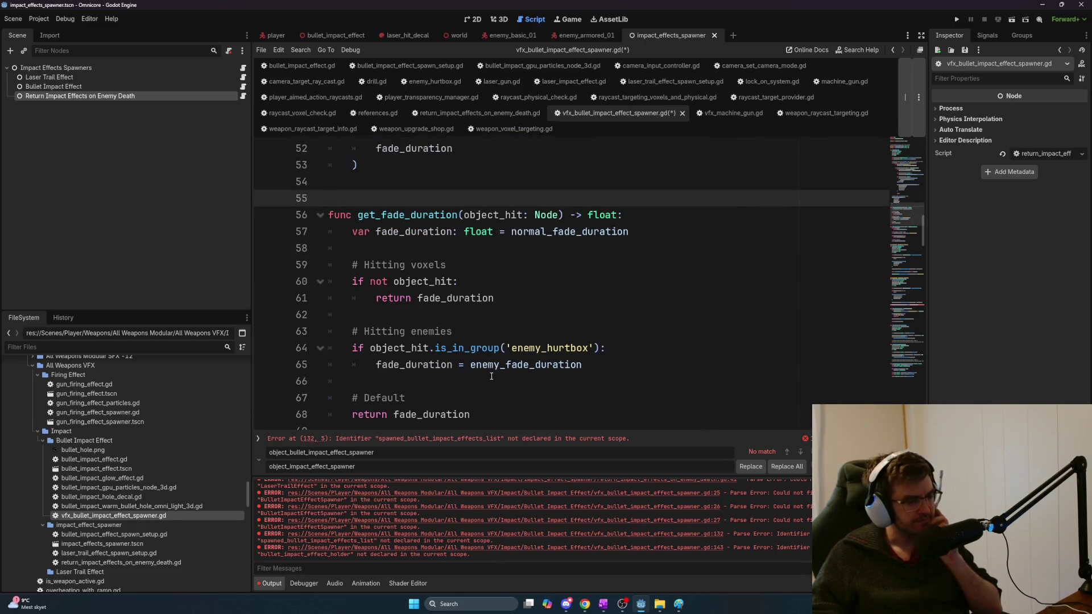
scroll(490, 374, "down", 3)
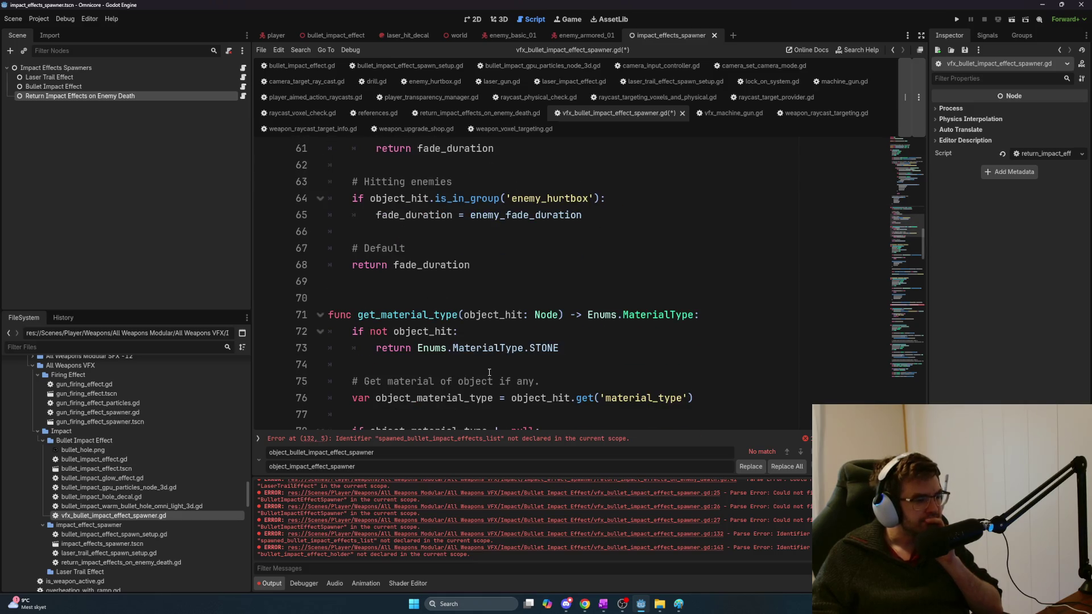
scroll(488, 373, "down", 3)
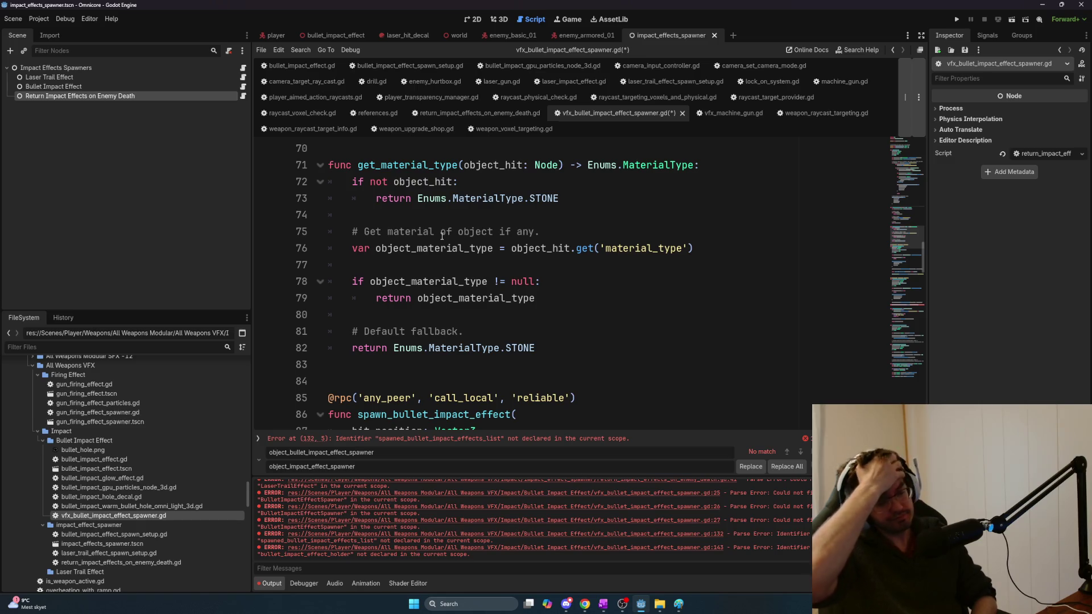
scroll(442, 236, "up", 10)
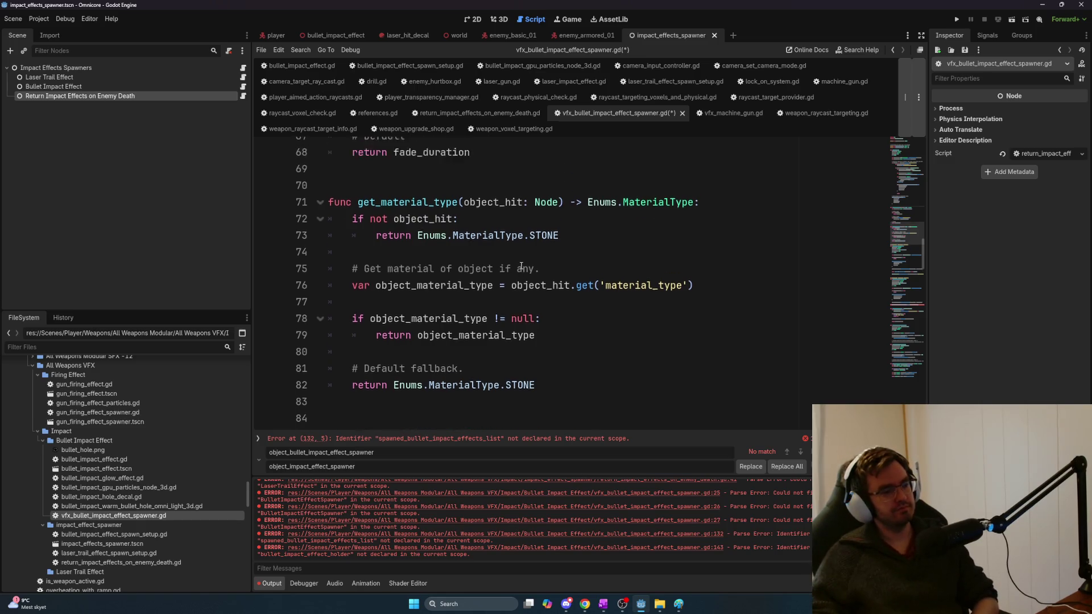
scroll(526, 296, "up", 5)
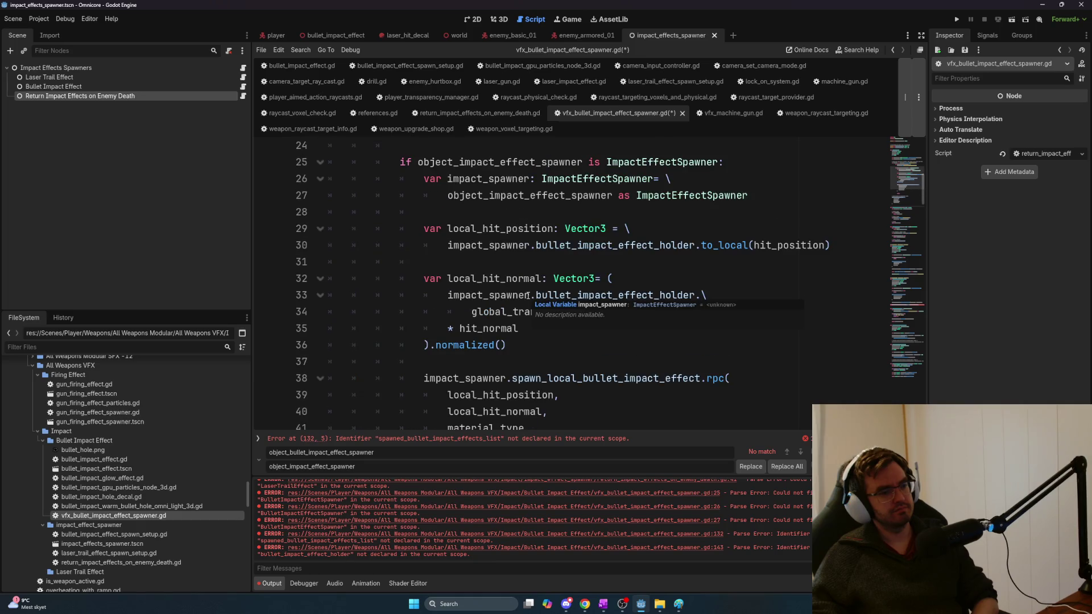
scroll(578, 331, "up", 2)
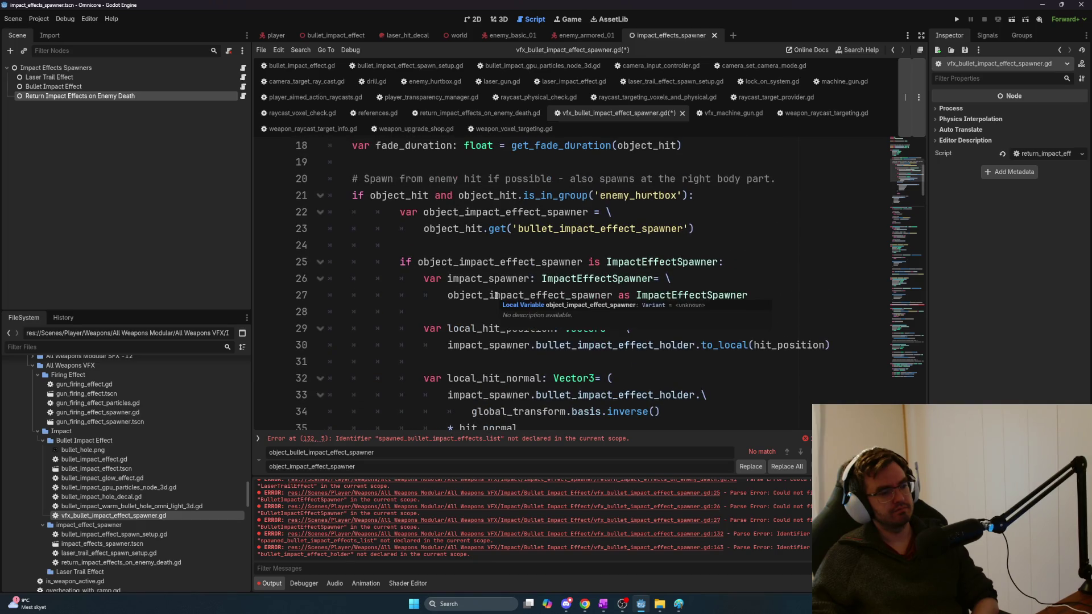
scroll(496, 295, "up", 2)
scroll(553, 312, "down", 6)
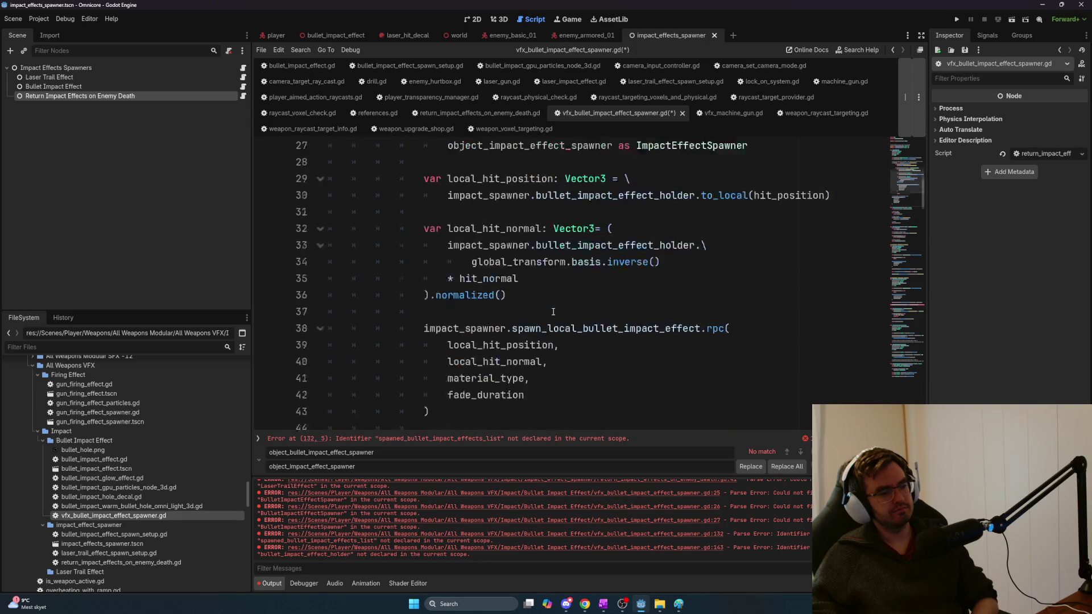
scroll(498, 295, "up", 1)
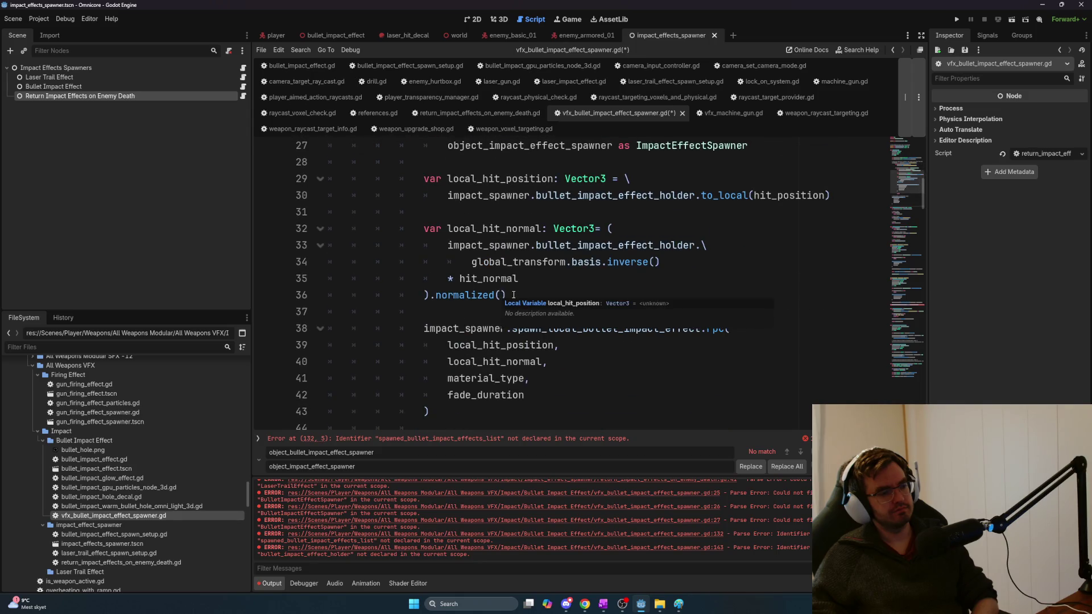
scroll(506, 295, "up", 4)
scroll(514, 295, "up", 2)
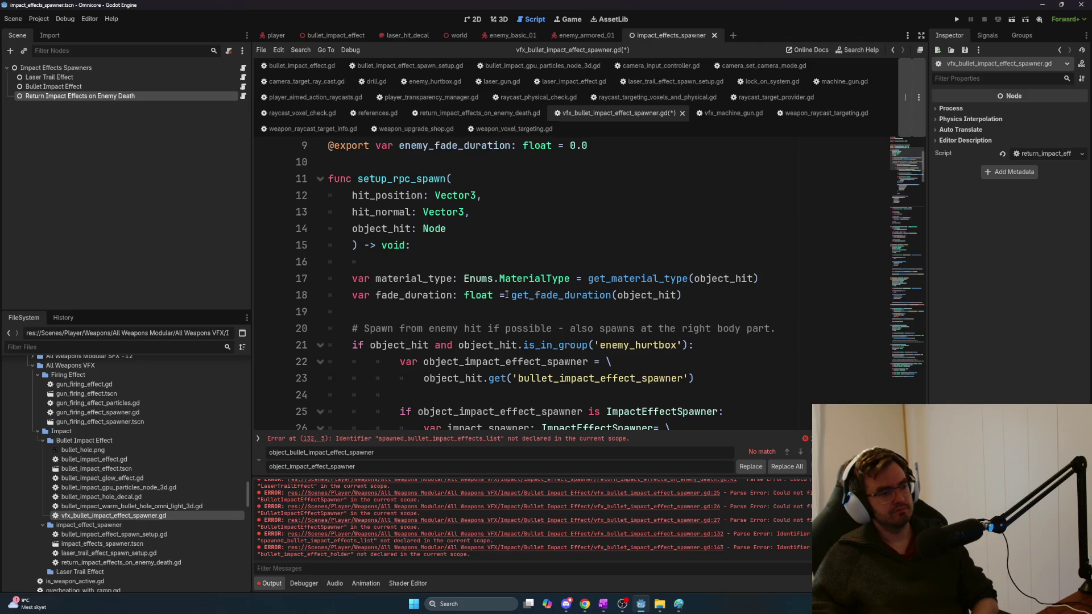
mouse_move(759, 279)
left_mouse_down()
mouse_move(355, 268)
mouse_move(352, 278)
left_mouse_up()
Step: Remove the unfinished if line above the material_type declaration
key("ctrl+x")
key("ctrl+z")
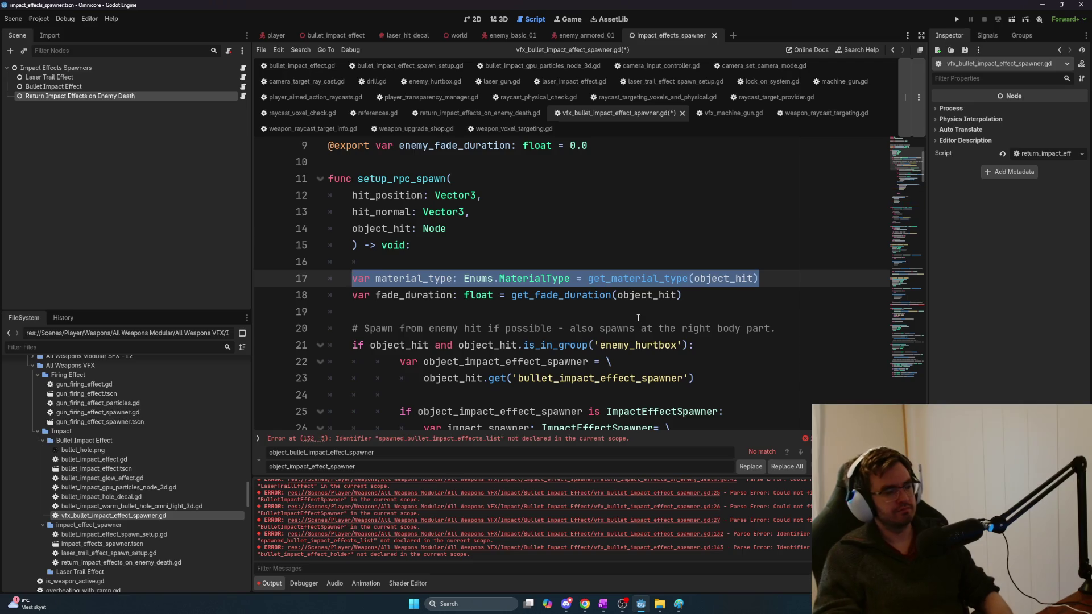
key("ctrl+shift+Return")
type("if bullet")
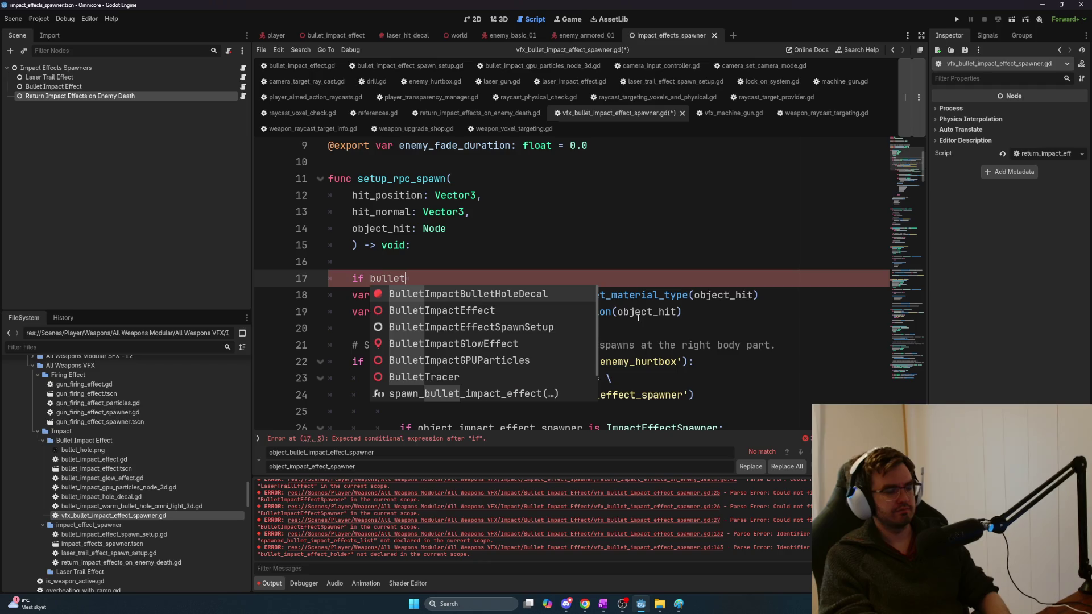
key("BackSpace")
key("BackSpace")
key("BackSpace")
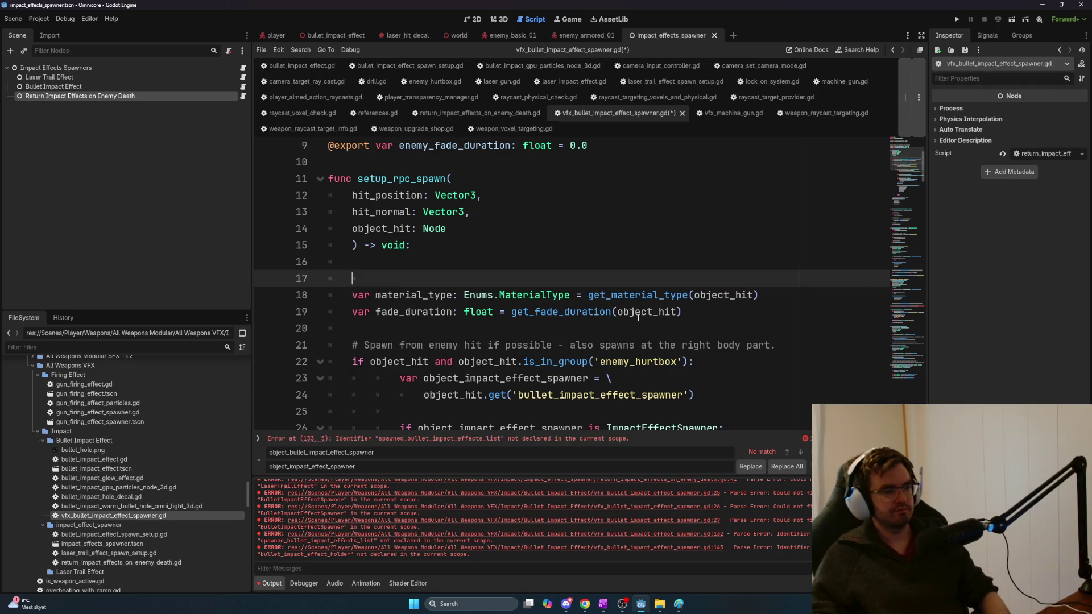
scroll(638, 317, "up", 2)
Step: Start an ImpactEffectType enum on a new line above setup_rpc_spawn
left_click(594, 262)
key("Return")
key("Return")
key("Up")
type("enum ")
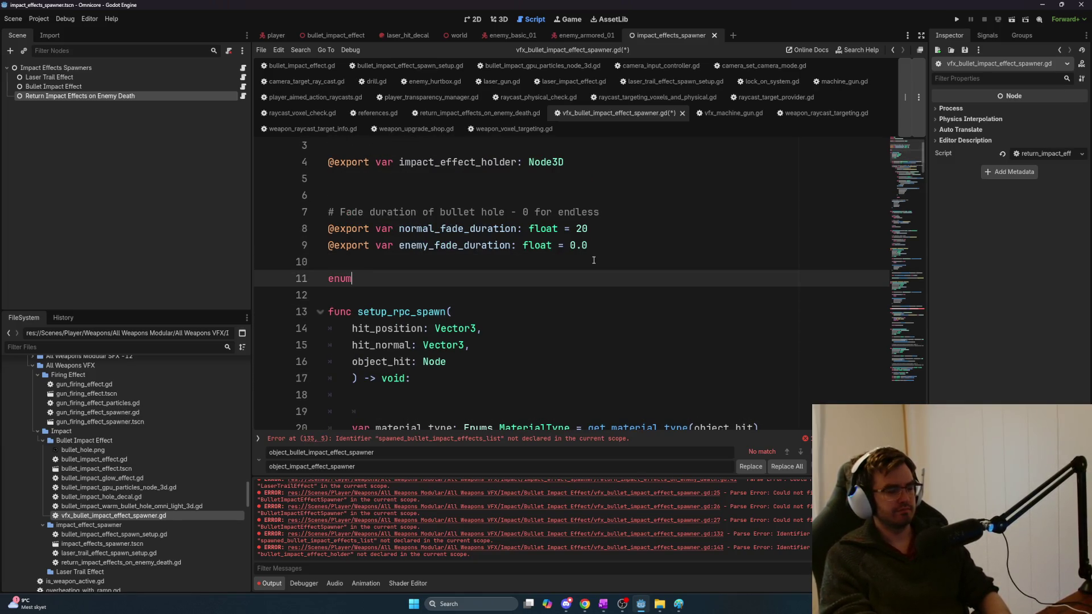
type("Ef")
key("BackSpace")
key("BackSpace")
key("BackSpace")
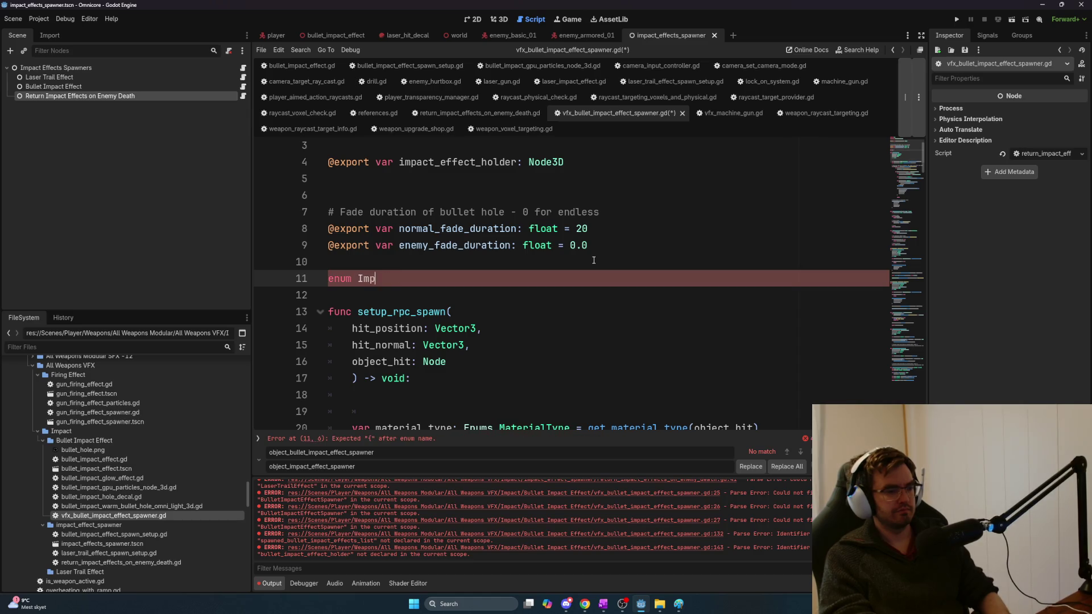
type("EffectType")
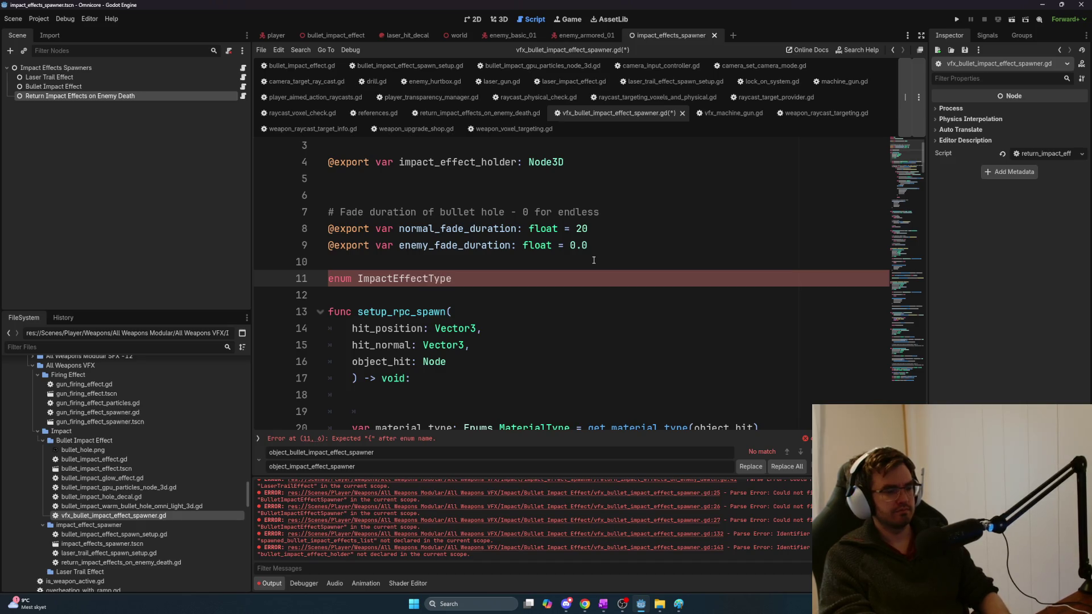
type(" {")
key("Return")
type("bullet,")
key("Return")
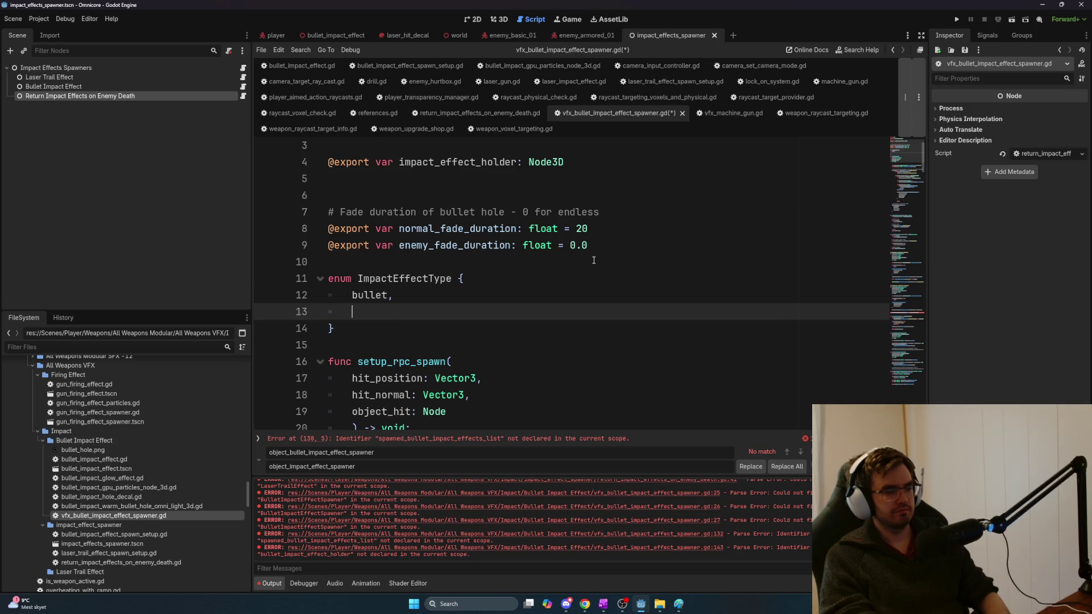
Step: Fill the ImpactEffectType enum with the entries BULLET and LASER_TRAIL
key("BackSpace")
key("BackSpace")
key("BackSpace")
type("ULL")
key("Return")
type("LASER_IMPA")
key("BackSpace")
key("BackSpace")
key("BackSpace")
type("TRAIL")
double_click(366, 295)
scroll(484, 305, "down", 3)
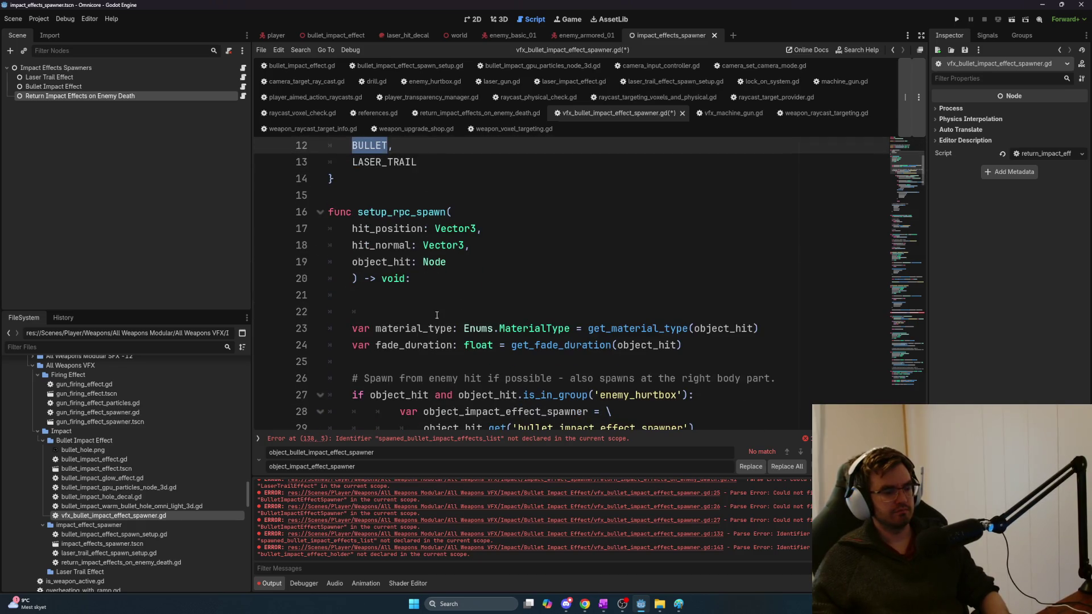
left_click(453, 267)
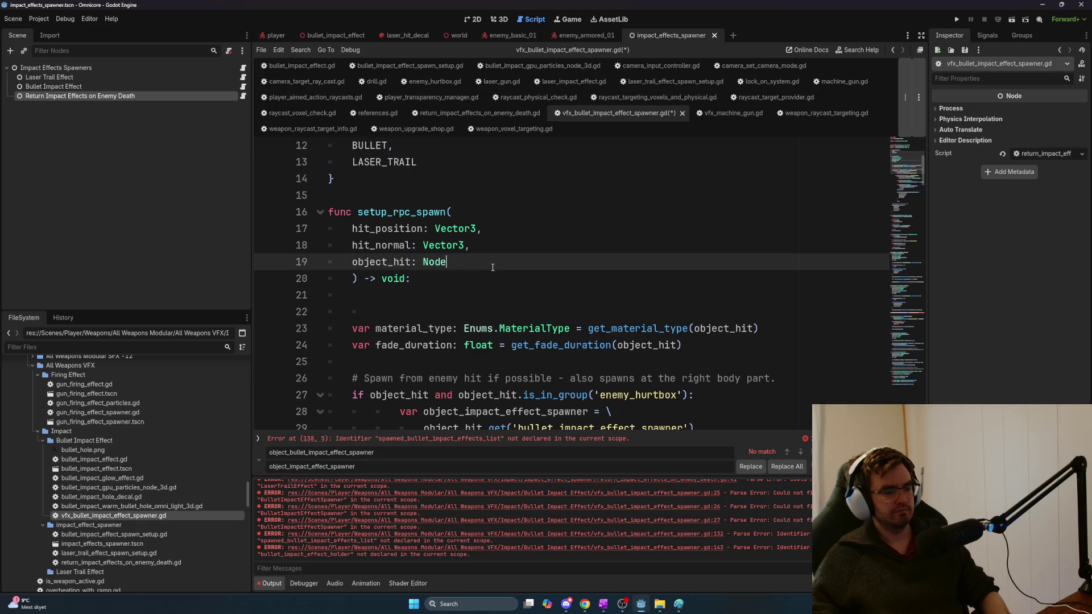
Step: Add an impact_effect_type: ImpactEffectType parameter to setup_rpc_spawn
type(",")
key("Return")
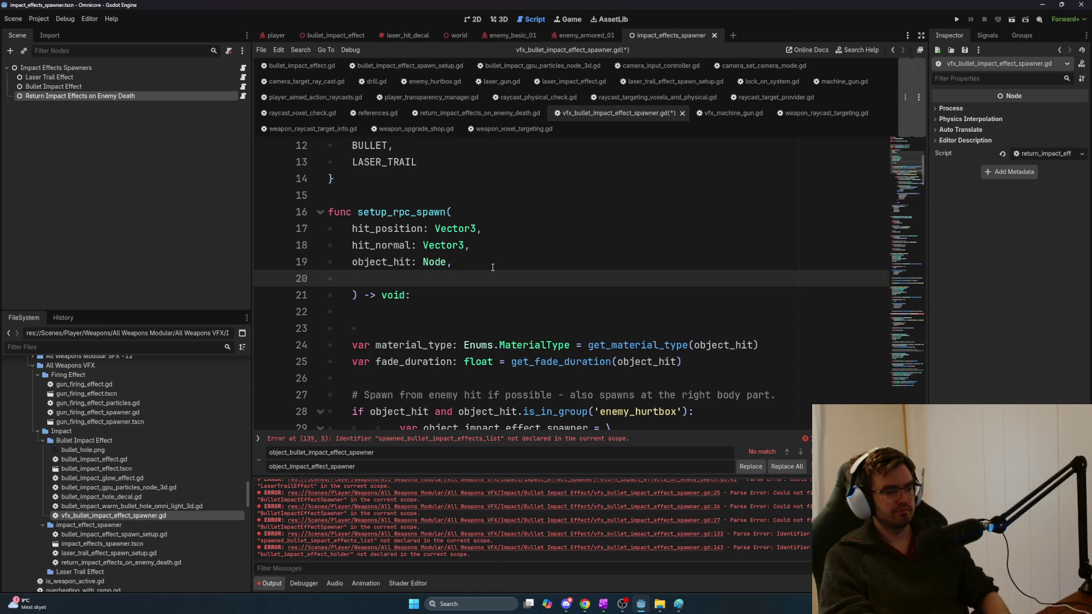
scroll(592, 241, "up", 2)
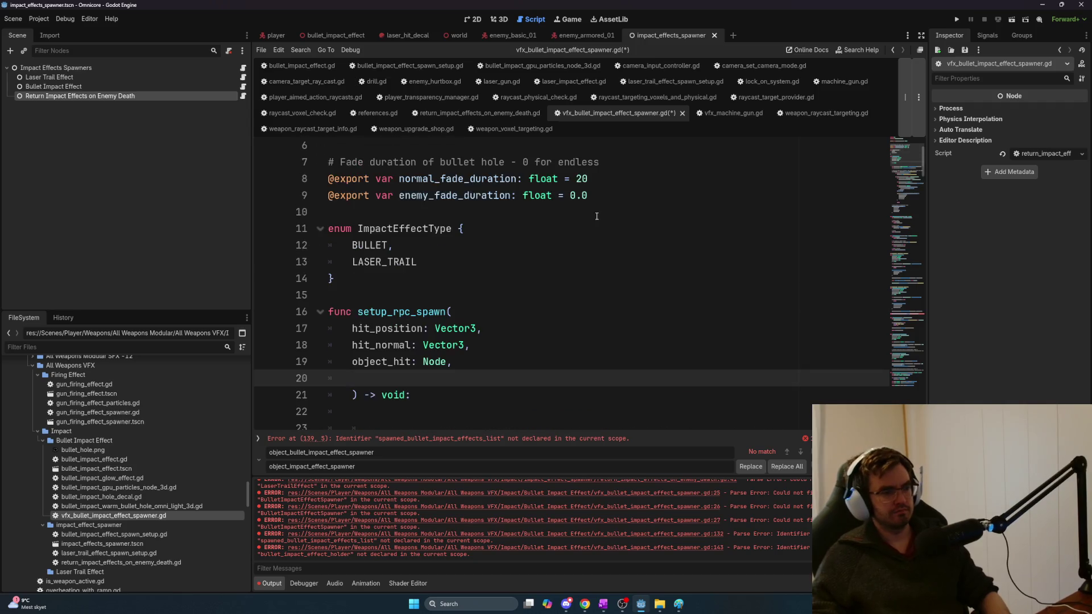
double_click(435, 229)
left_click(392, 390)
left_click(407, 378)
type("IMPAC")
key("BackSpace")
key("BackSpace")
key("BackSpace")
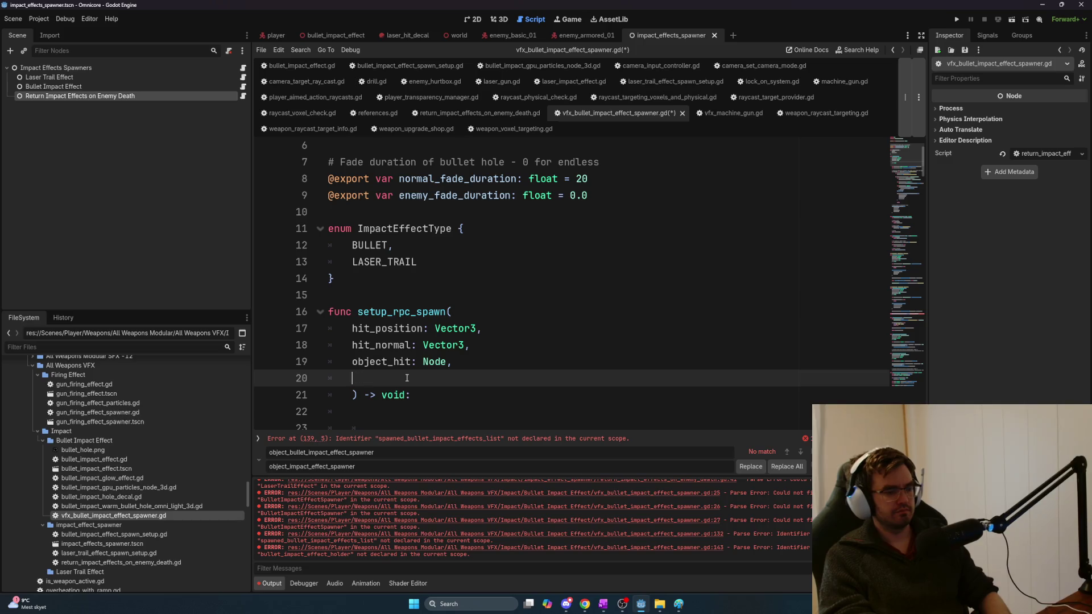
key("BackSpace")
type("impact_effect_t")
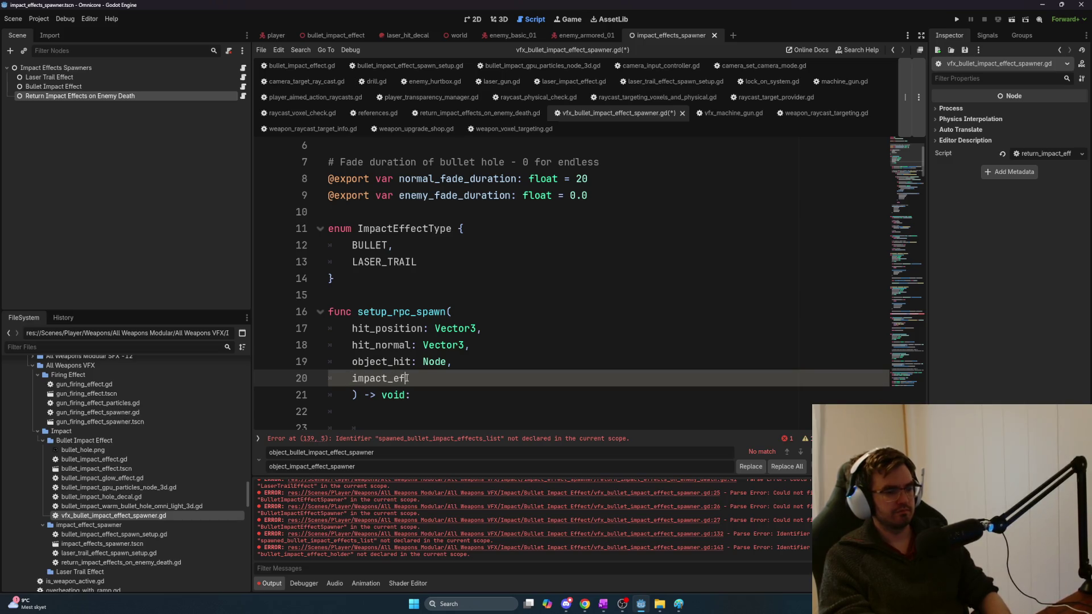
type("ype: ImpactEffectType")
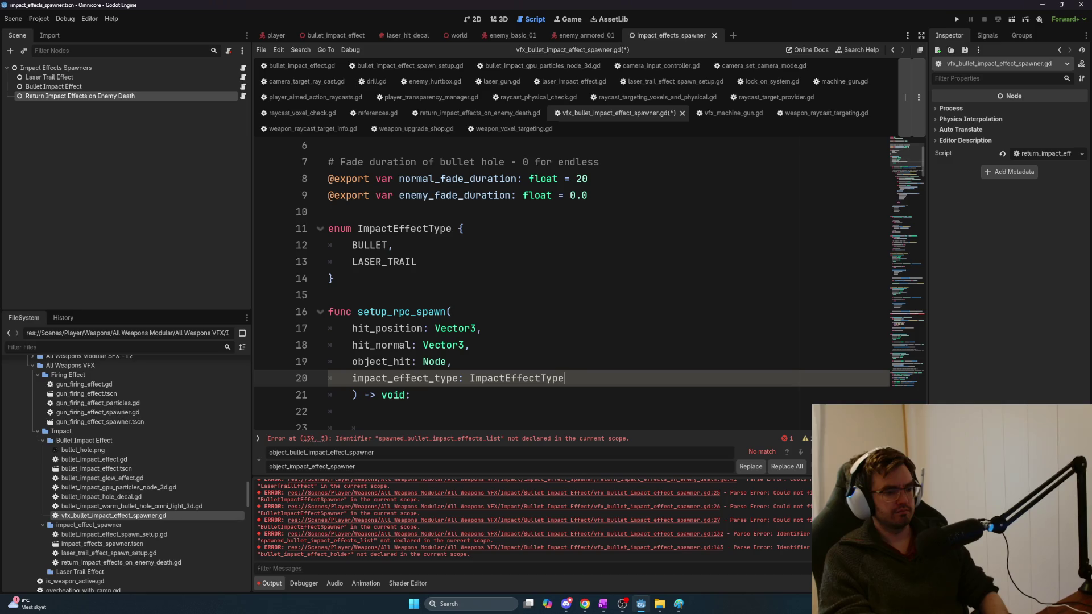
scroll(582, 341, "down", 1)
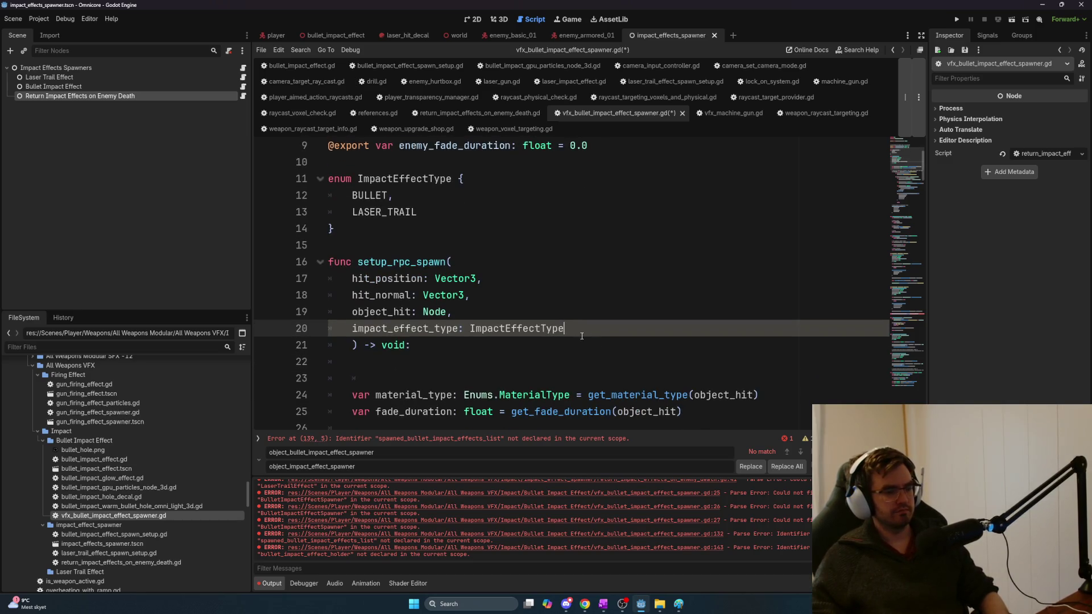
double_click(448, 329)
Step: Write an 'if impact_effect_type == ImpactEffectType.BULLET' check at the function's start
scroll(493, 338, "down", 1)
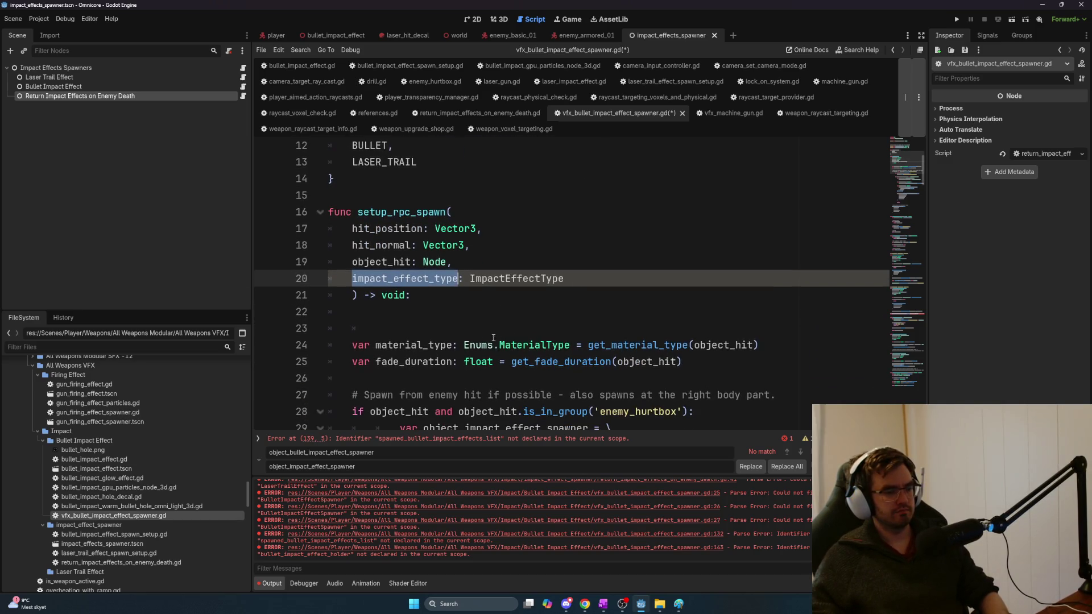
left_click(366, 329)
scroll(365, 246, "down", 2)
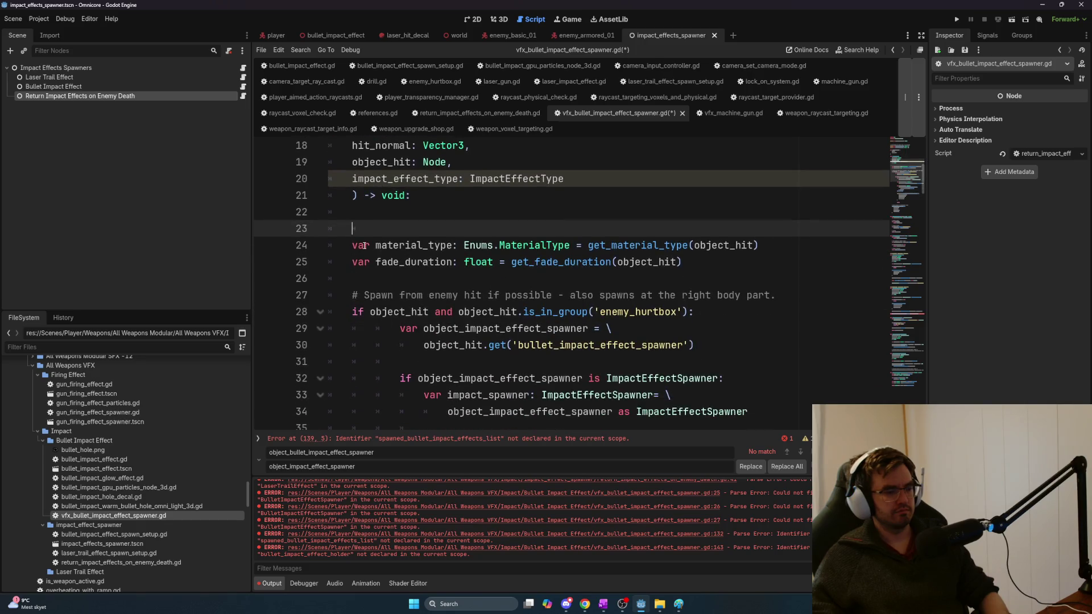
key("Return")
key("BackSpace")
type("if impact_effect_type")
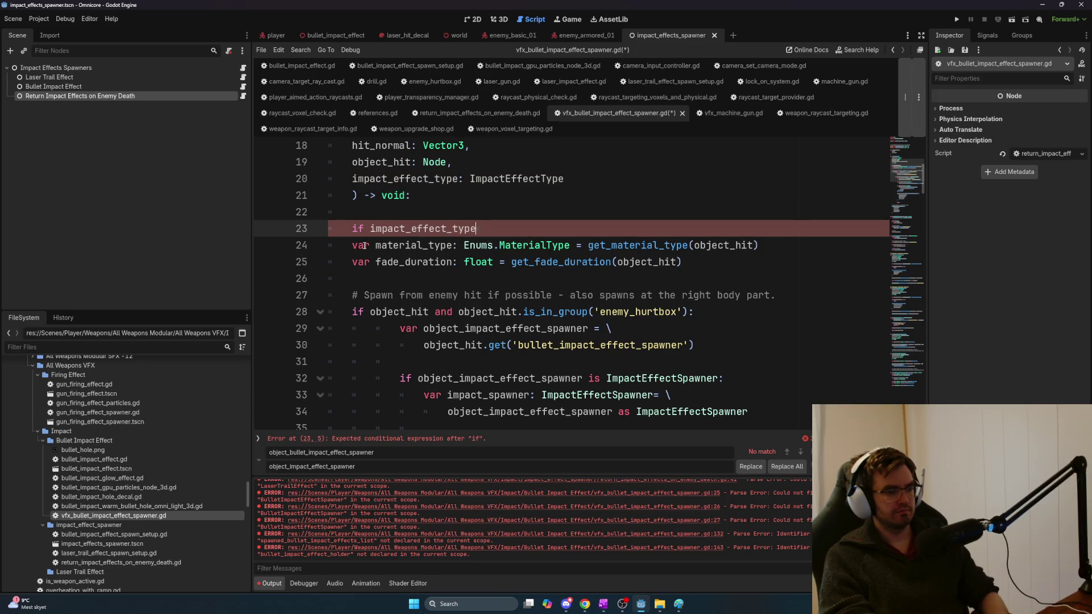
key("BackSpace")
type("=")
key("BackSpace")
key("BackSpace")
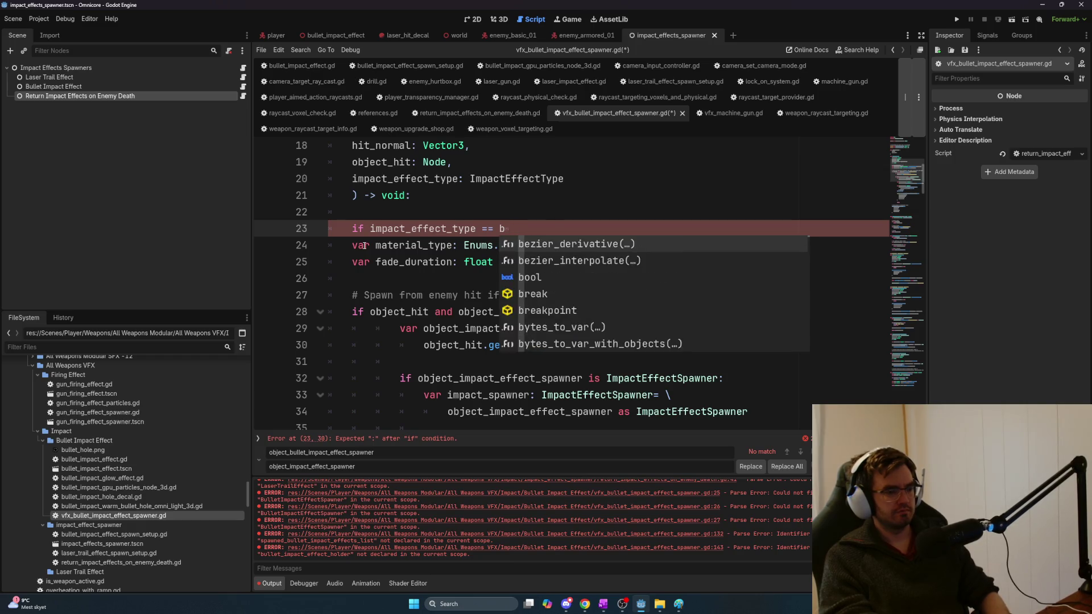
type("I")
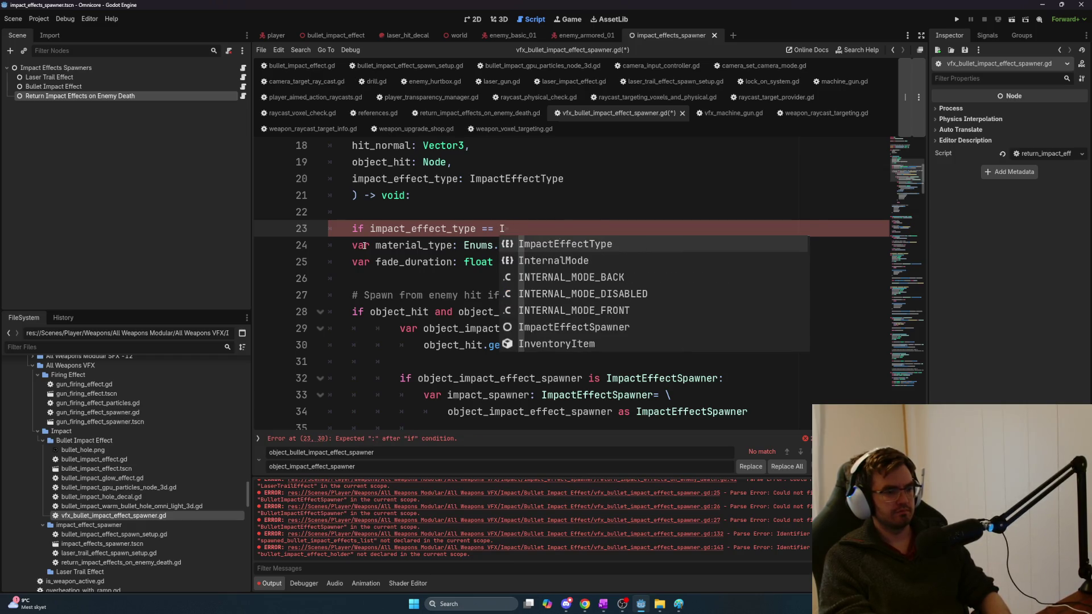
key("Return")
type(".BU")
key("Return")
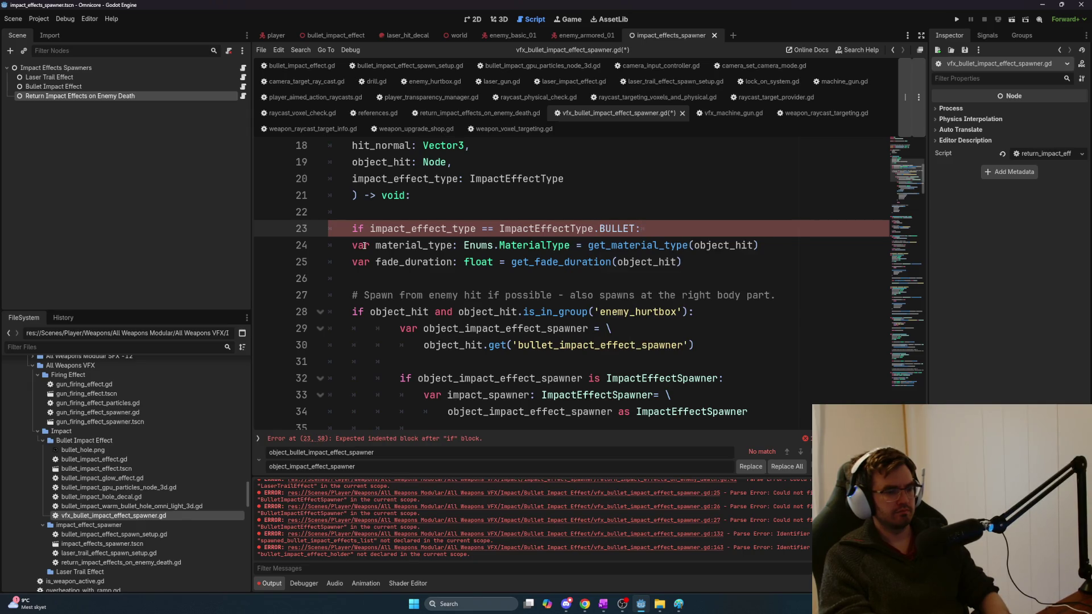
Step: Indent material_type under the BULLET check, then cut both lines
key("Down")
key("shift+Up")
key("Tab")
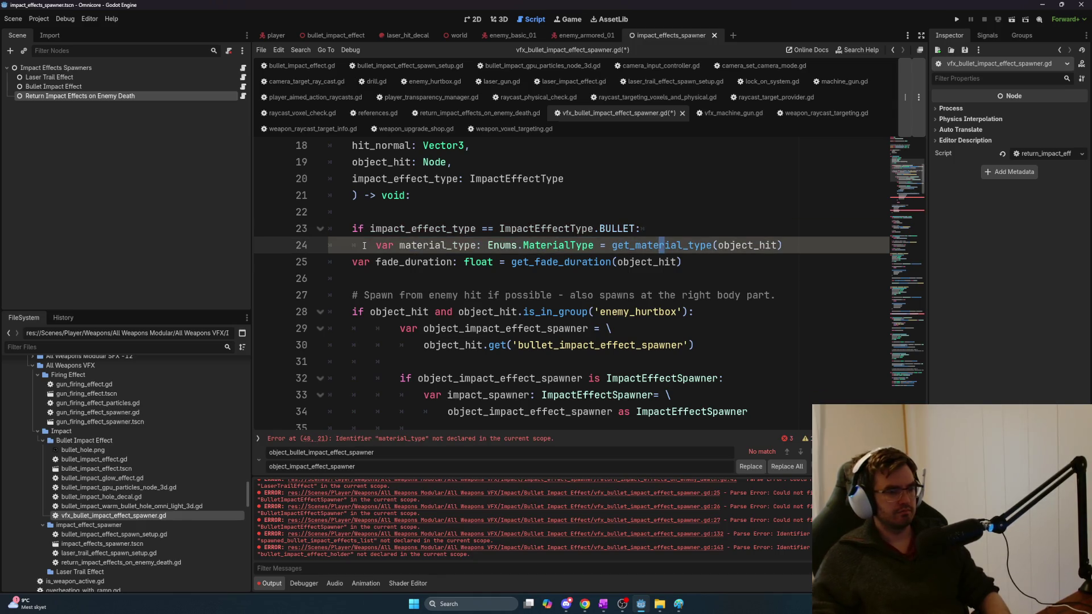
left_click(805, 240)
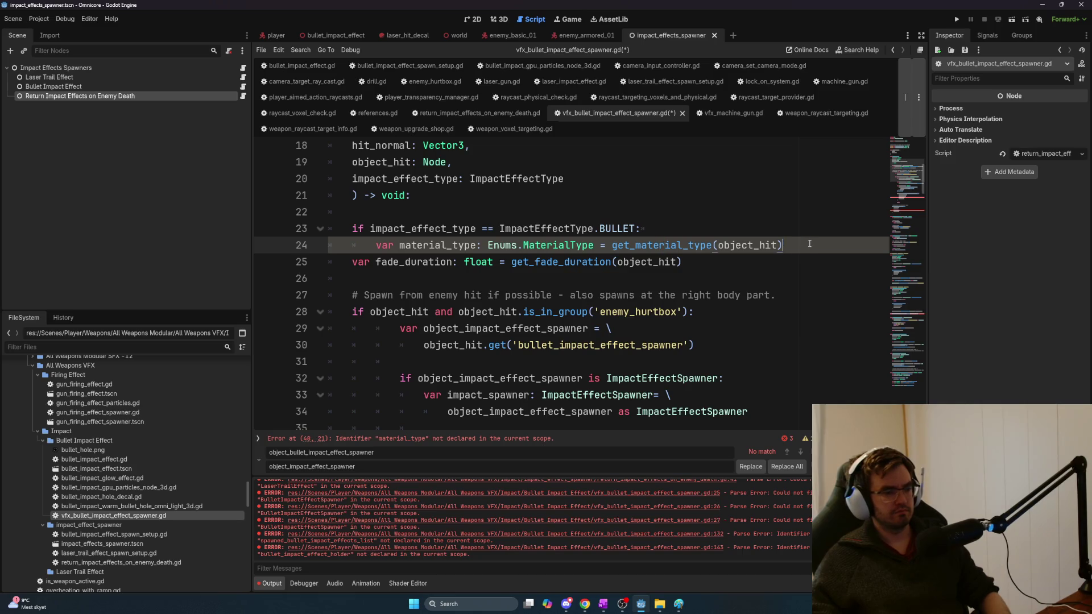
mouse_move(803, 244)
left_mouse_down()
mouse_move(330, 245)
mouse_move(352, 228)
left_mouse_up()
key("ctrl+c")
key("BackSpace")
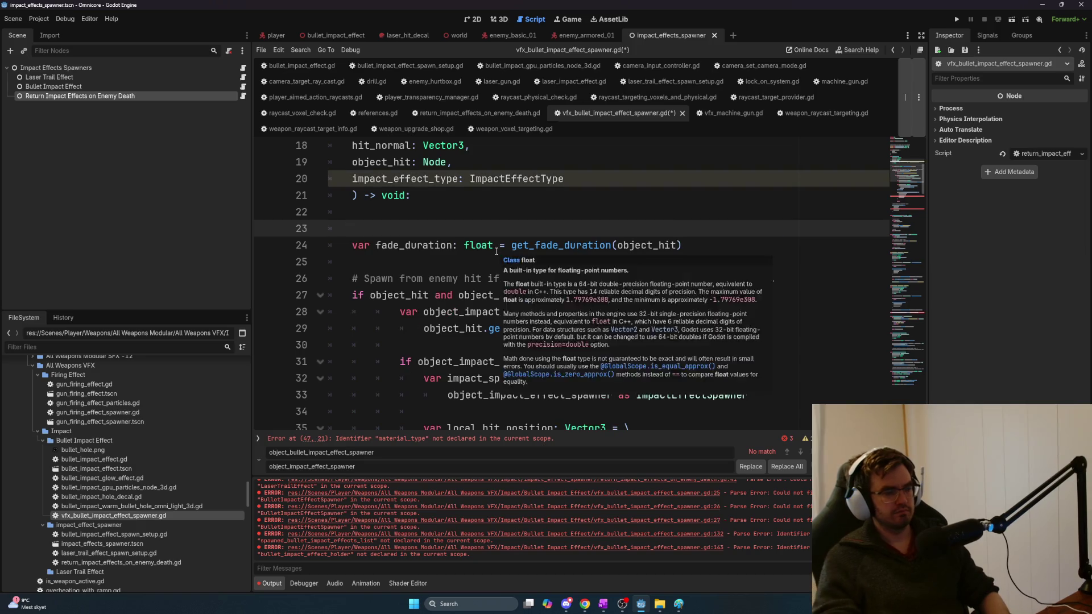
Step: Paste the BULLET check and material_type lines above the local spawn call
key("BackSpace")
scroll(478, 276, "down", 1)
scroll(479, 275, "down", 5)
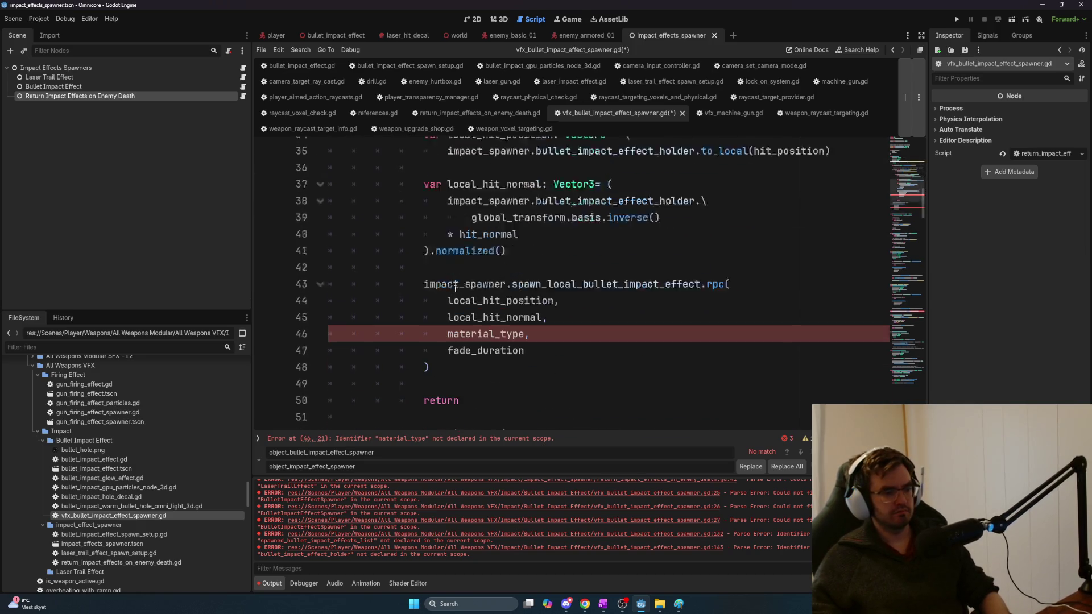
left_click(449, 248)
key("Return")
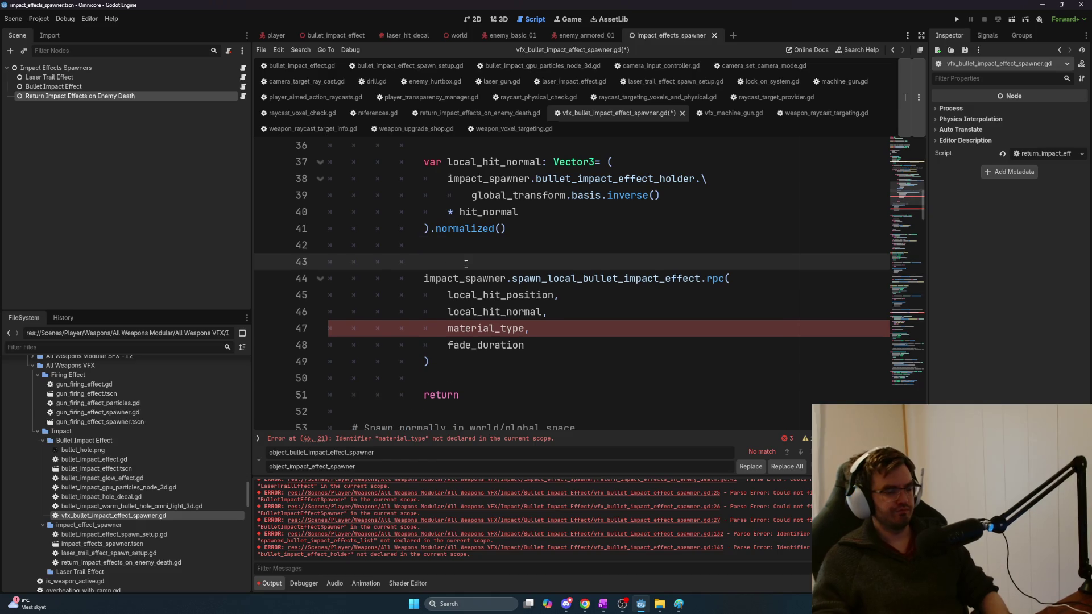
key("ctrl+v")
key("Home")
key("Tab")
key("Tab")
key("Tab")
key("End")
Step: Indent spawn_local_bullet_impact_effect.rpc and its arguments into the BULLET if block
key("Down")
key("Home")
key("Tab")
key("End")
key("shift+Down")
key("shift+Down")
key("shift+Down")
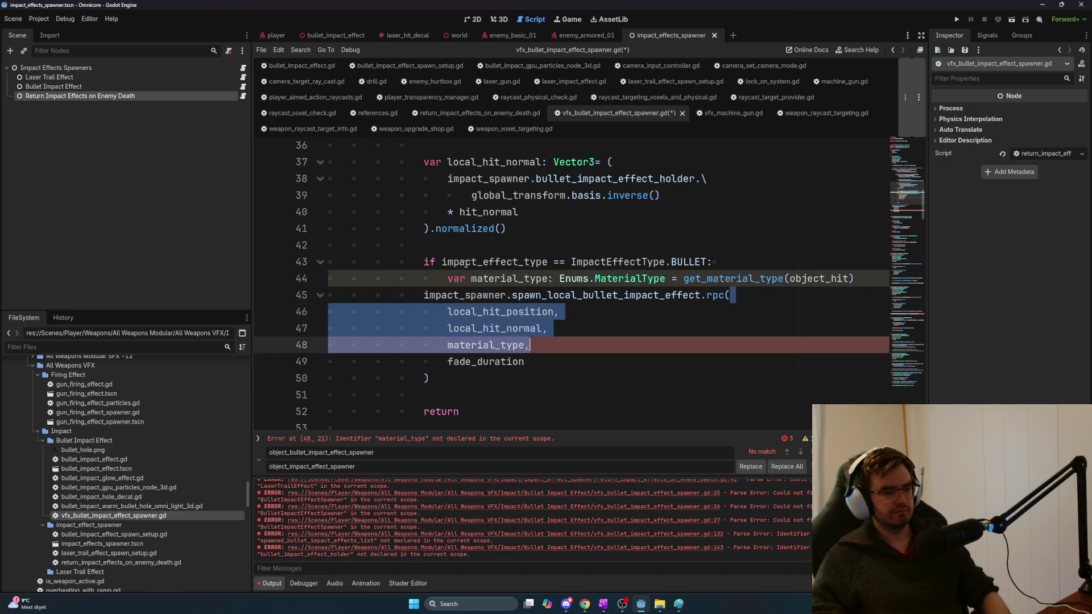
key("Tab")
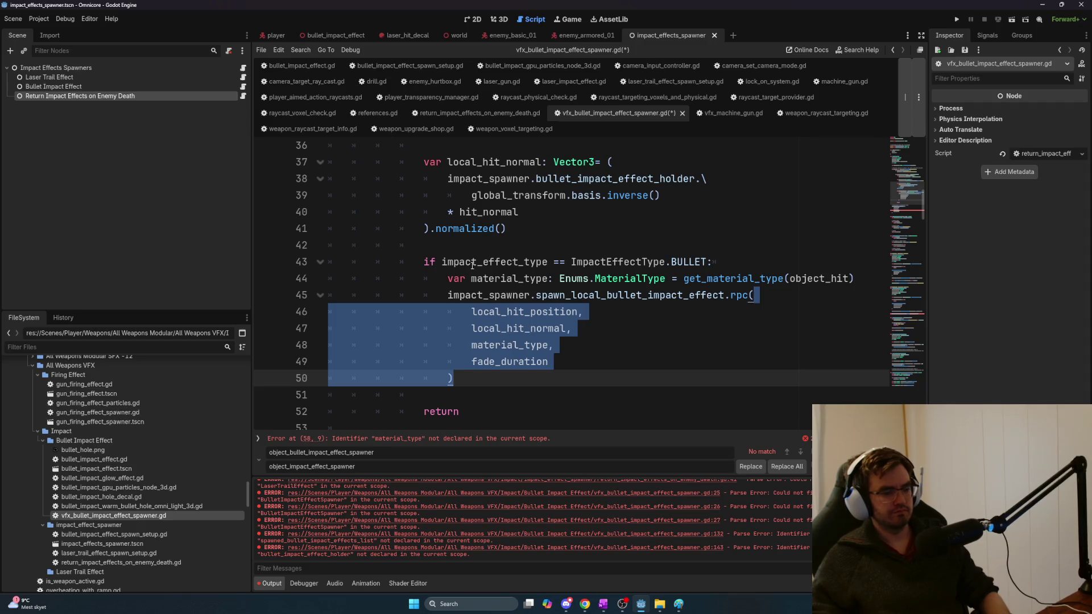
left_click(633, 354)
left_click(605, 372)
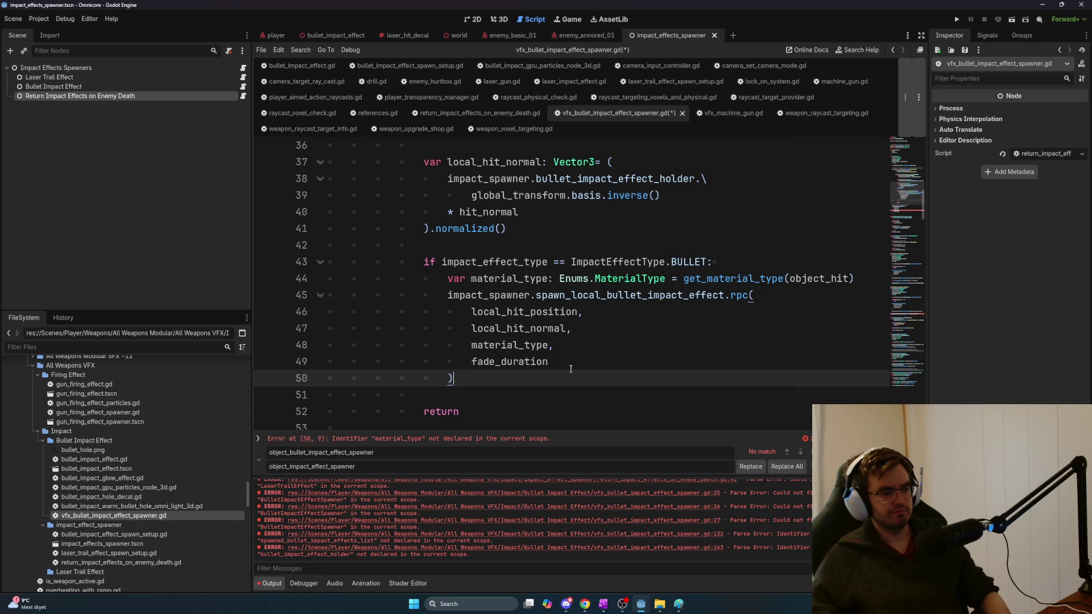
left_click_drag(534, 373, 421, 262)
key("ctrl+c")
scroll(421, 262, "down", 5)
left_click(385, 195)
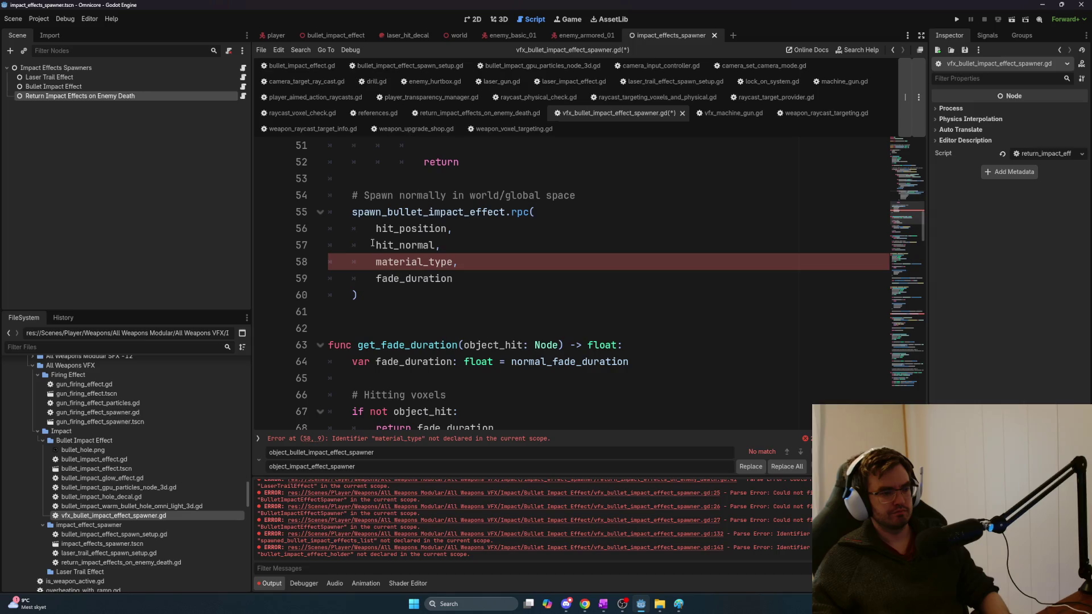
Step: Undo the misplaced pasted copy and remove the leftover local-spawn if block
key("ctrl+v")
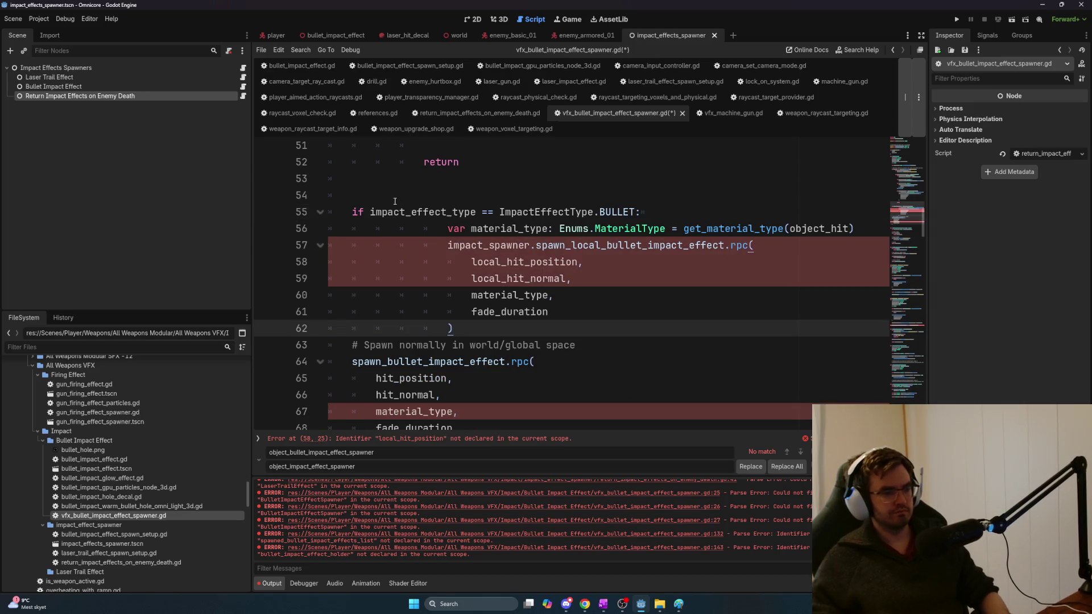
left_click(453, 231, "shift")
key("shift+Tab")
key("shift+Tab")
key("shift+Tab")
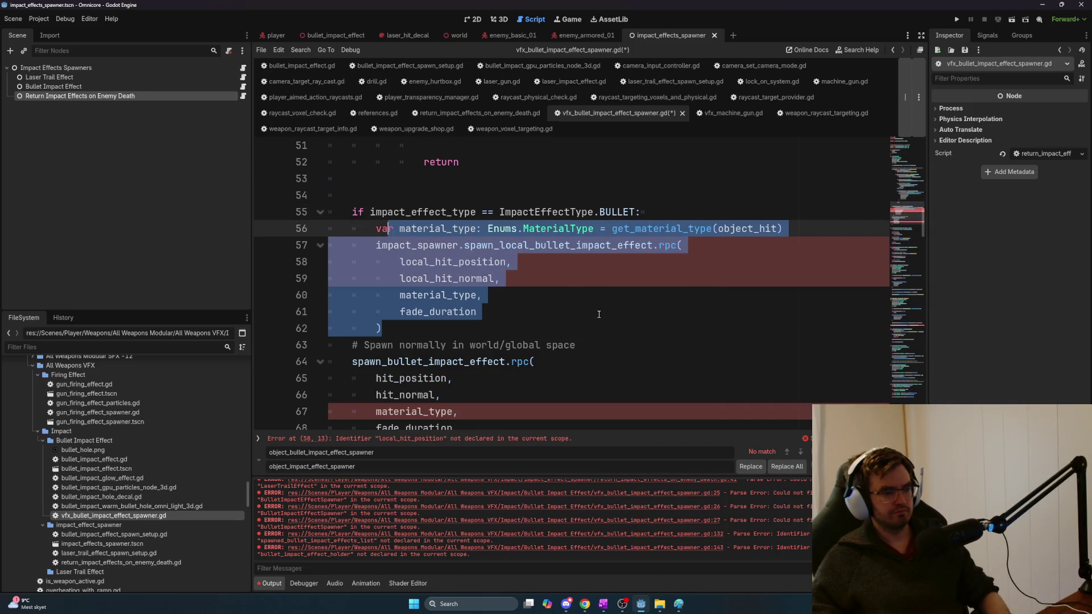
left_click(599, 314)
left_click_drag(338, 349, 523, 441)
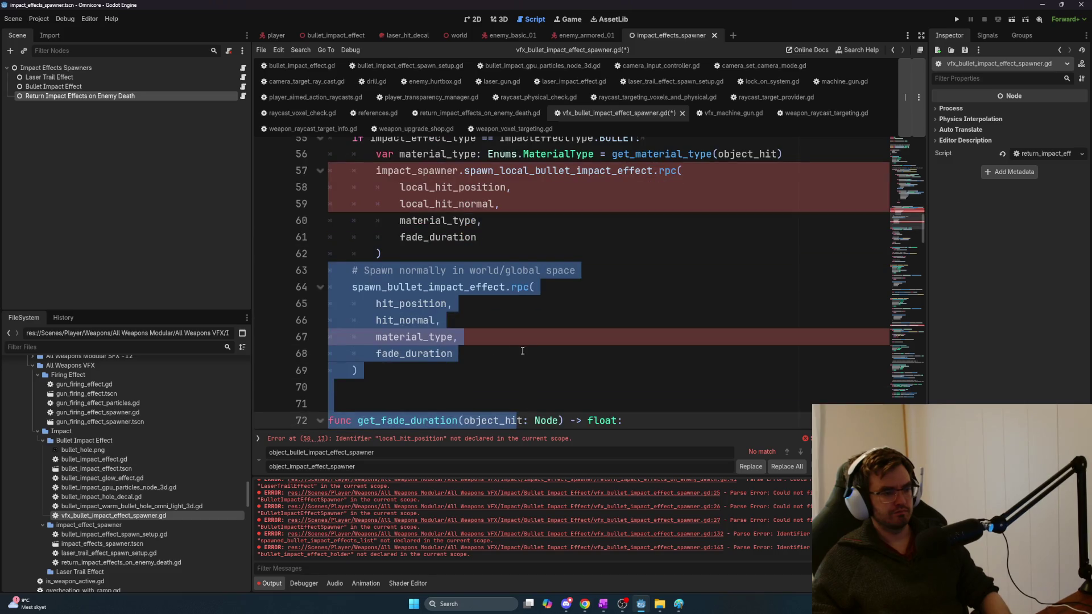
left_click(364, 371)
left_click(330, 271, "shift")
key("shift+Tab")
key("Tab")
key("Tab")
left_click(626, 303)
scroll(587, 334, "up", 2)
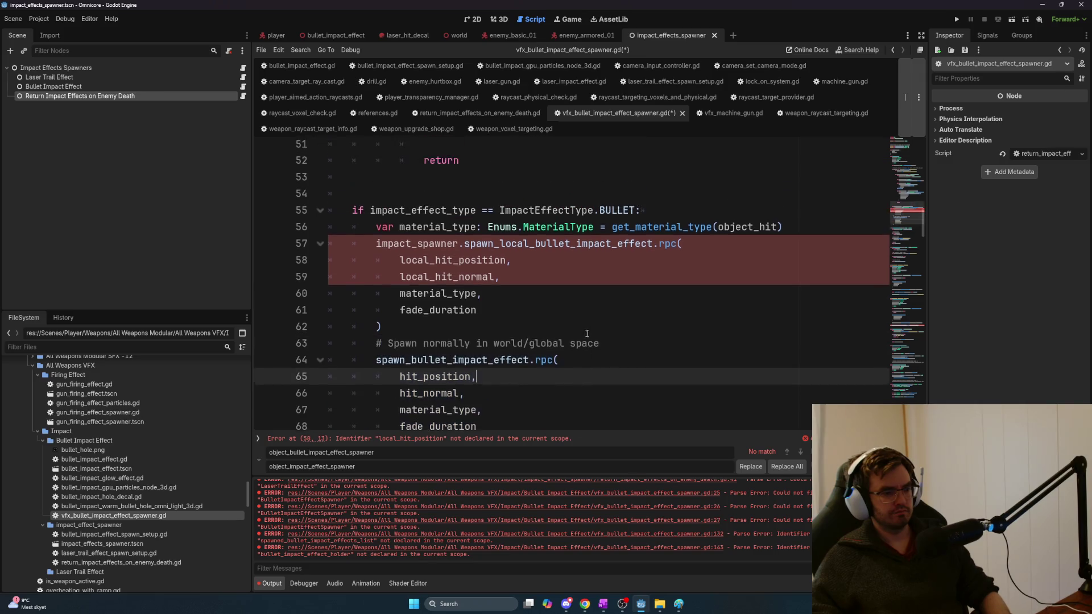
scroll(483, 320, "up", 1)
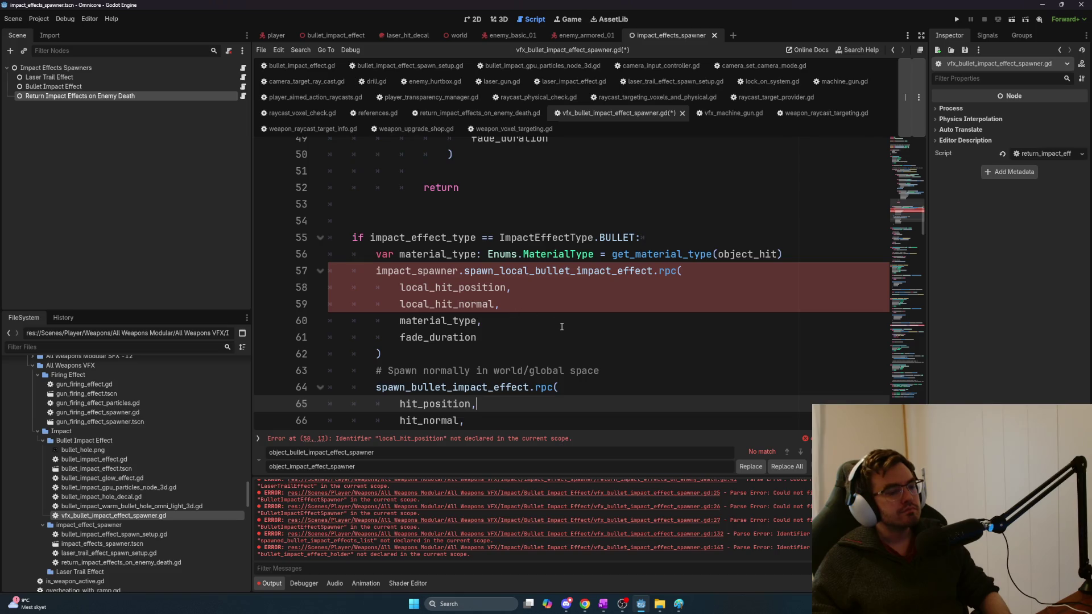
key("ctrl+z")
key("ctrl+z")
key("ctrl+z")
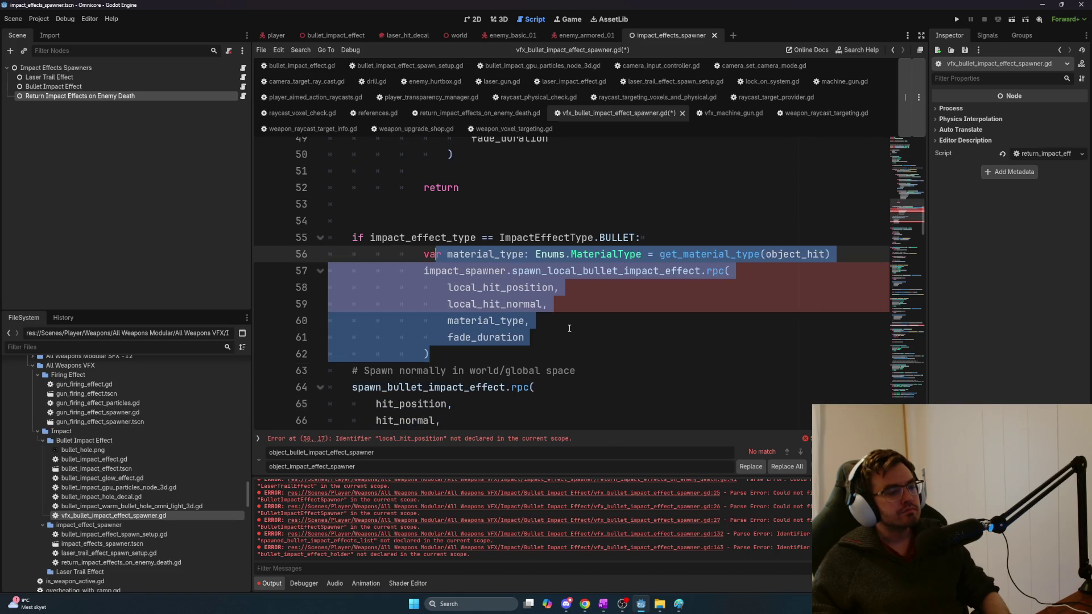
key("ctrl+z")
key("ctrl+z")
key("ctrl+z")
key("ctrl+z")
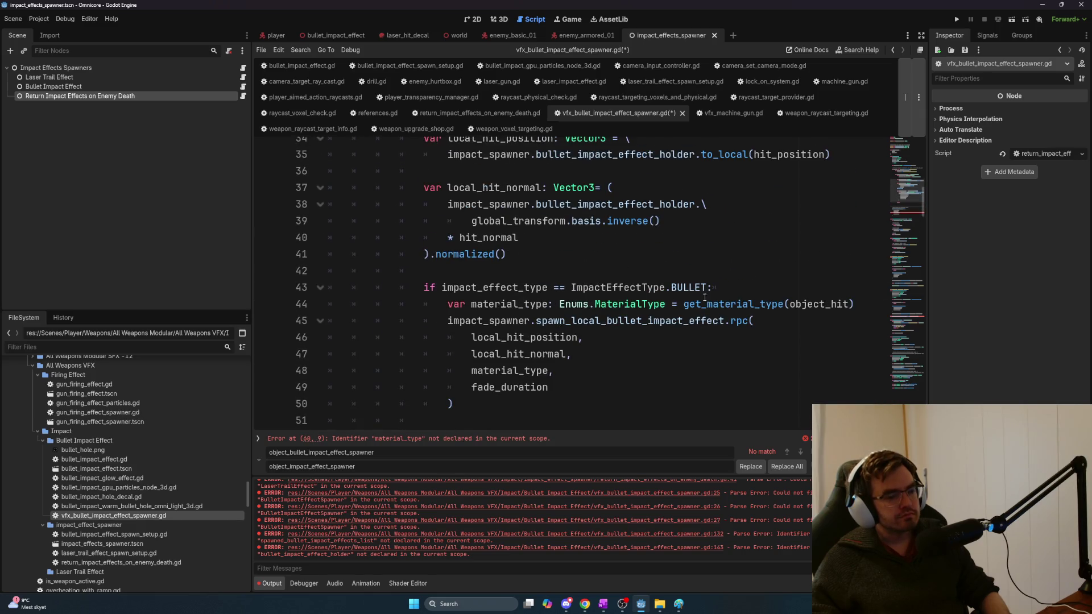
Step: Paste the BULLET check above the world-space spawn call and nest the call under it
left_click_drag(855, 304, 419, 280)
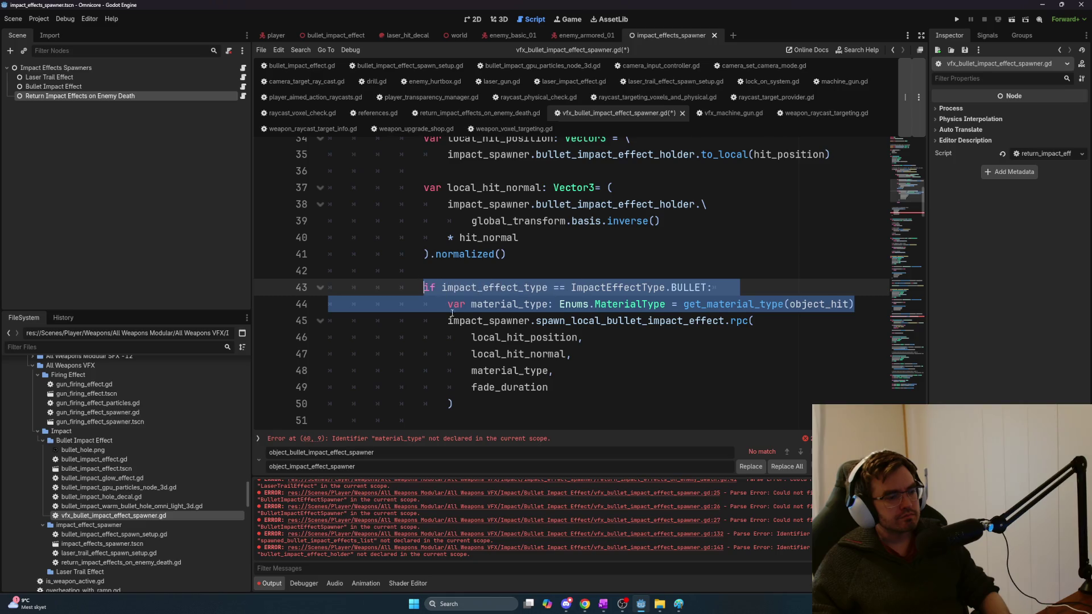
scroll(452, 313, "down", 4)
left_click(360, 276)
key("ctrl+v")
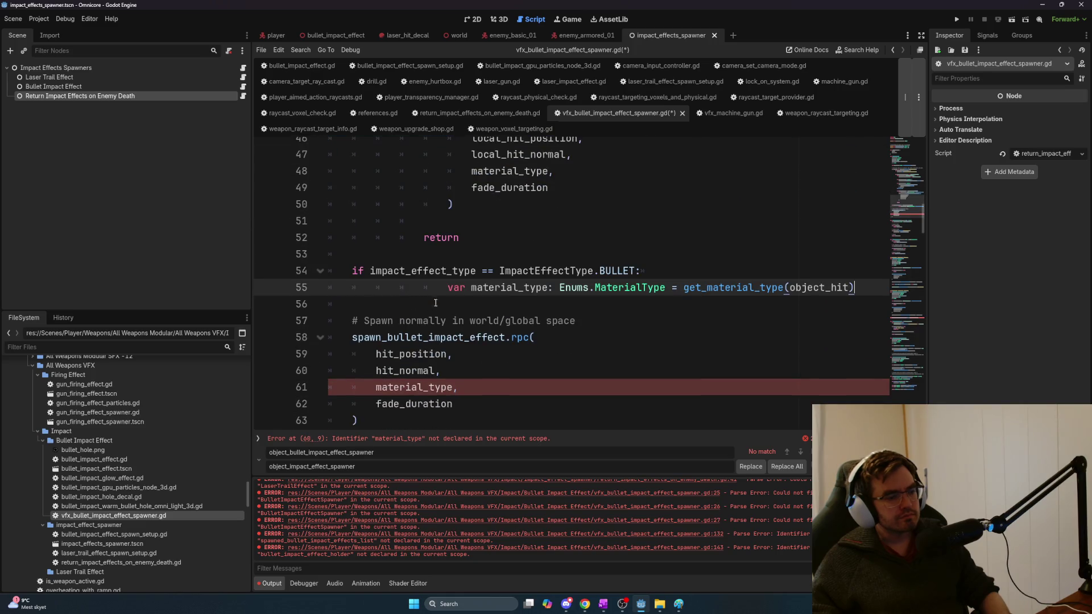
key("ctrl+Left")
key("ctrl+Left")
key("ctrl+Left")
key("ctrl+shift+Right")
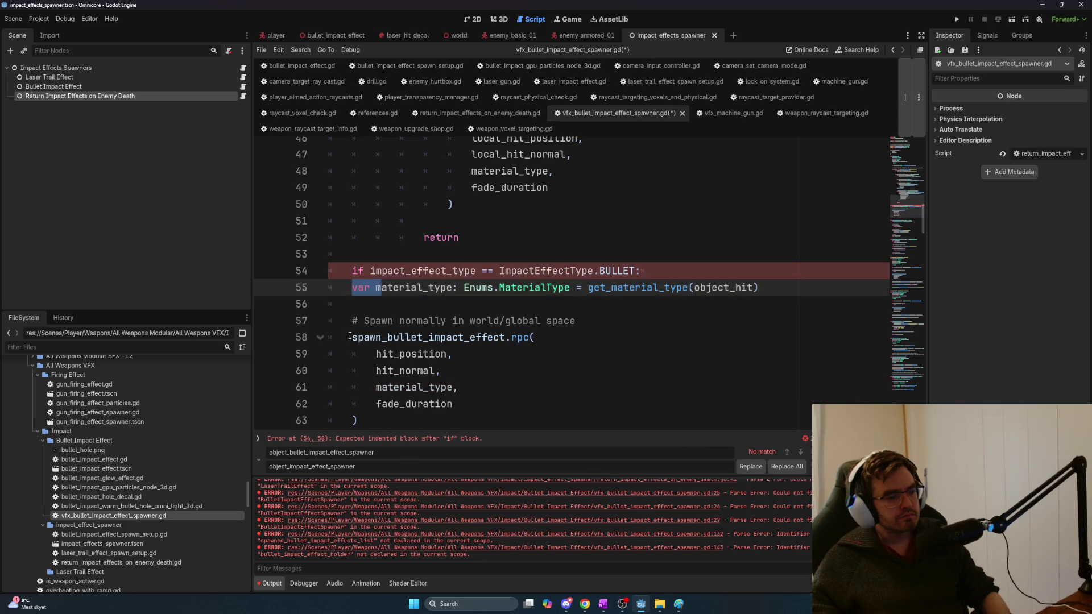
left_click_drag(348, 294, 399, 424)
key("Tab")
Step: Review the nested spawn call and remove trailing whitespace after the BULLET check
left_click(550, 372)
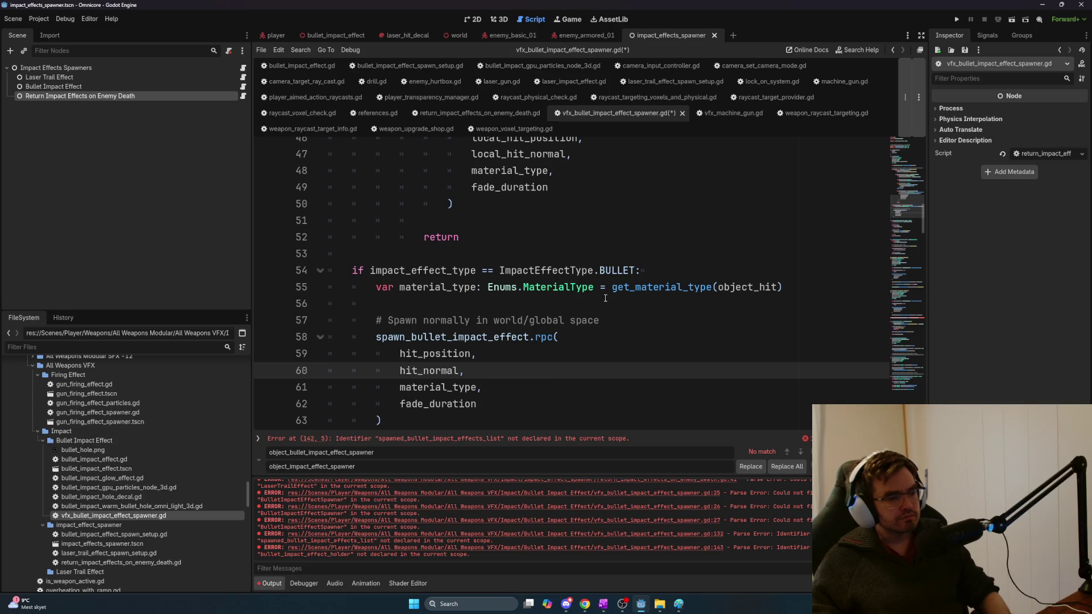
scroll(484, 370, "down", 1)
left_click(424, 354)
left_click(498, 364)
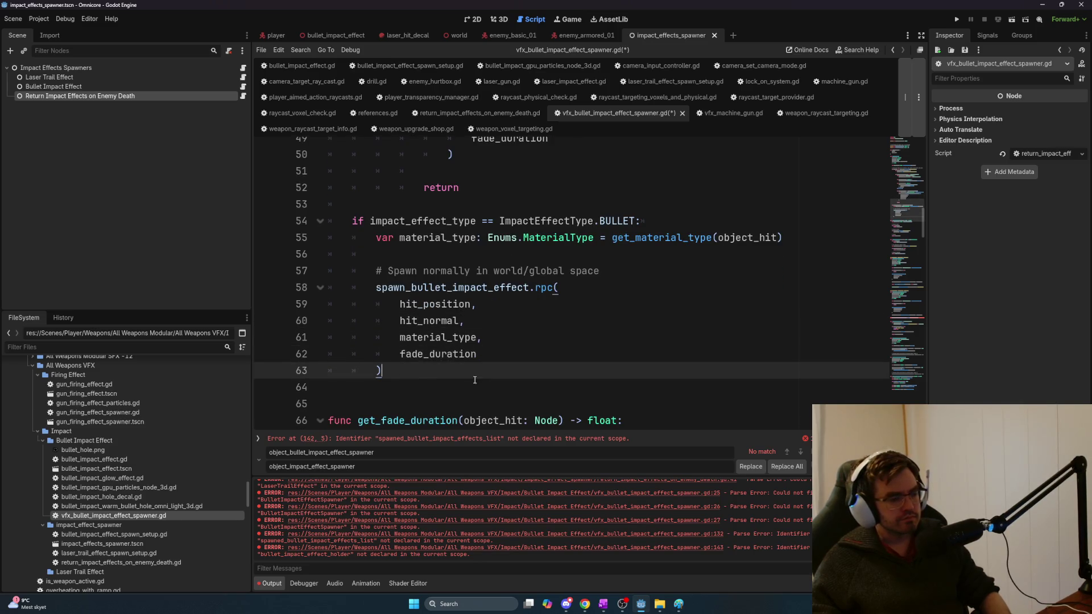
left_click(661, 226)
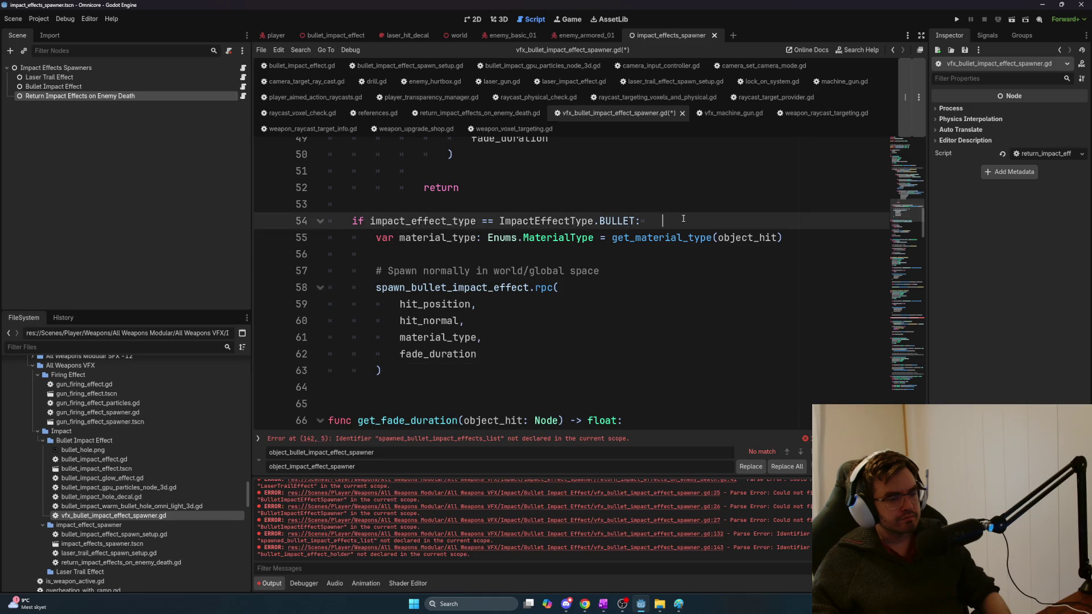
key("BackSpace")
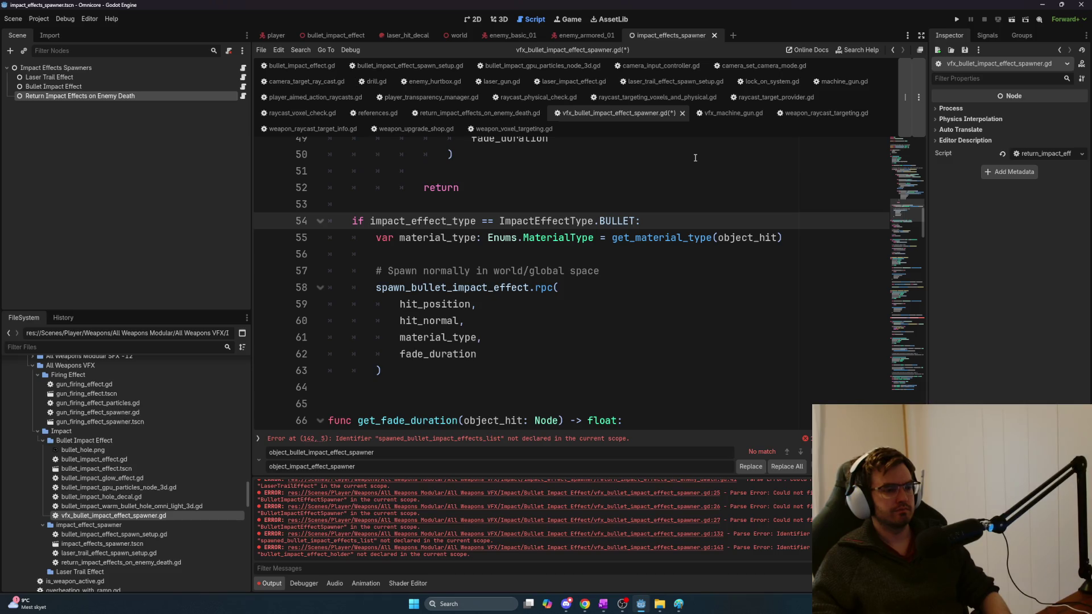
scroll(589, 233, "up", 4)
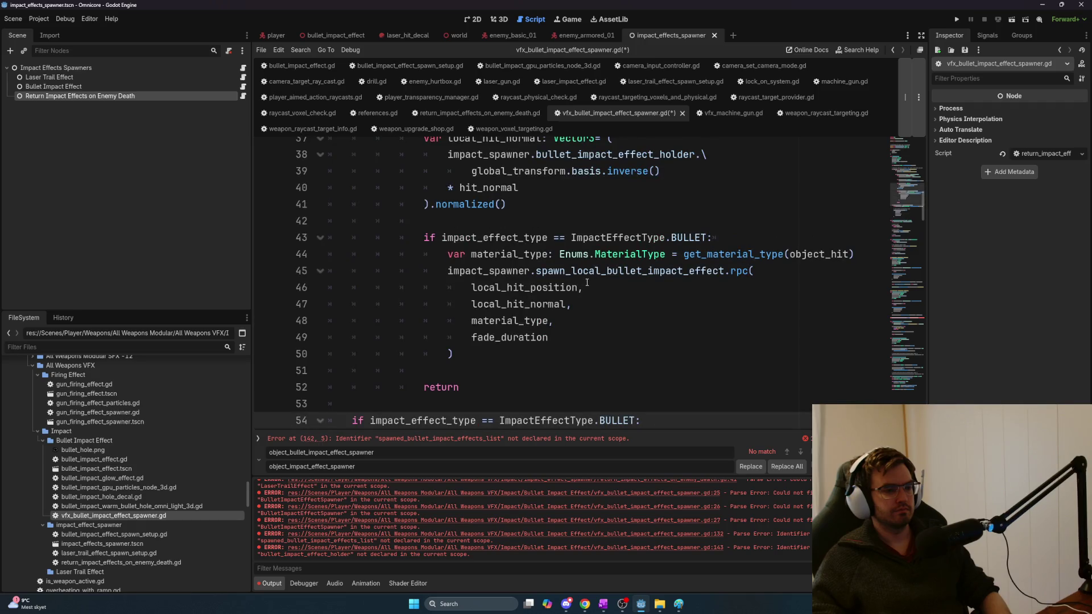
scroll(585, 282, "up", 2)
scroll(585, 281, "up", 3)
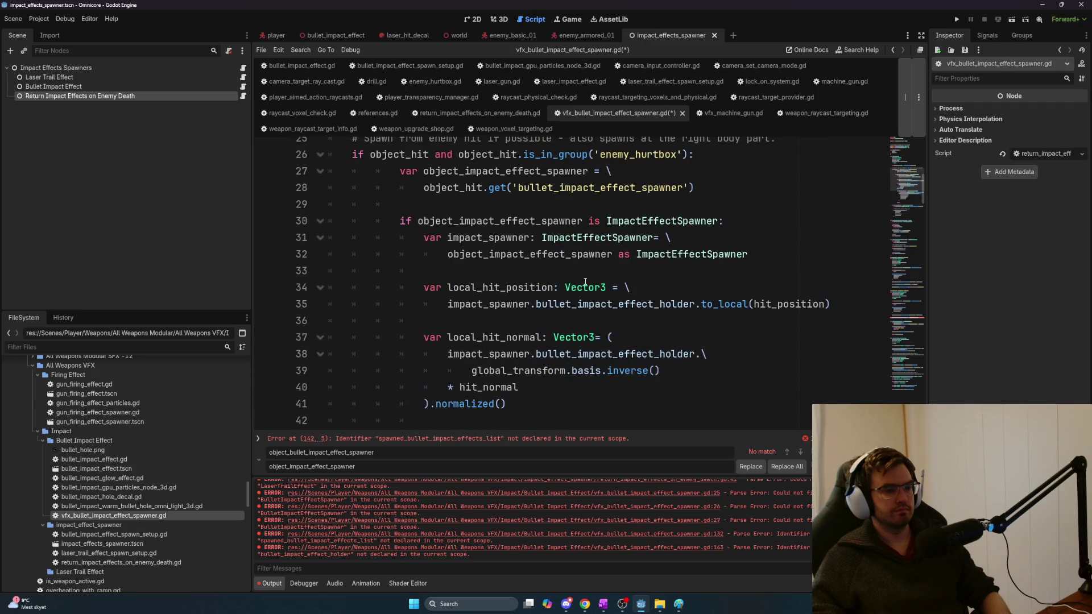
scroll(586, 282, "down", 5)
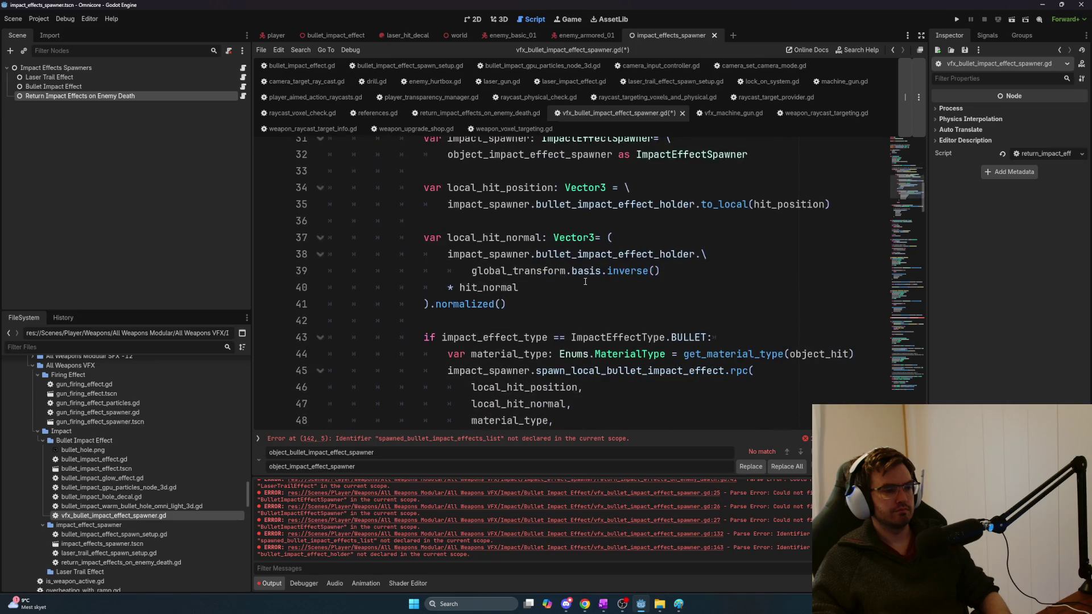
scroll(585, 281, "up", 2)
scroll(585, 282, "down", 2)
scroll(586, 281, "up", 6)
scroll(585, 281, "down", 2)
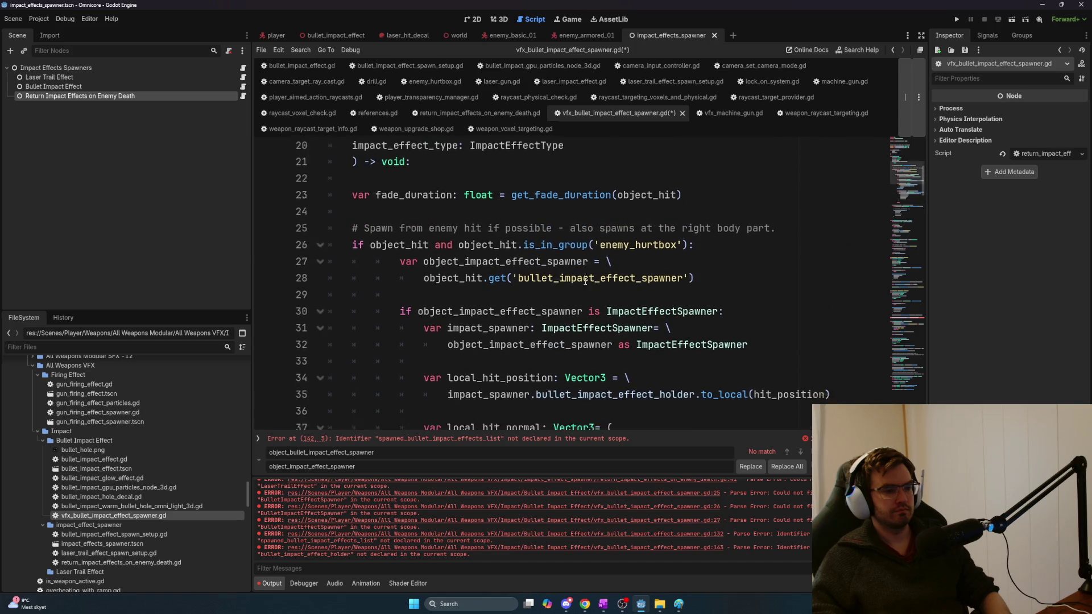
scroll(646, 260, "down", 1)
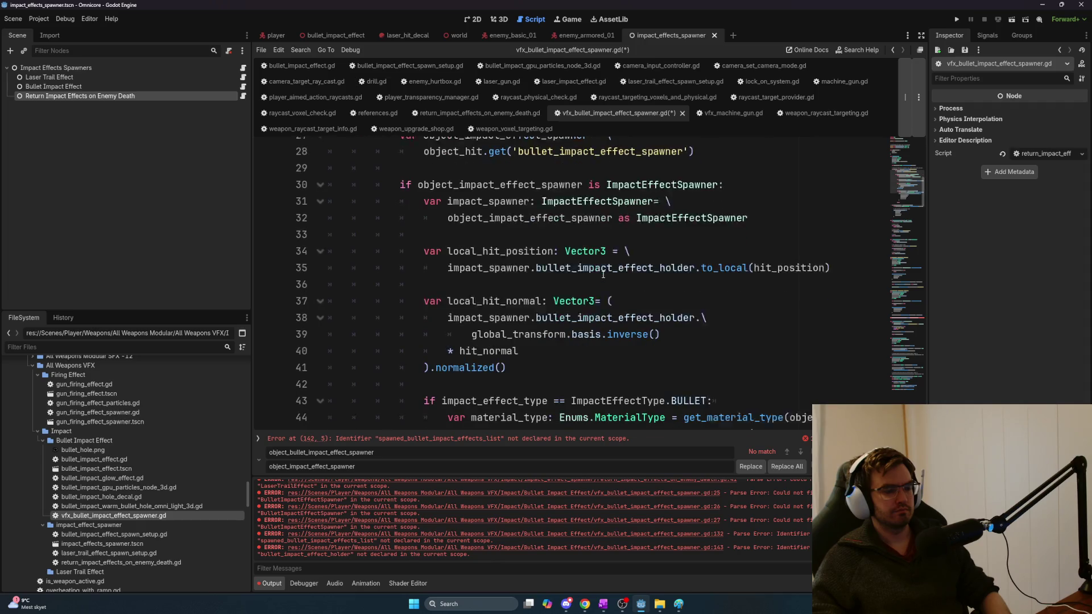
scroll(626, 284, "down", 1)
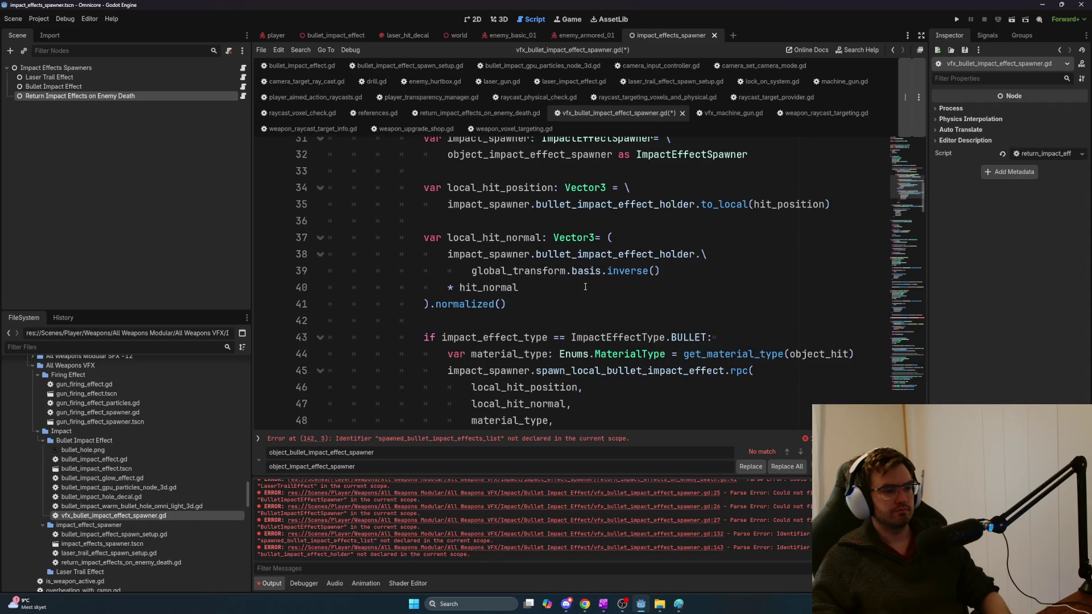
scroll(586, 286, "down", 1)
scroll(569, 289, "up", 6)
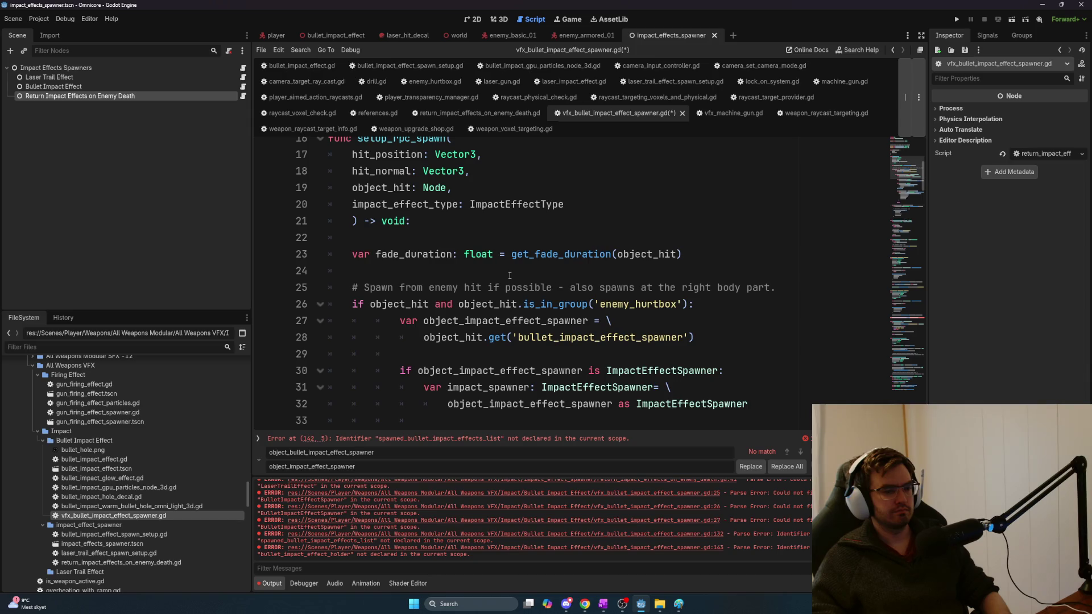
scroll(652, 297, "down", 9)
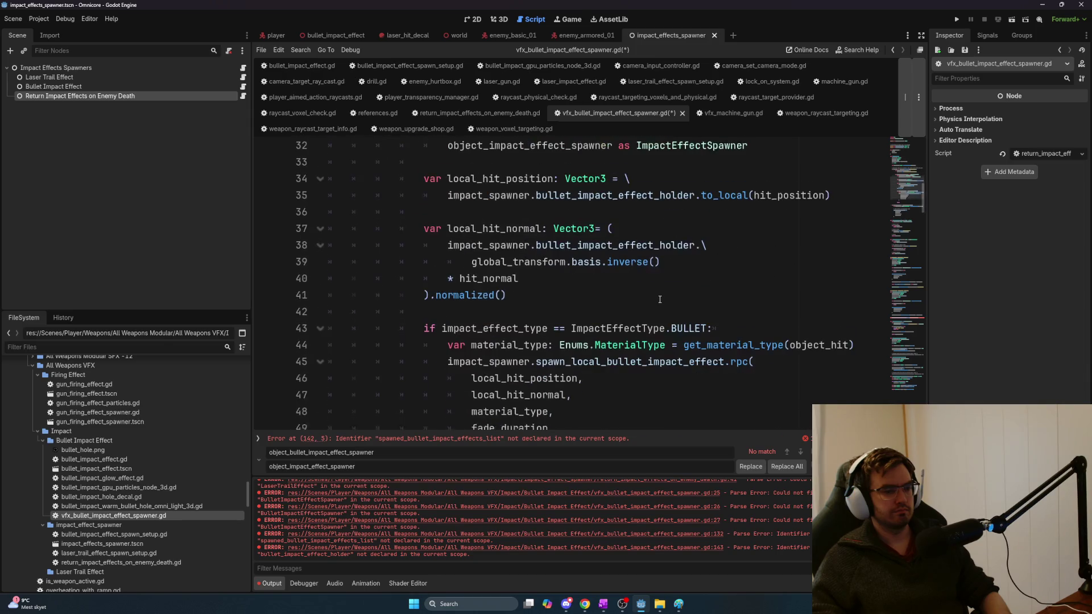
left_click(545, 307)
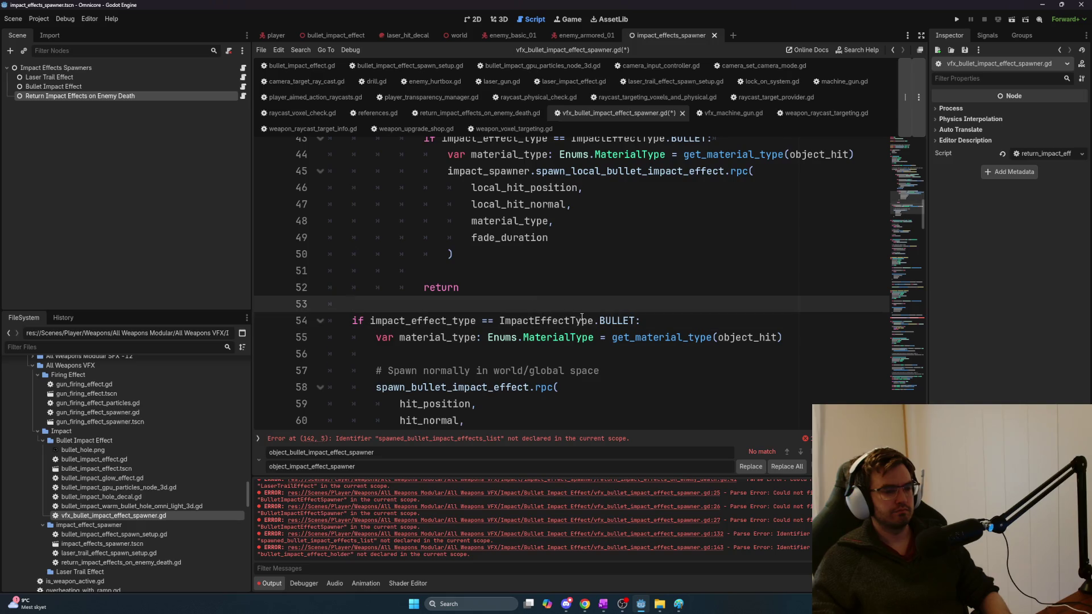
Step: Add a '# For non enemy hits' comment line above the check
key("Return")
type("# F")
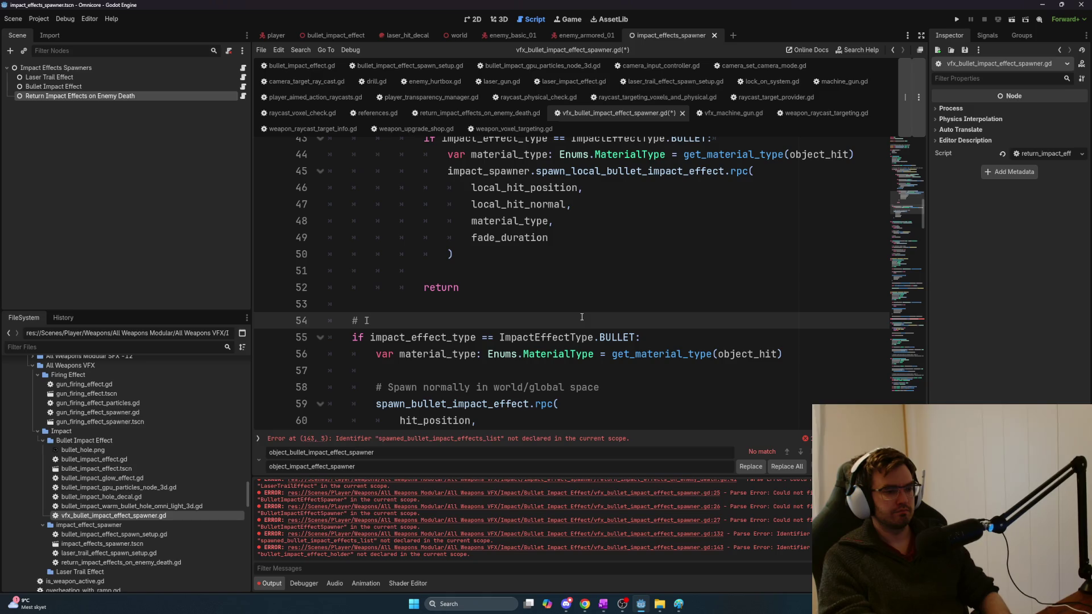
type("or non enemy hits")
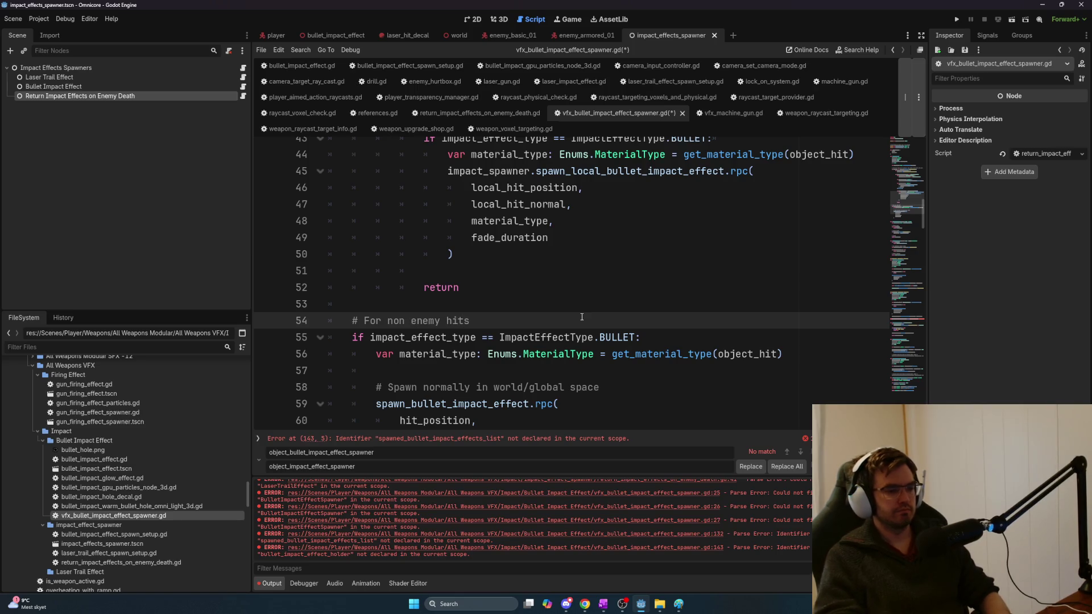
scroll(581, 317, "down", 3)
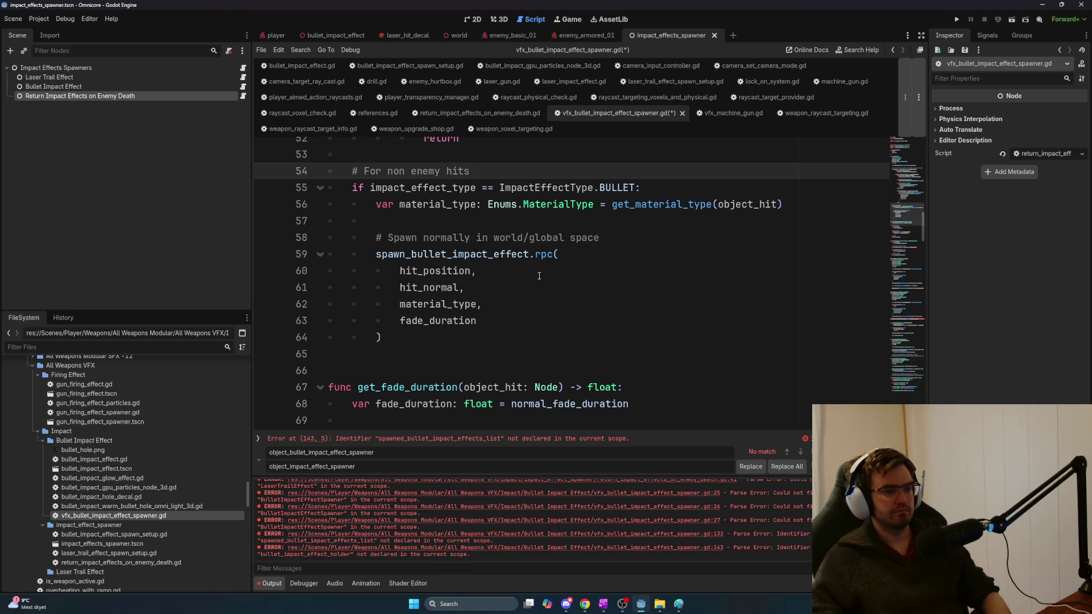
Step: Add an 'elif impact_effect_type == ImpactEffectType.LASER_TRAIL:' branch after the world-space spawn call
left_click(428, 350)
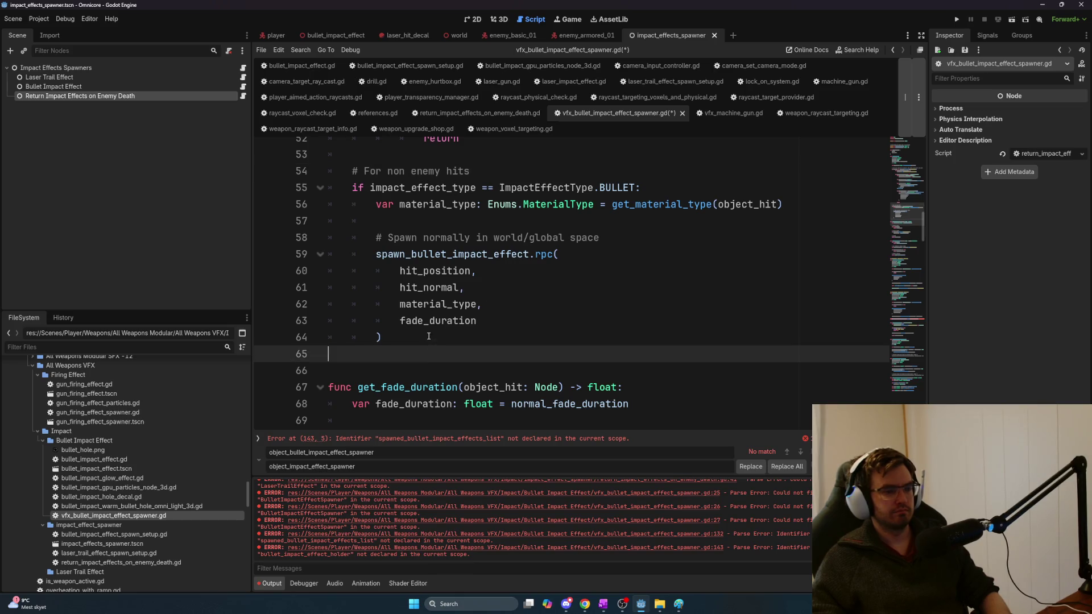
key("Return")
type("elif ")
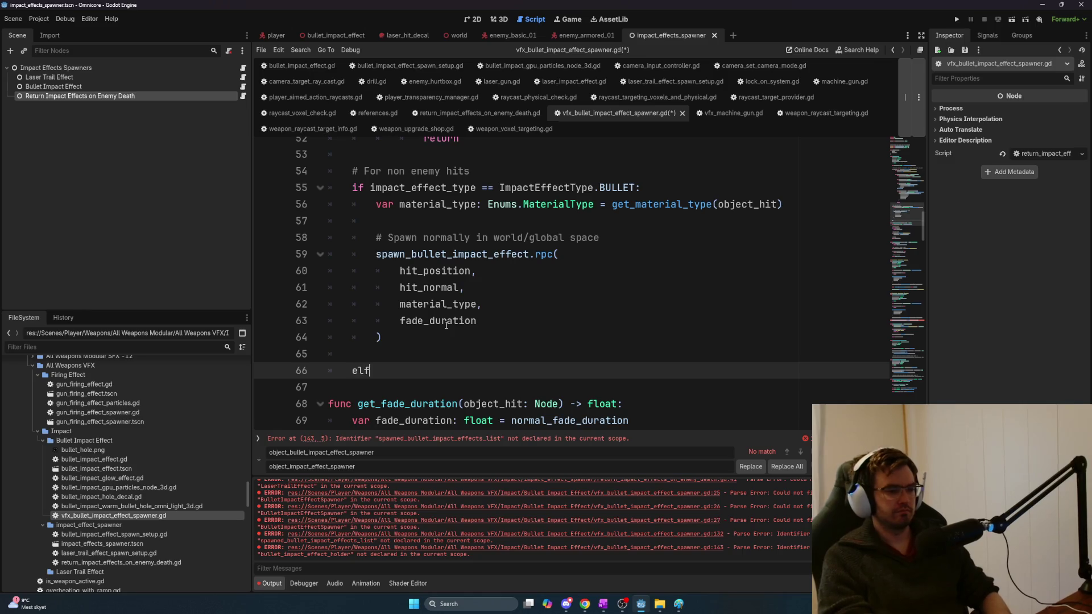
type("impact_effect_holde")
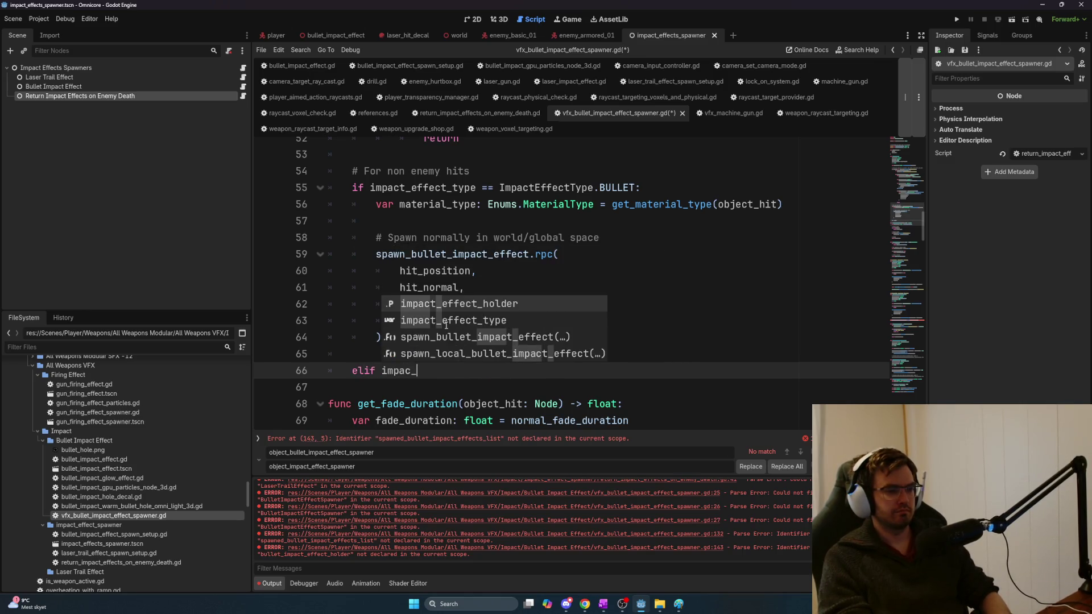
key("BackSpace")
key("BackSpace")
key("BackSpace")
type("type ")
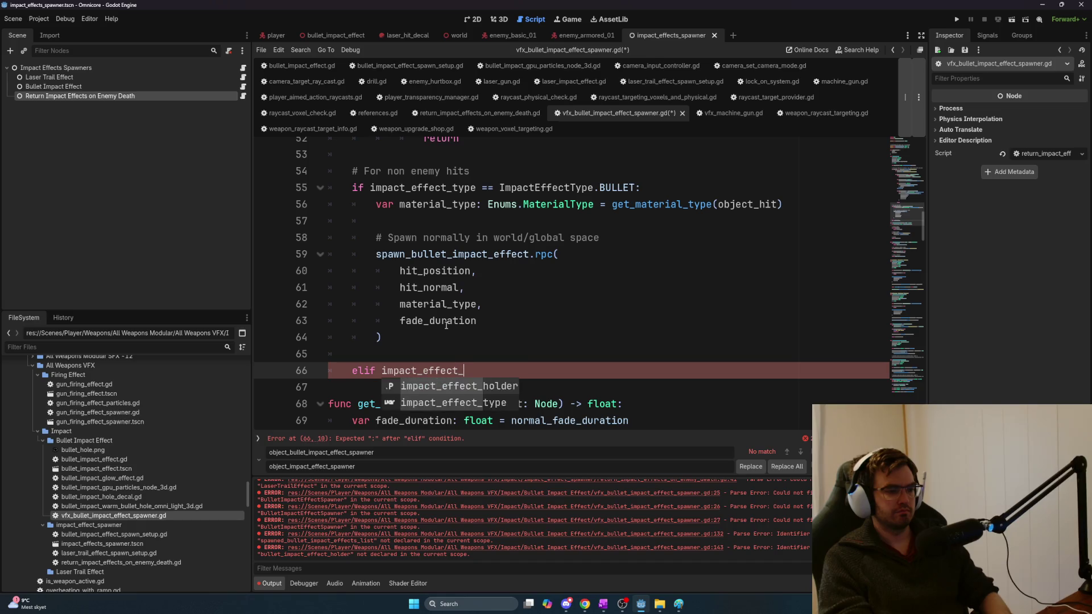
type("== I")
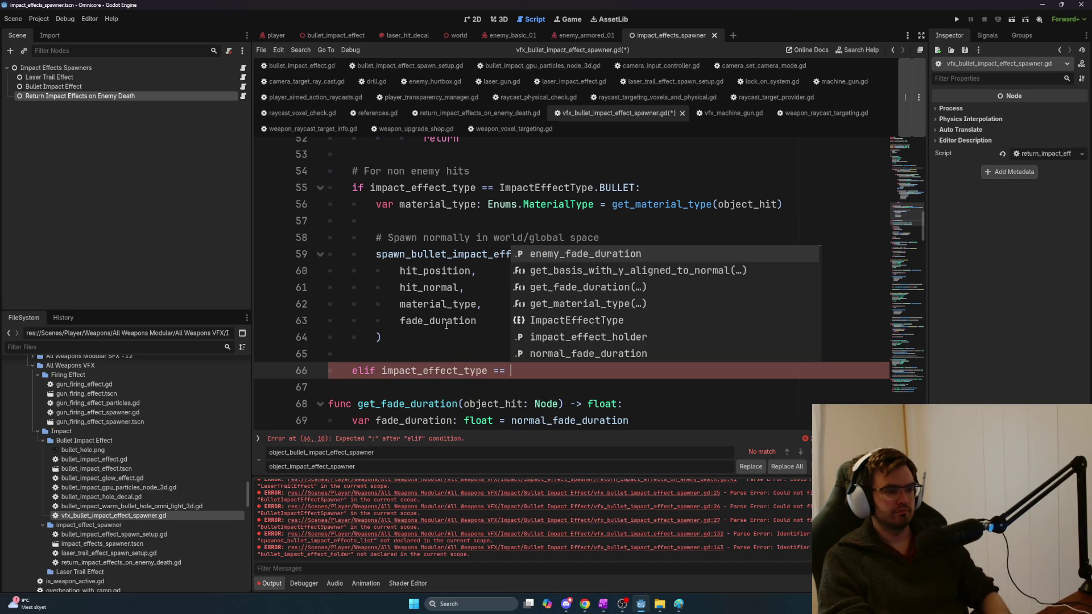
key("Return")
type("LA")
key("Return")
type(":")
key("Return")
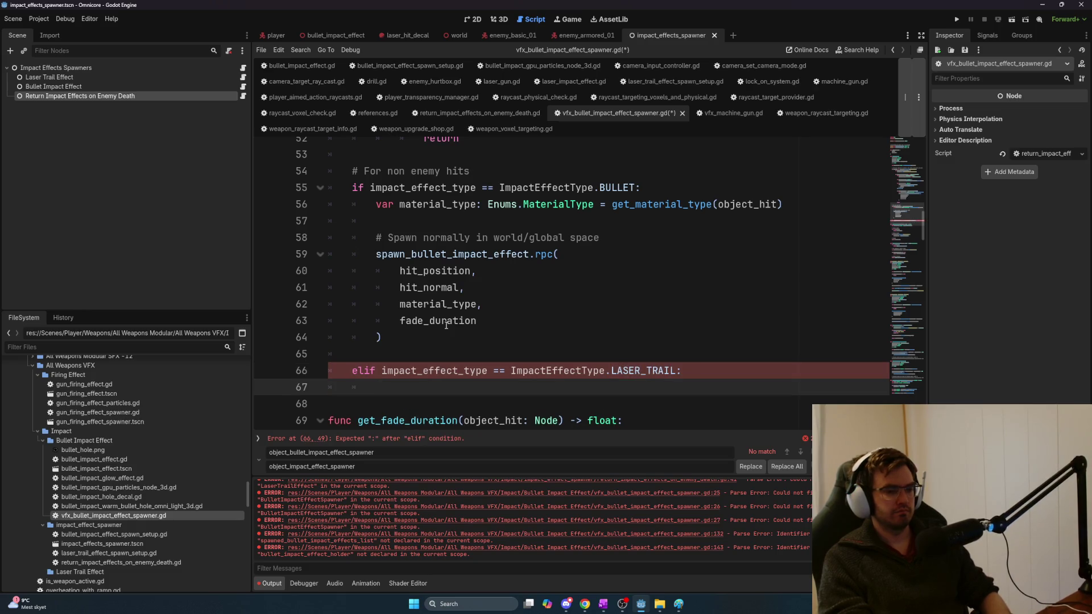
Step: Delete the unfinished var on line 67, leaving the LASER_TRAIL branch empty
type("var")
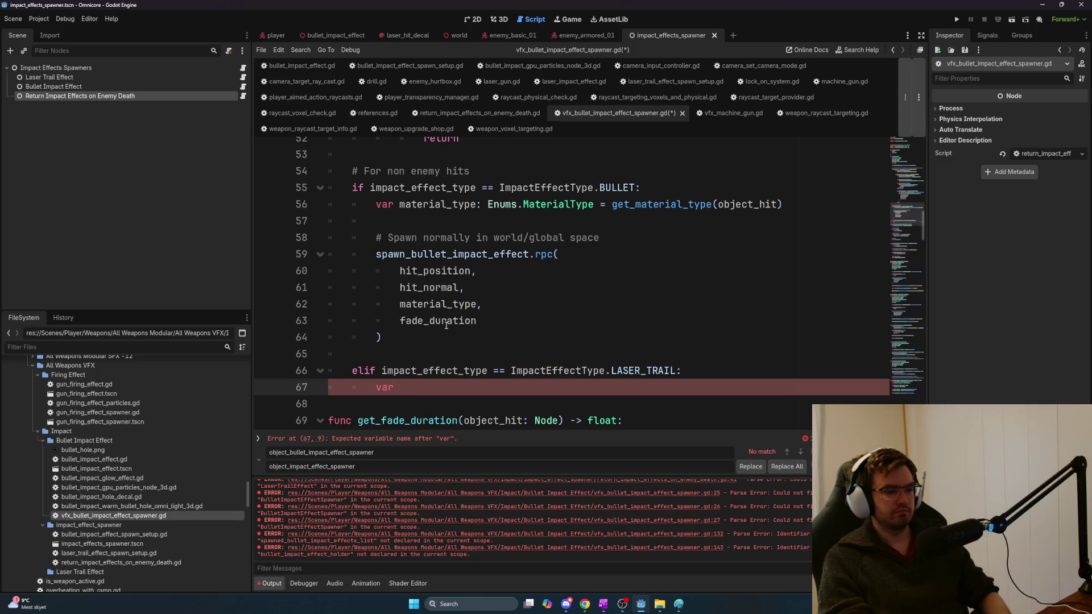
type("reviou")
key("BackSpace")
key("BackSpace")
key("BackSpace")
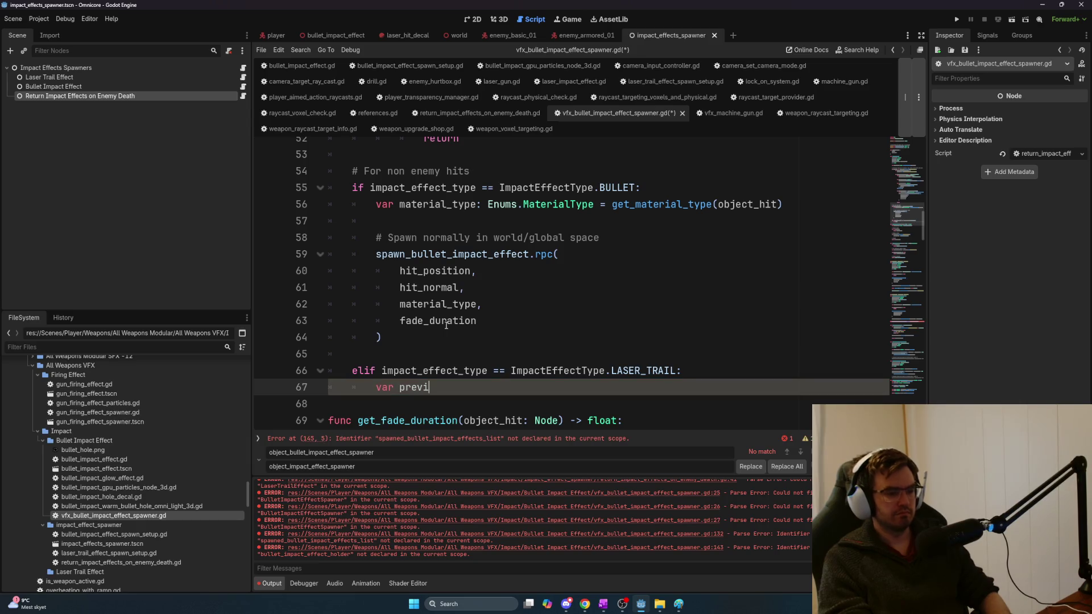
key("BackSpace")
key("BackSpace")
key("BackSpace")
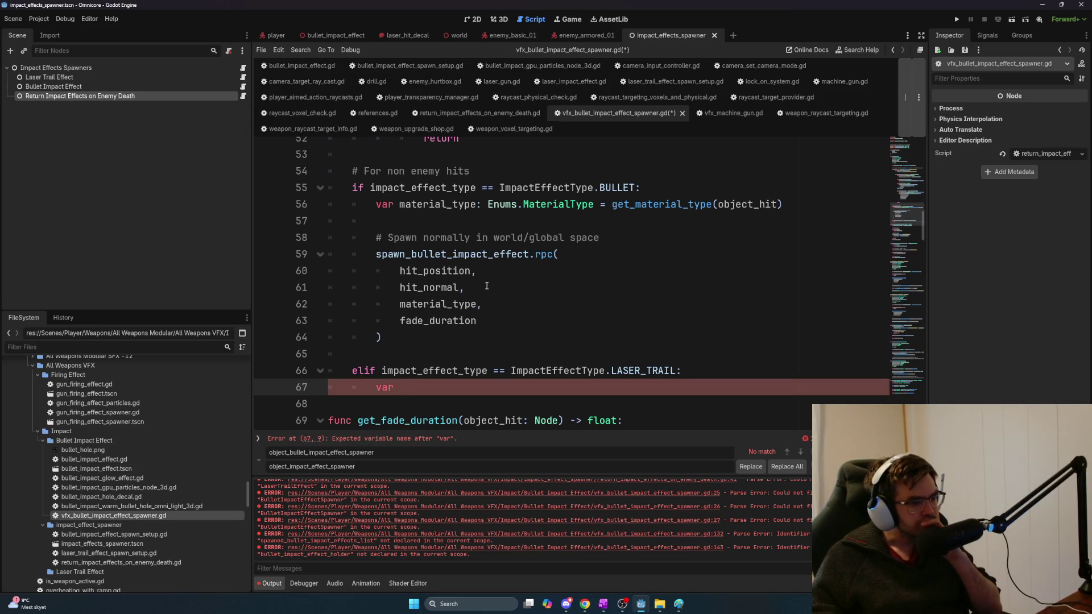
scroll(495, 296, "down", 2)
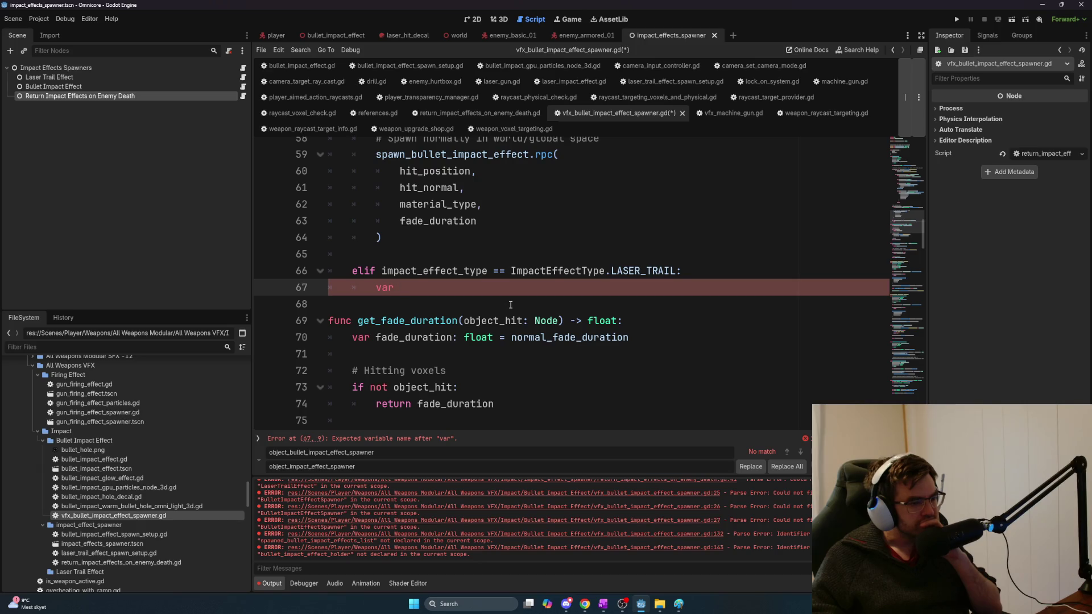
scroll(512, 305, "up", 3)
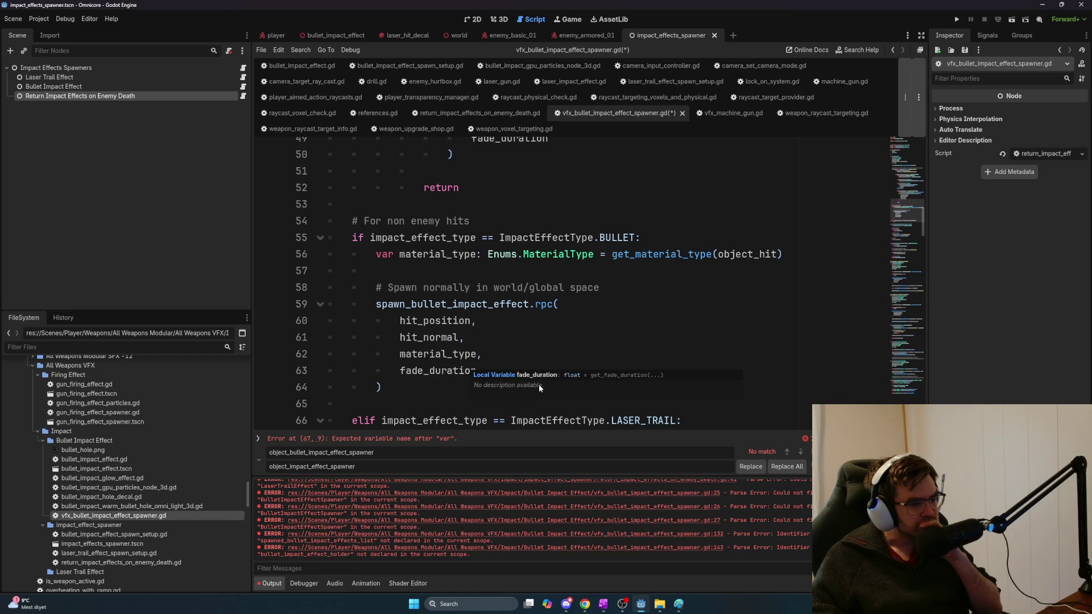
scroll(483, 361, "down", 2)
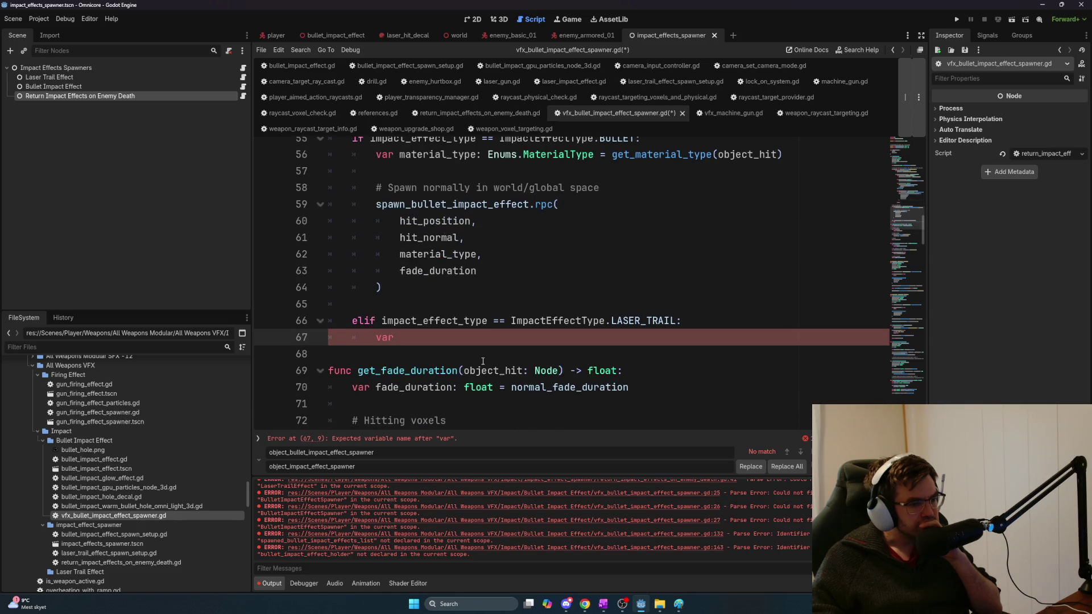
scroll(483, 361, "up", 2)
scroll(483, 361, "down", 2)
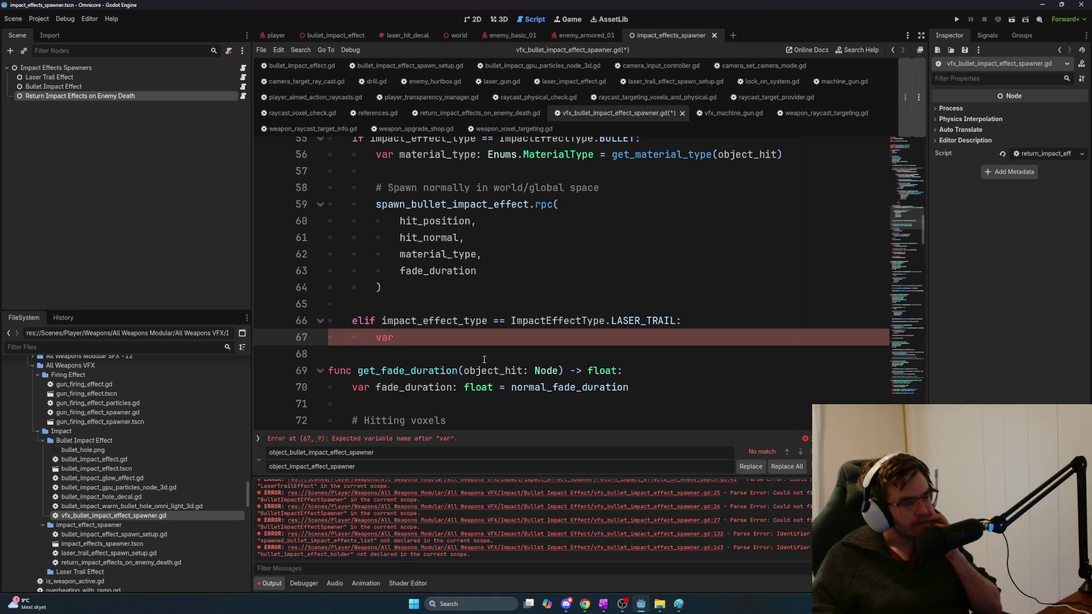
double_click(376, 337)
key("BackSpace")
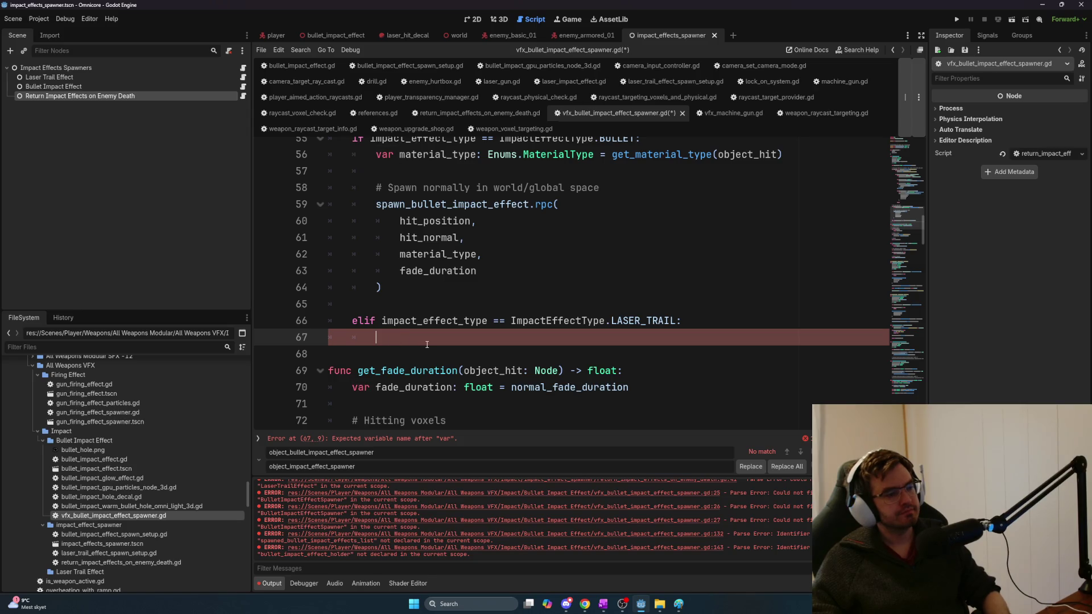
scroll(729, 381, "up", 3)
scroll(729, 380, "up", 15)
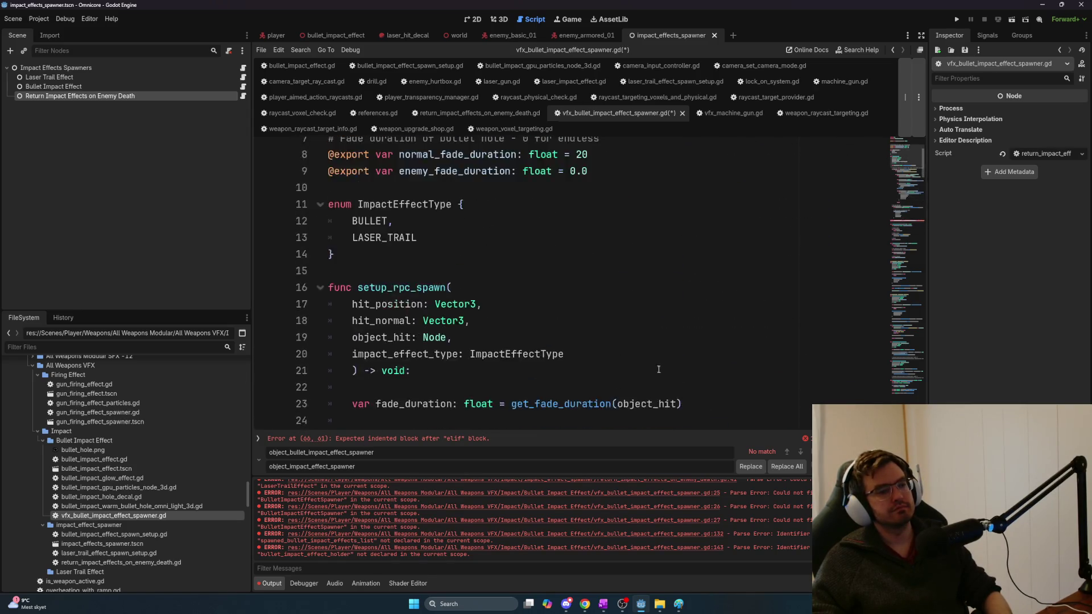
left_click(589, 265)
left_click(577, 222)
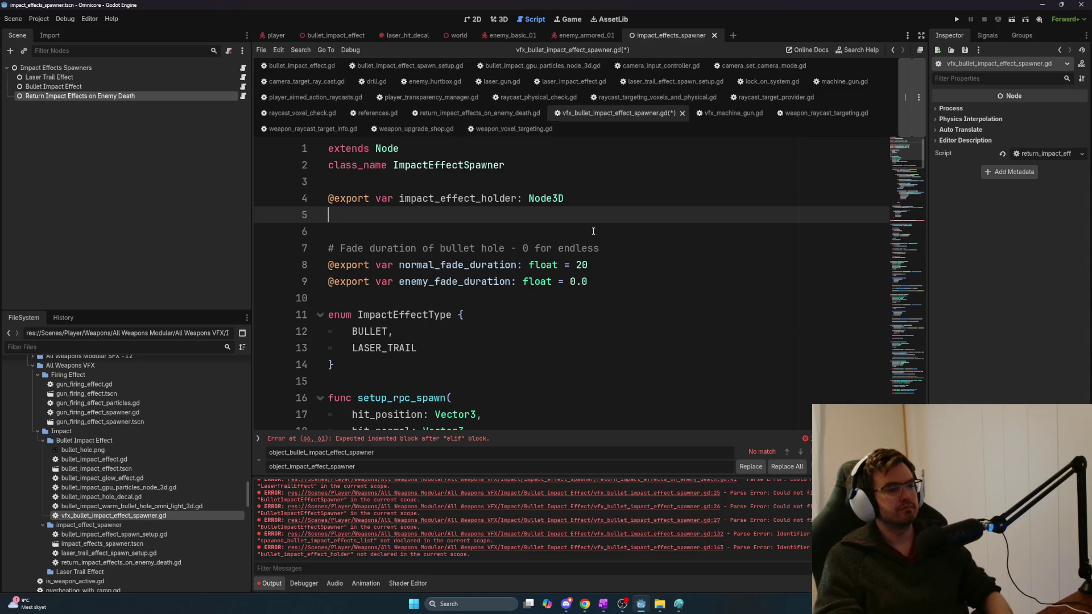
key("Return")
type("@export var l")
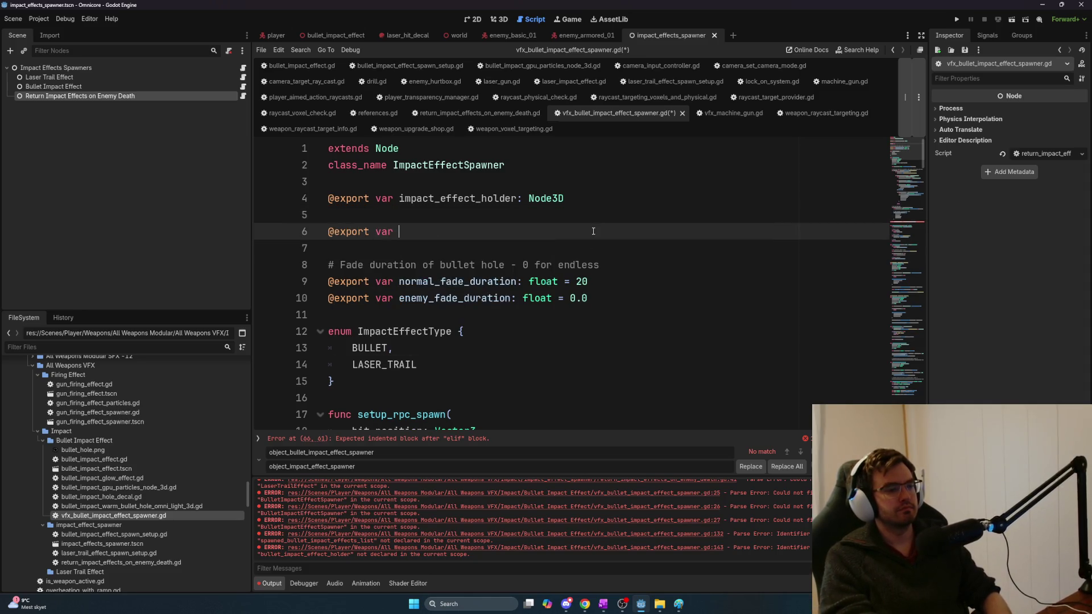
type("aser_trail_effecT:")
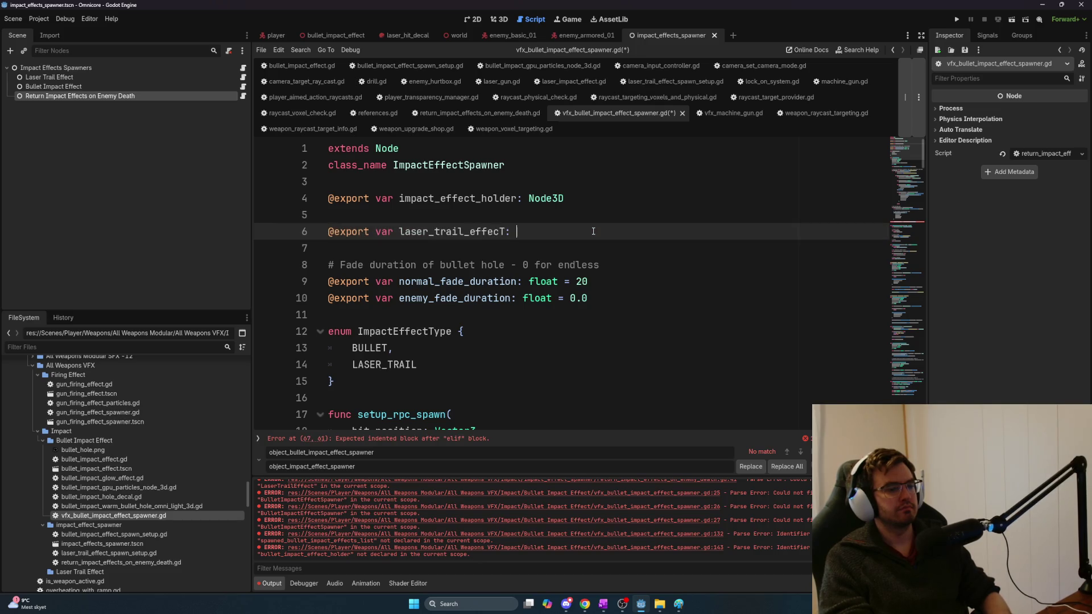
key("BackSpace")
key("BackSpace")
type("spaw")
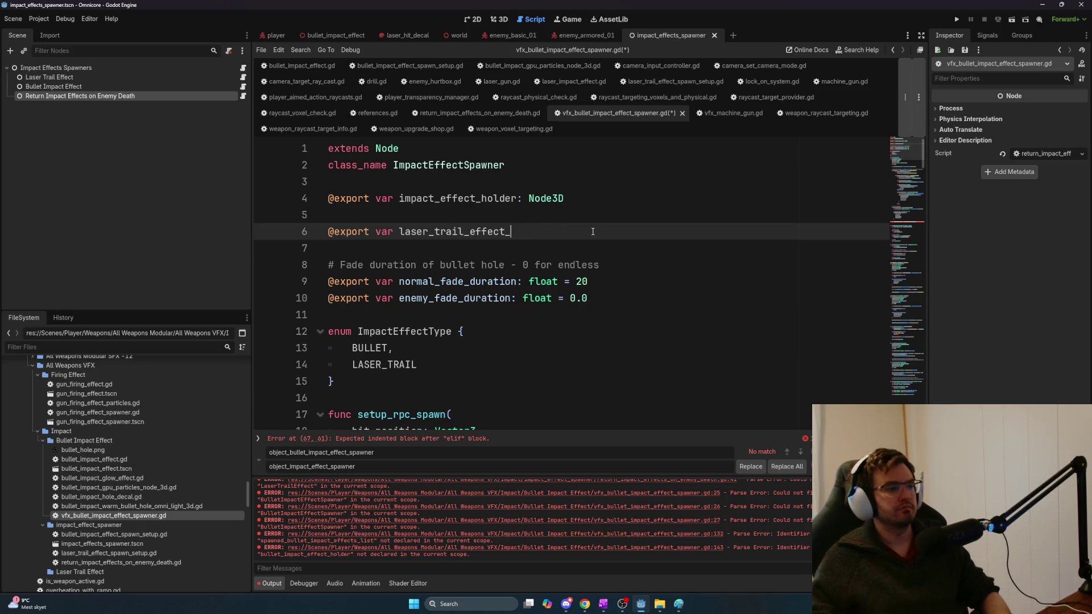
left_click(243, 78)
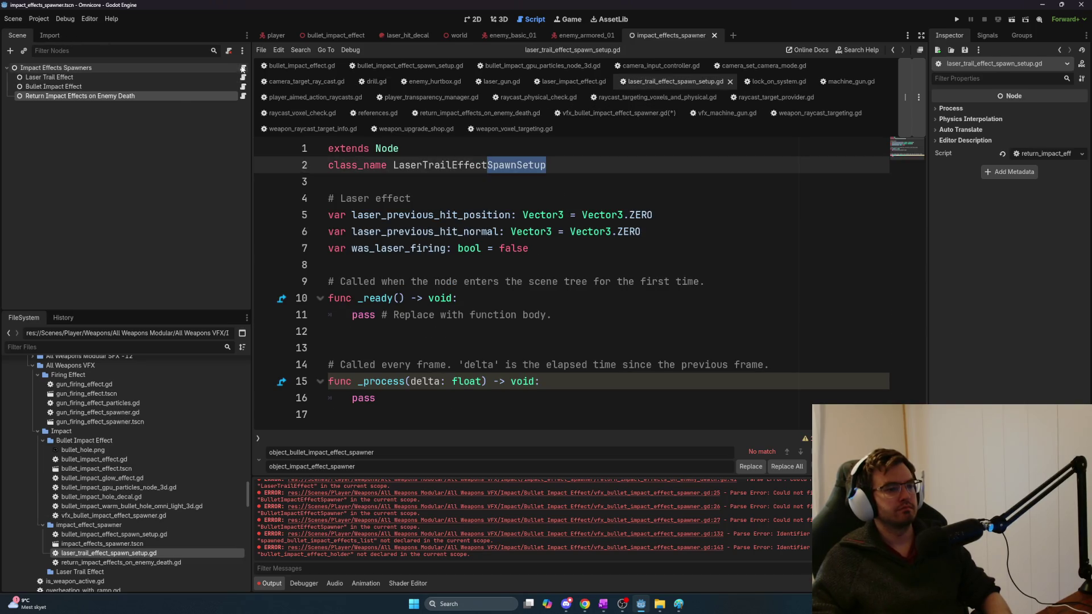
left_click(243, 67)
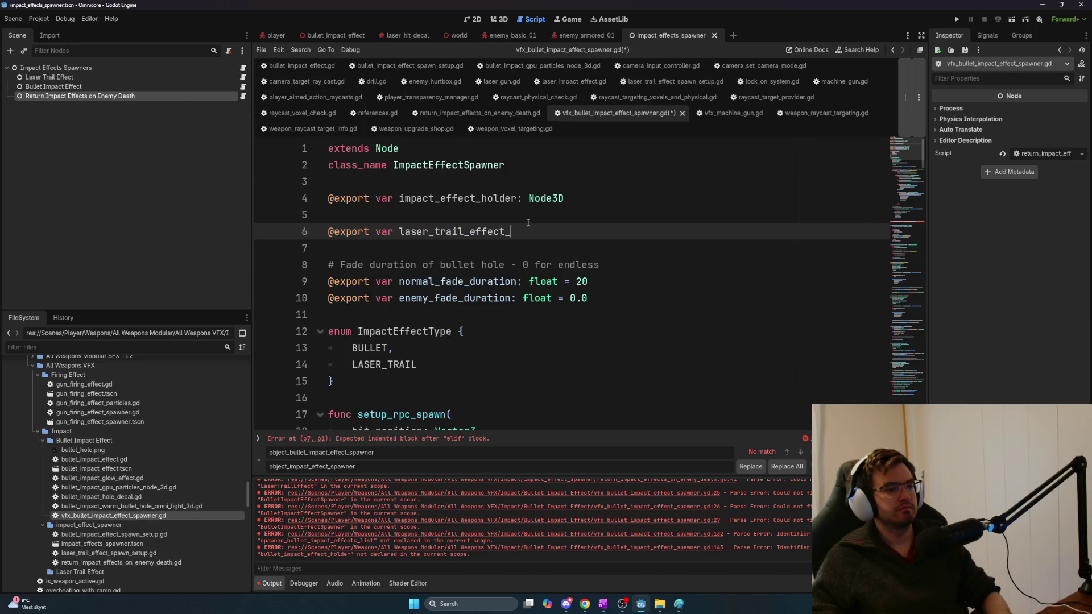
type("awn_setup: laser")
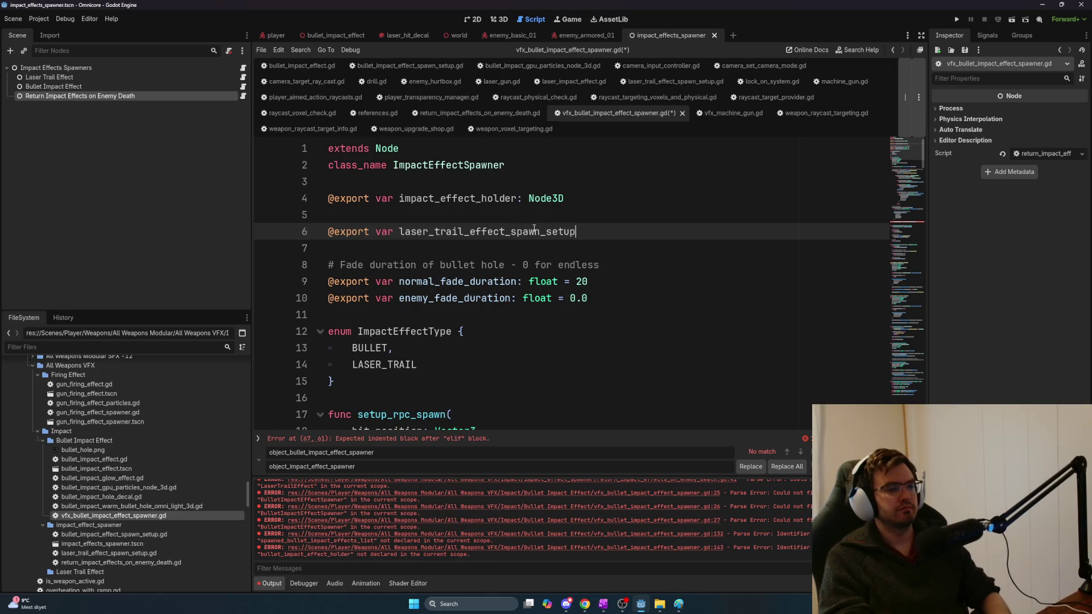
type("trail")
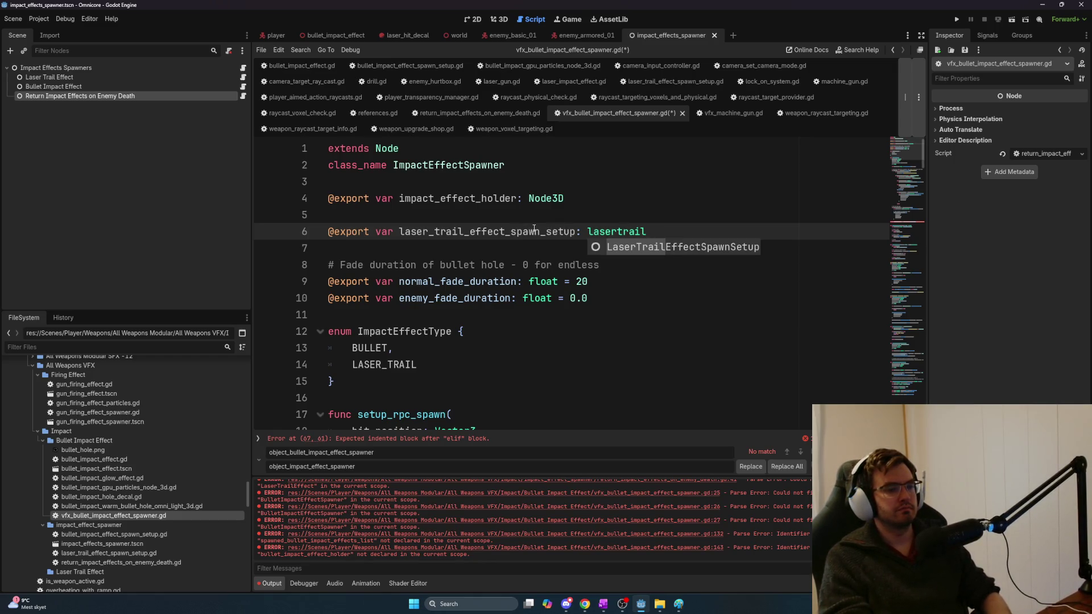
key("Return")
key("Return")
key("Up")
key("Up")
key("Up")
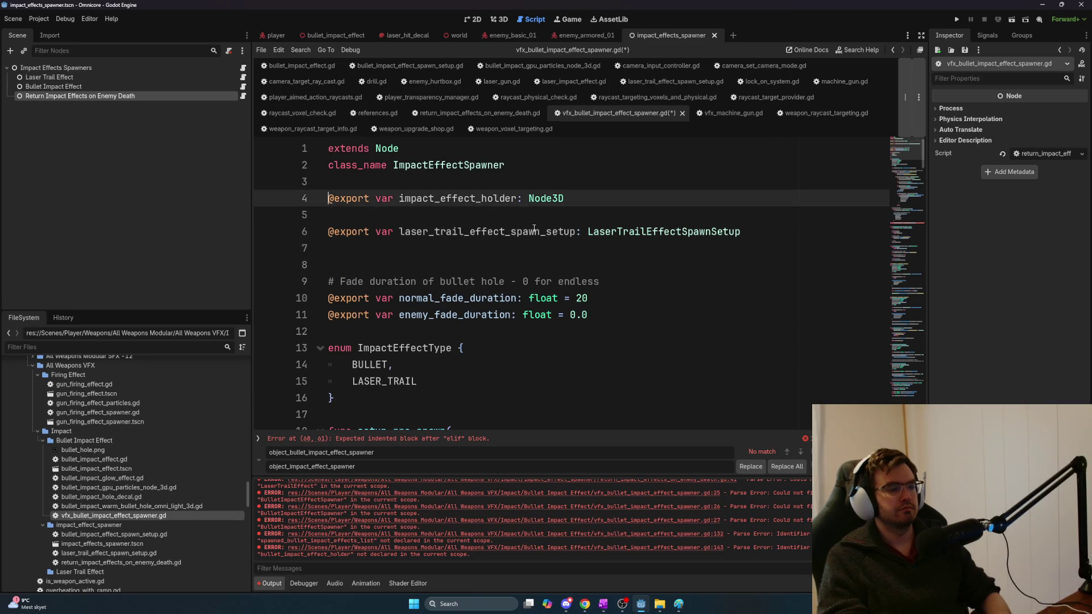
key("Down")
key("Return")
type("@expor")
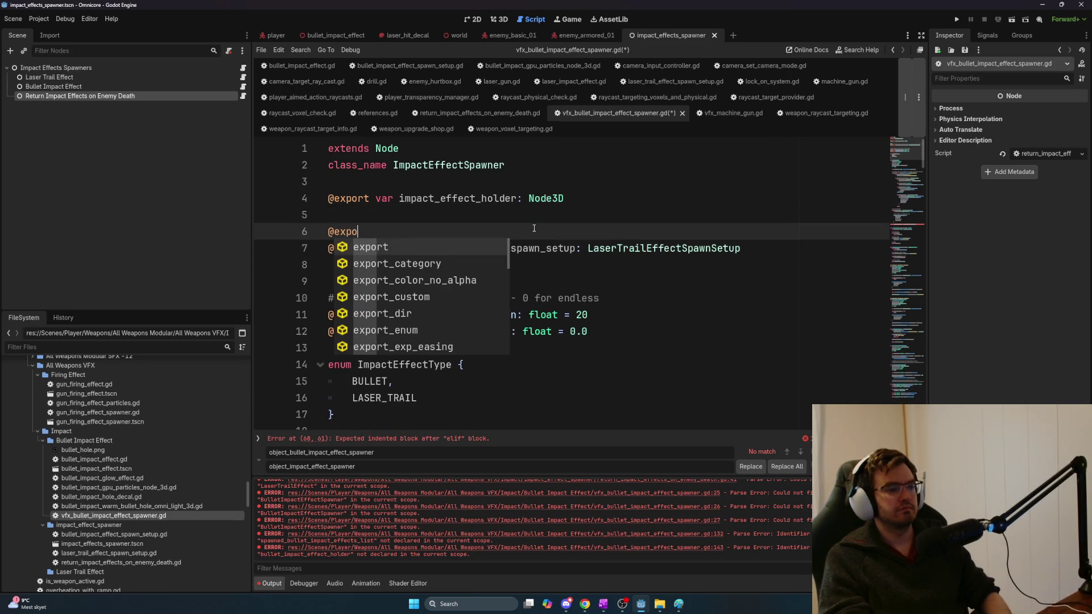
type("t var bulel")
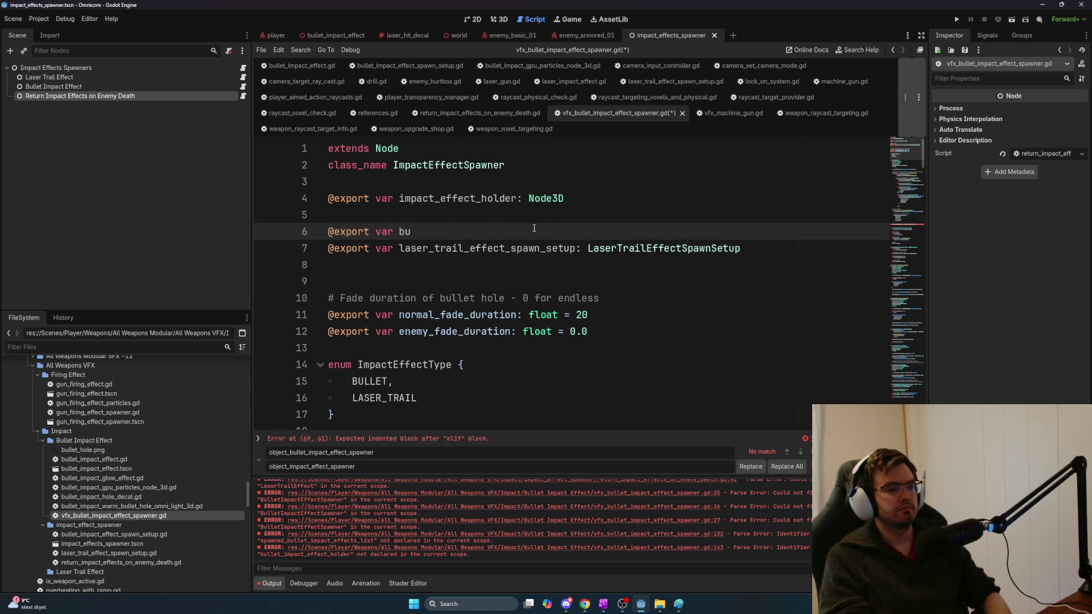
type("let_")
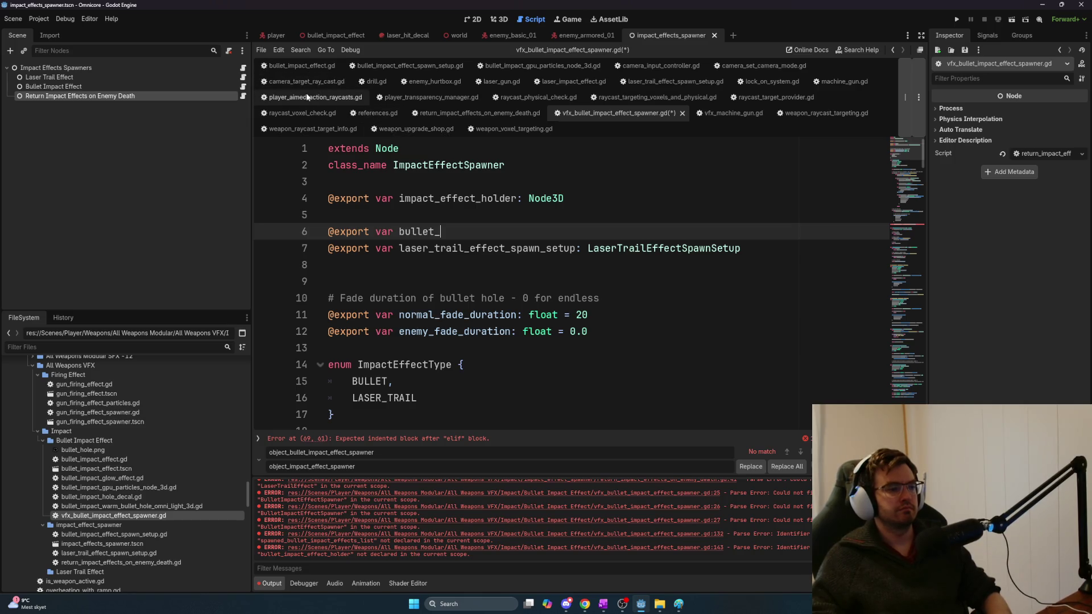
key("BackSpace")
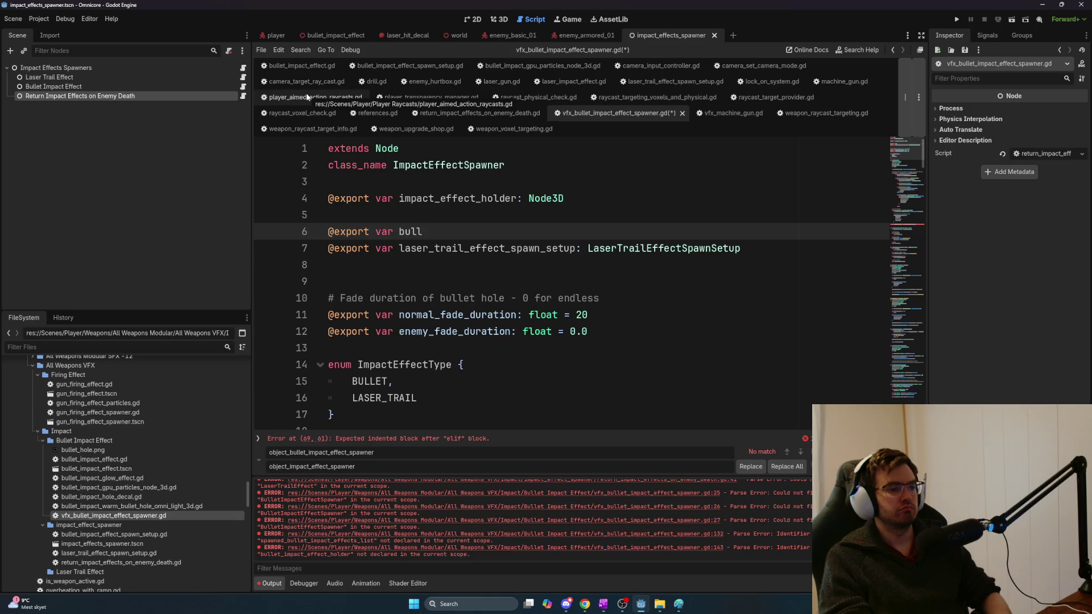
type("impact_")
scroll(484, 229, "down", 20)
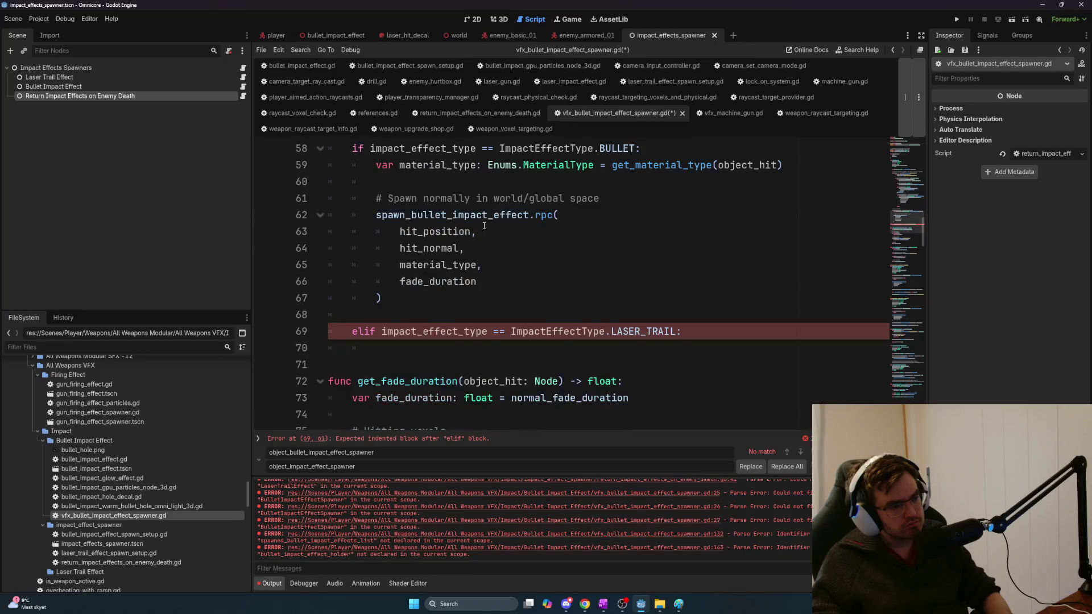
scroll(484, 229, "down", 2)
scroll(484, 229, "down", 3)
scroll(485, 231, "up", 11)
scroll(485, 233, "up", 8)
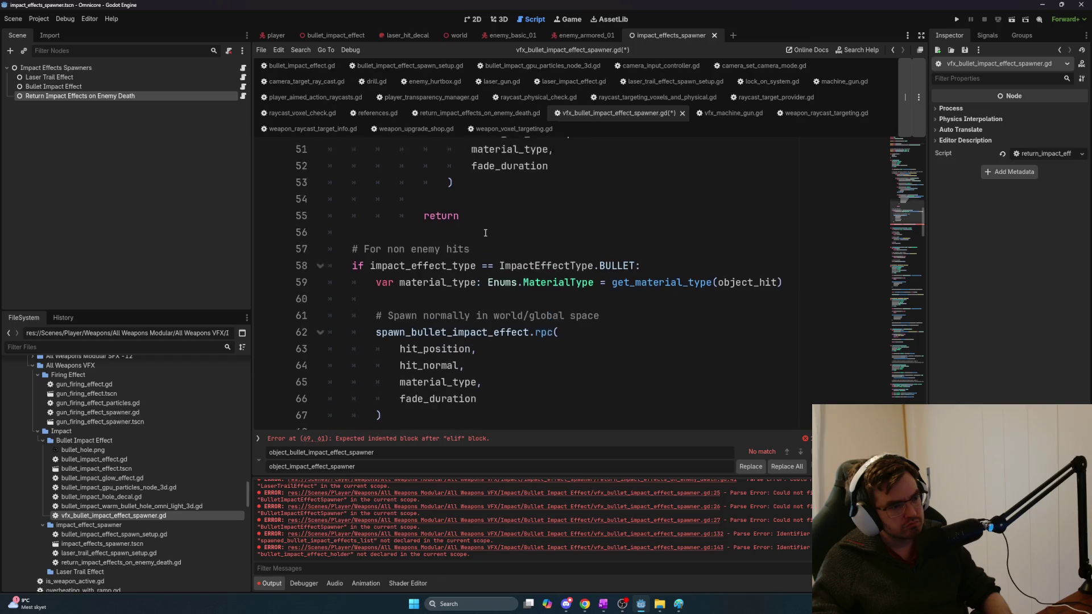
scroll(485, 233, "up", 1)
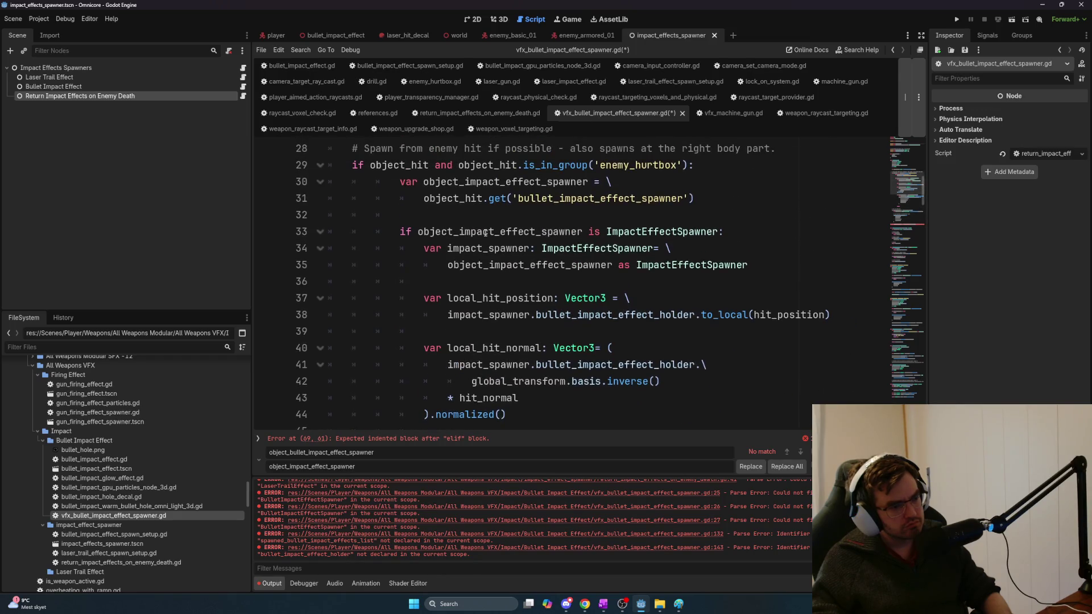
mouse_move(497, 237)
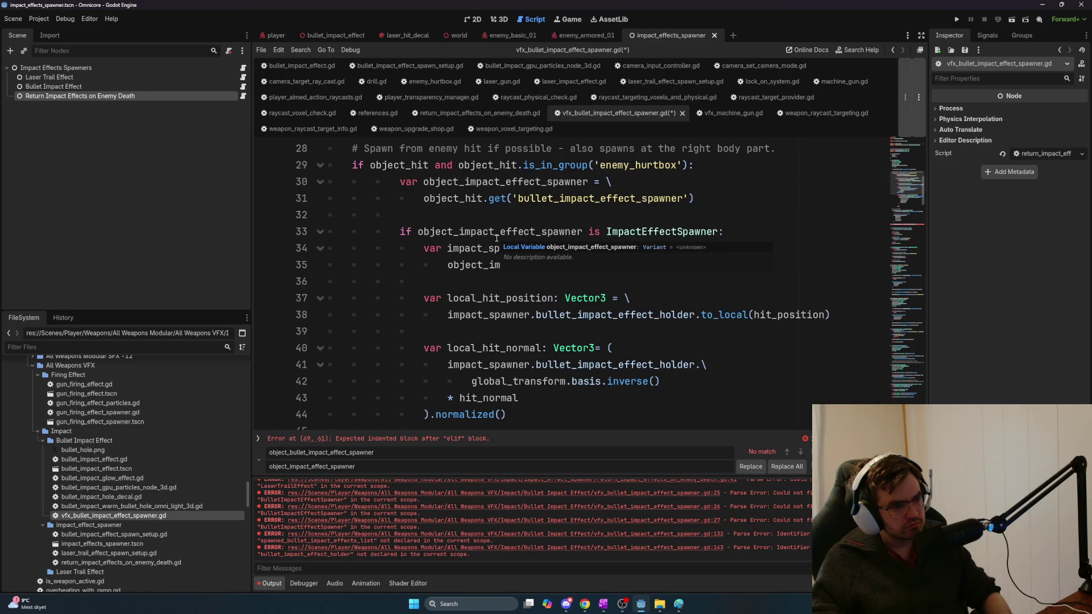
scroll(497, 238, "up", 1)
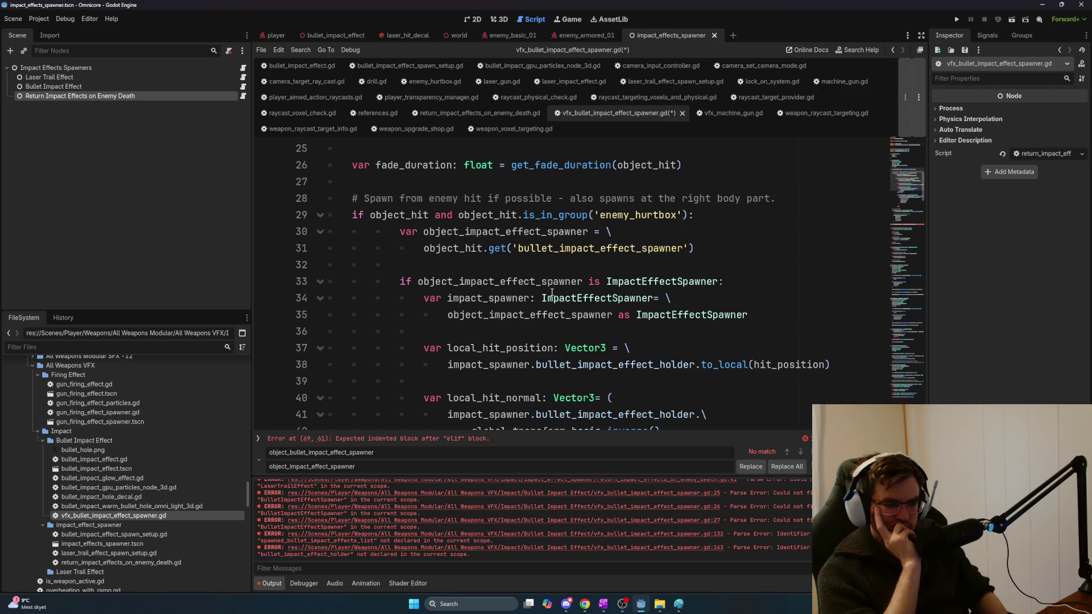
scroll(584, 276, "down", 6)
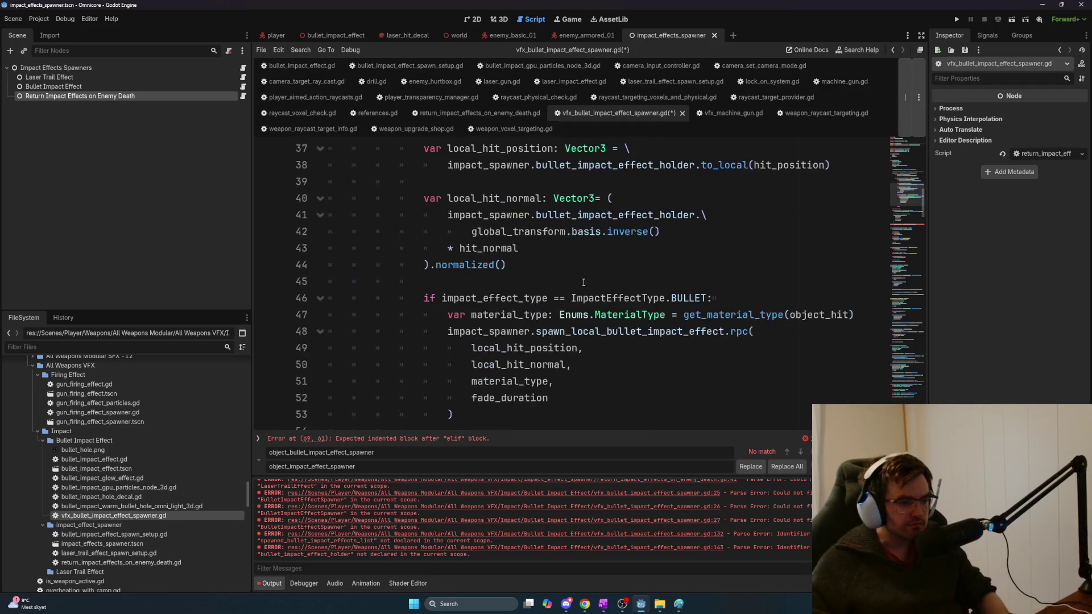
Step: Look over the spawner code around line 148 and spawn_scene_from_pool()
scroll(584, 276, "down", 12)
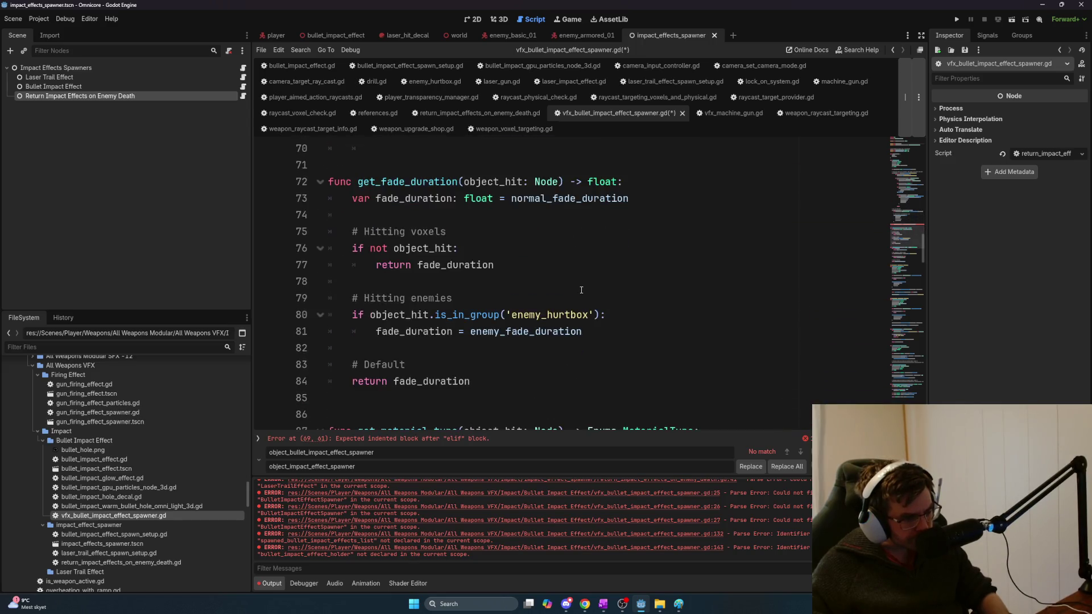
scroll(583, 288, "down", 8)
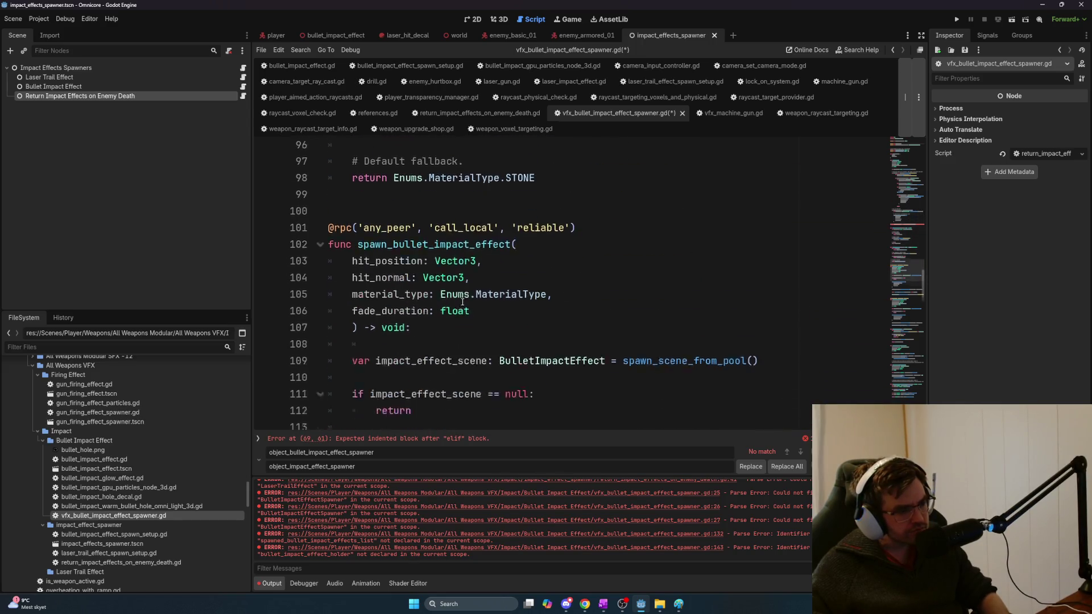
scroll(474, 293, "down", 5)
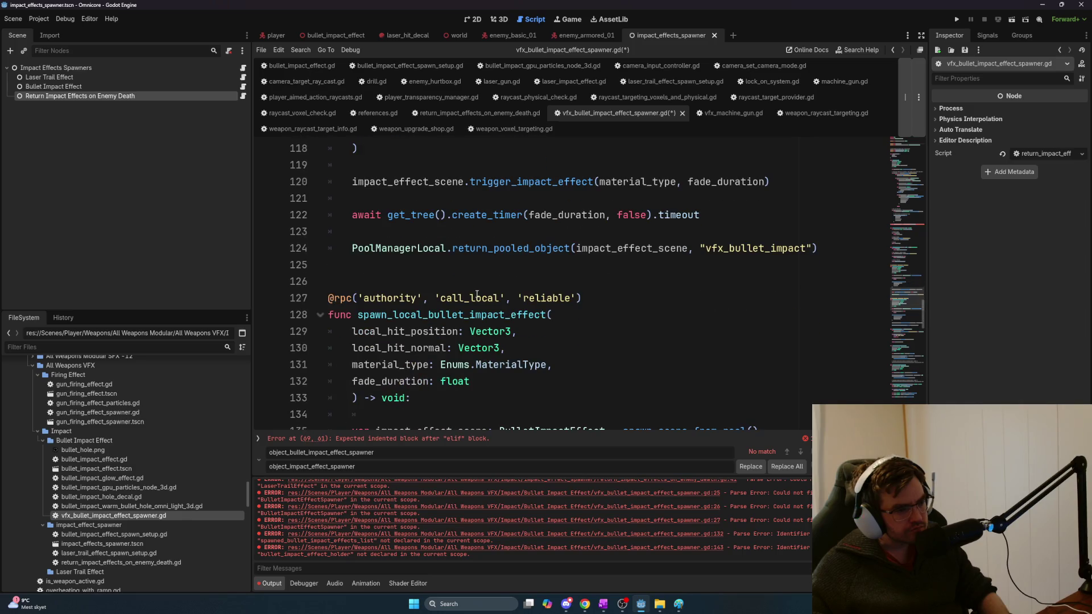
scroll(477, 294, "up", 1)
scroll(477, 294, "down", 6)
scroll(489, 301, "up", 4)
scroll(491, 305, "down", 7)
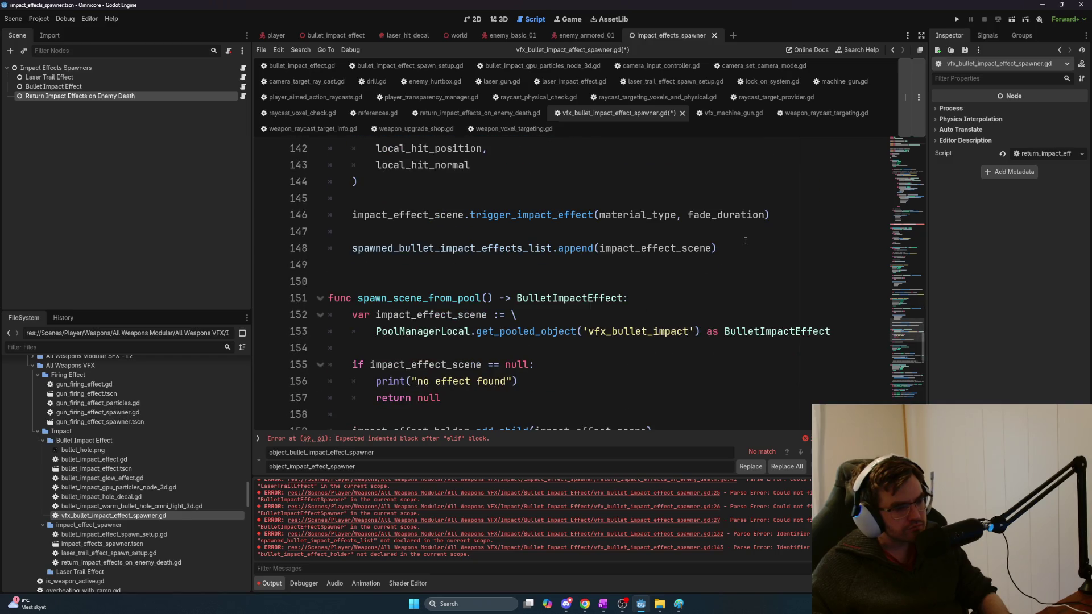
left_click(743, 244)
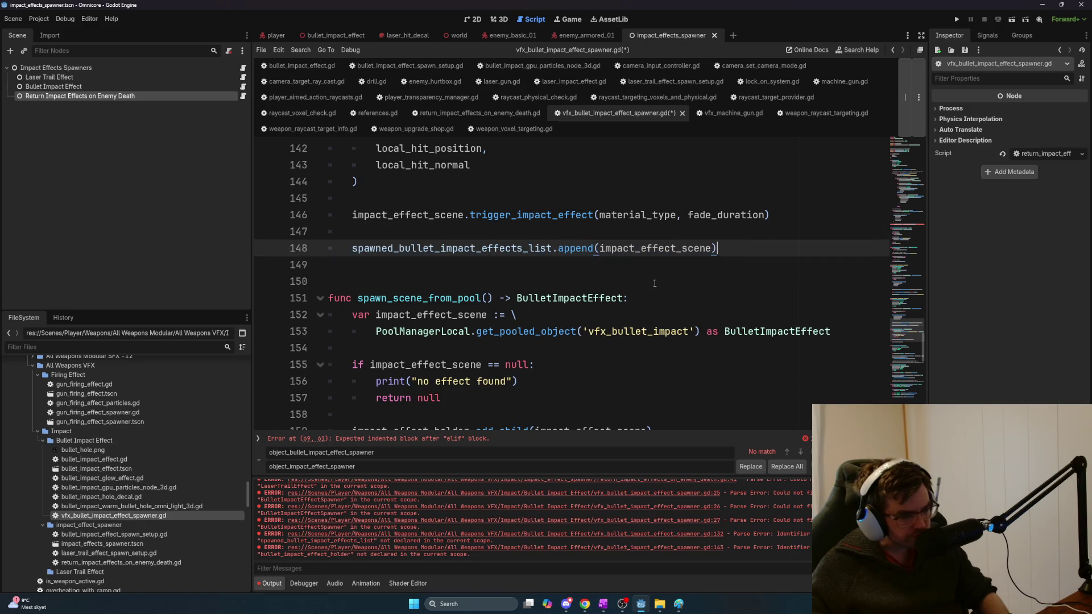
scroll(625, 291, "down", 1)
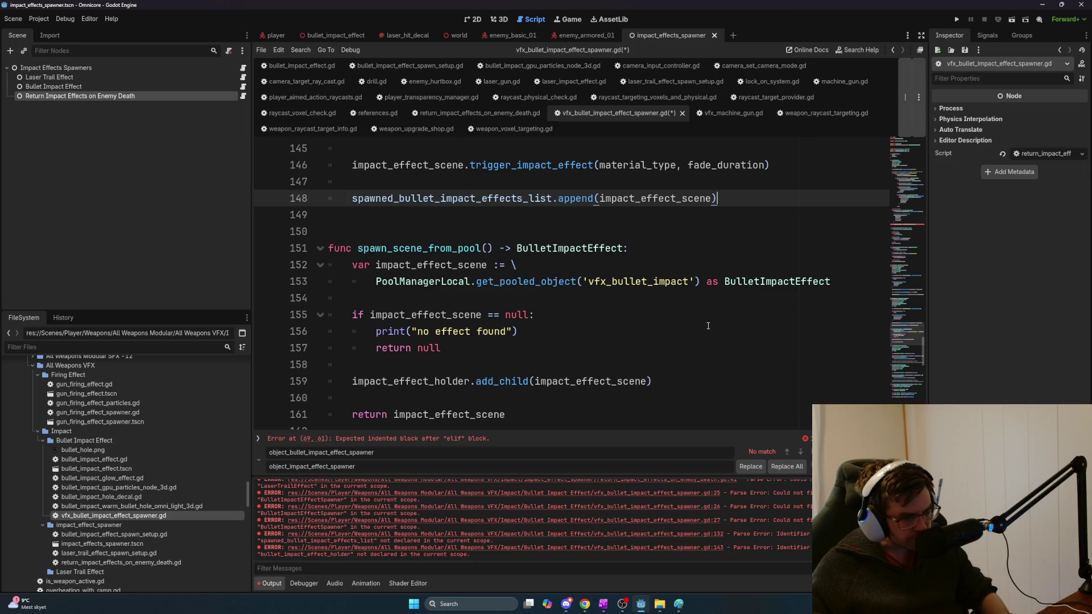
left_click(488, 248)
mouse_move(603, 282)
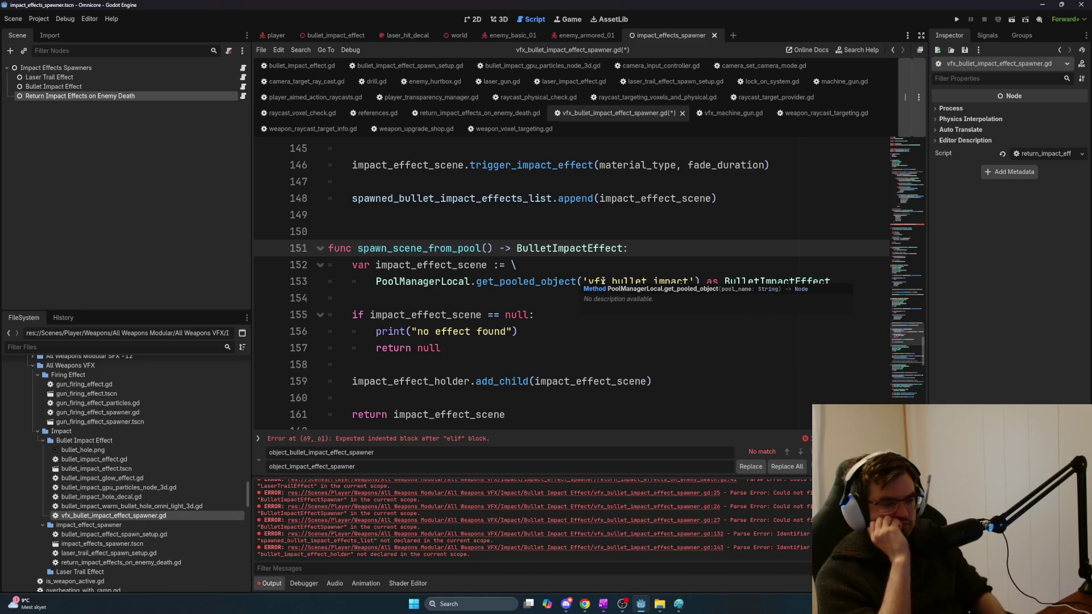
Step: Delete the extra blank line before rotate_and_position_scene_global and switch to bullet_impact_effect_spawn_setup.gd
scroll(543, 330, "down", 2)
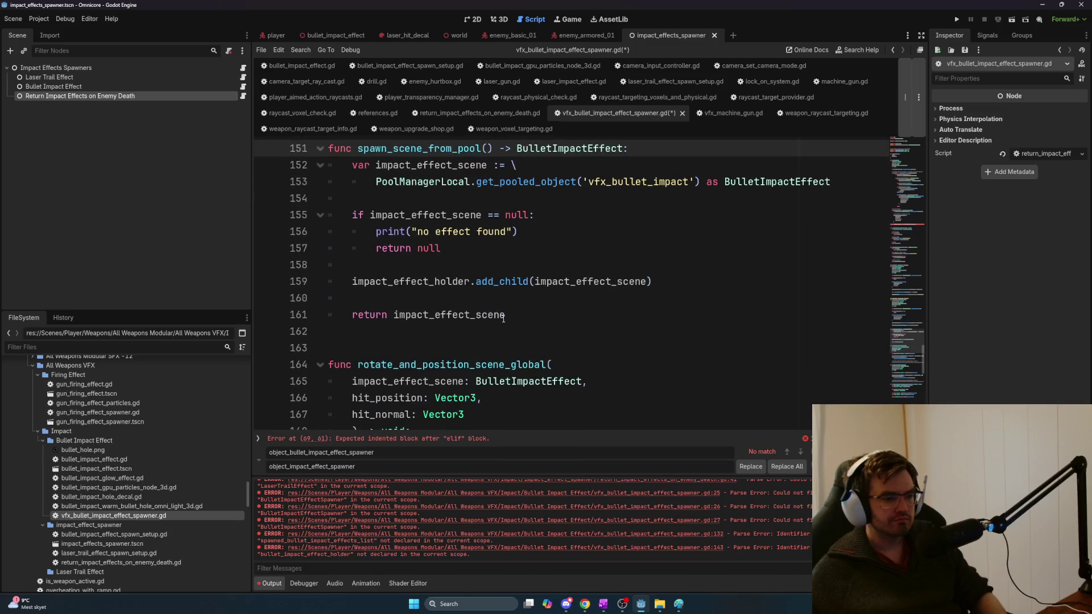
scroll(586, 336, "down", 2)
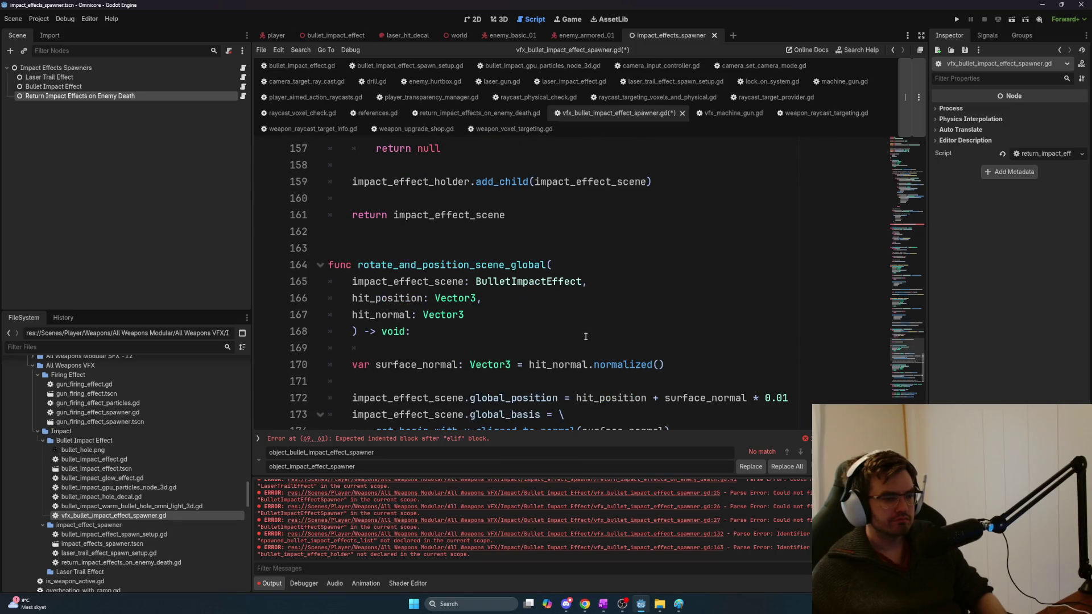
left_click(477, 253)
key("BackSpace")
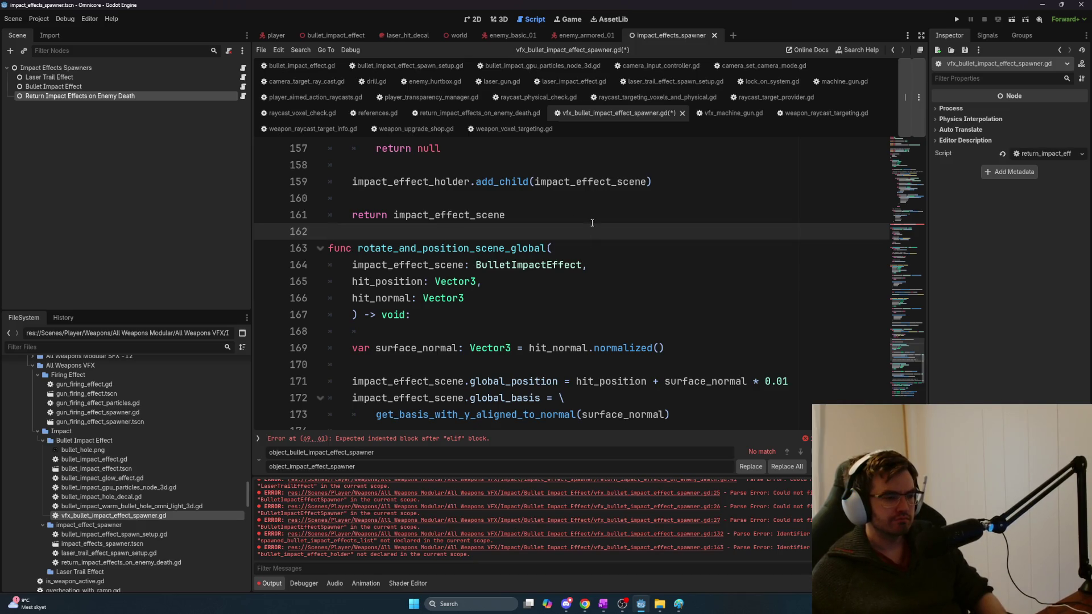
scroll(593, 240, "down", 4)
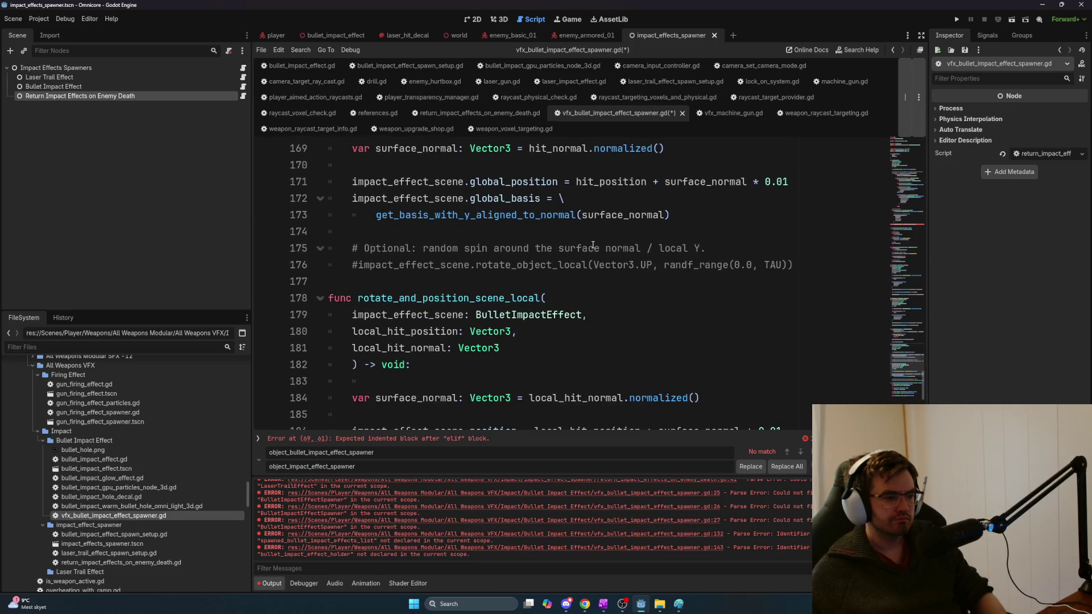
scroll(595, 264, "up", 13)
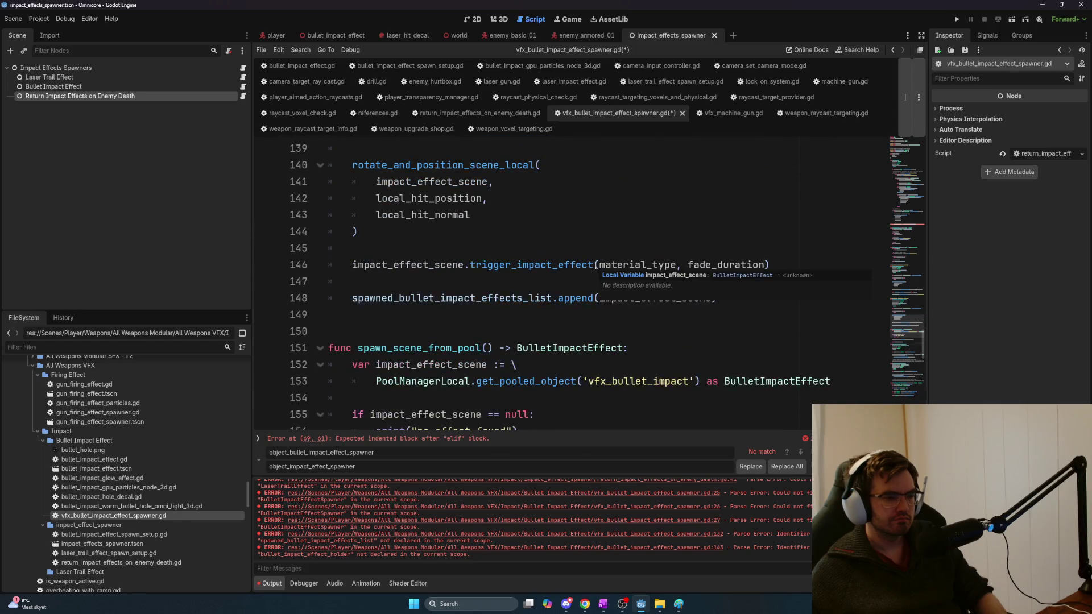
scroll(596, 266, "up", 6)
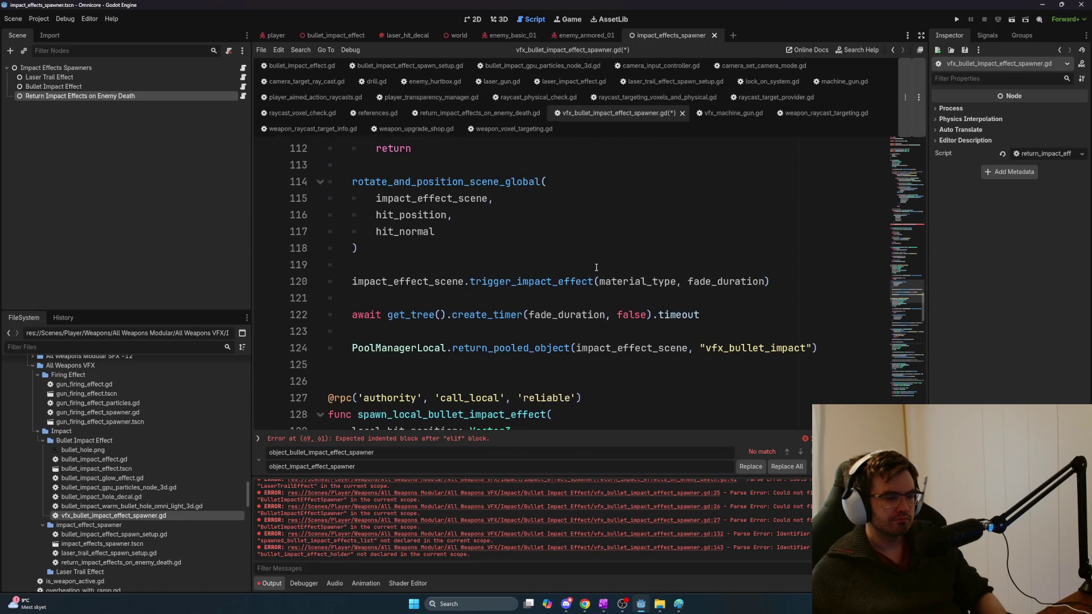
left_click(243, 86)
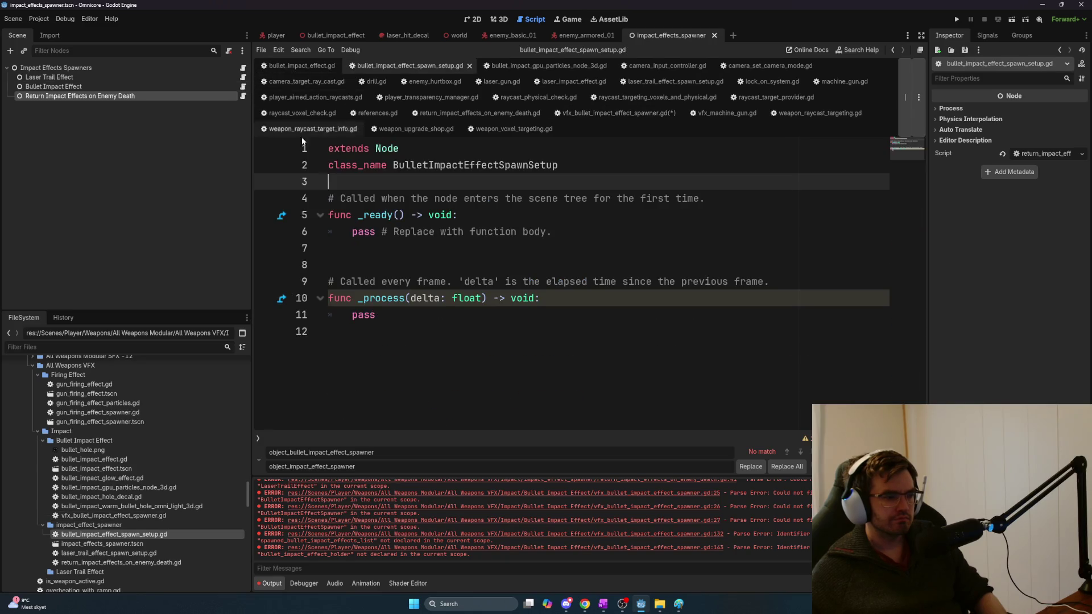
Step: Glance at laser_trail_effect_spawn_setup.gd, then return to vfx_bullet_impact_effect_spawner.gd
left_click(244, 78)
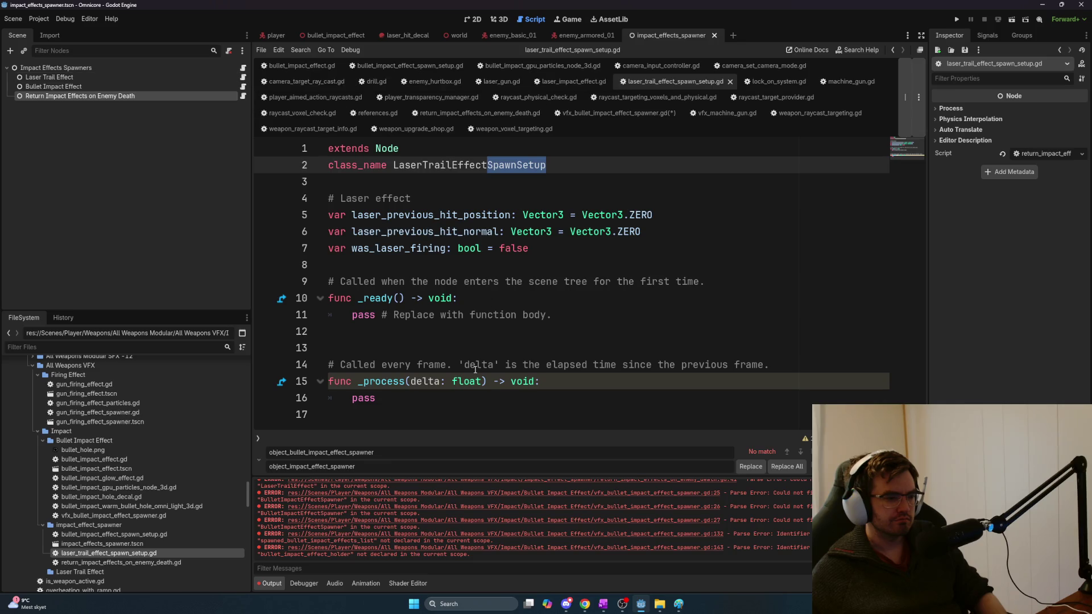
left_click(242, 68)
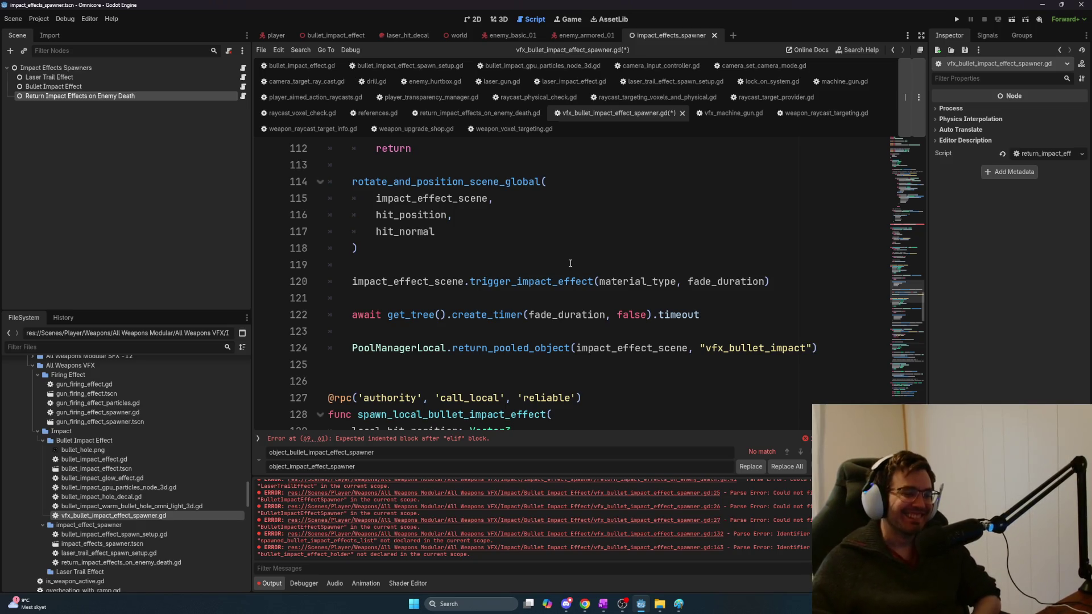
Step: Rename the setup script's class_name from BulletImpactEffectSpawnSetup to BulletImpactEffectSpawner
scroll(517, 223, "up", 4)
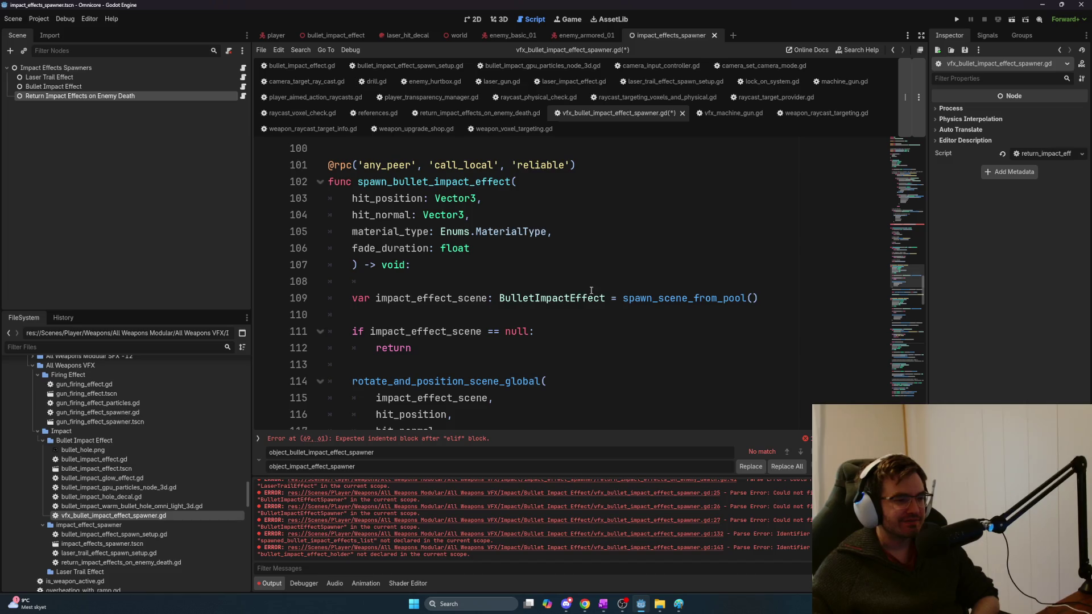
scroll(550, 269, "up", 17)
scroll(786, 330, "up", 16)
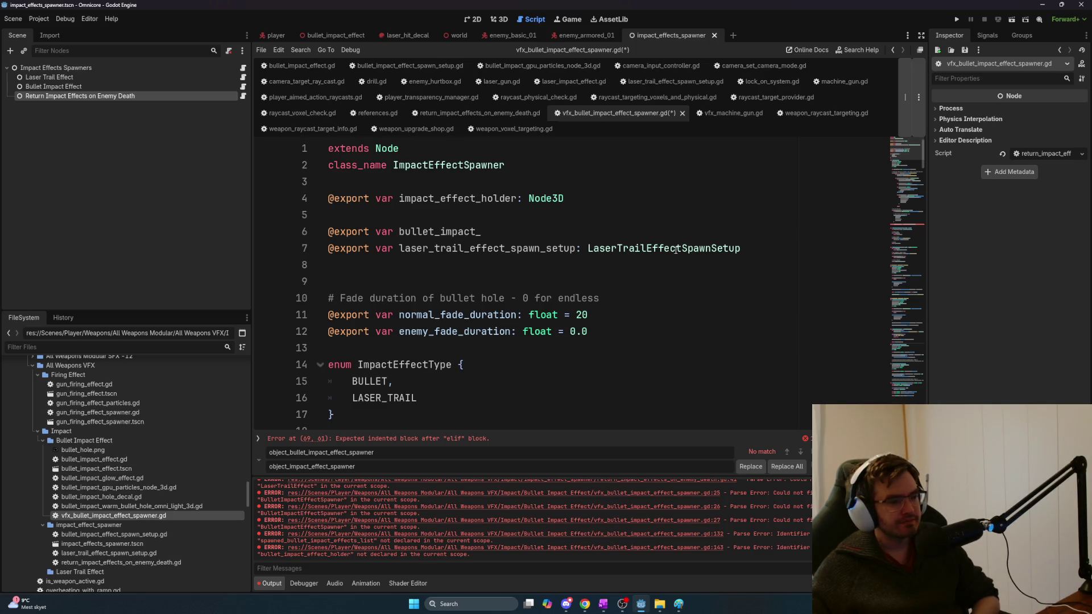
scroll(675, 249, "down", 20)
scroll(651, 272, "down", 13)
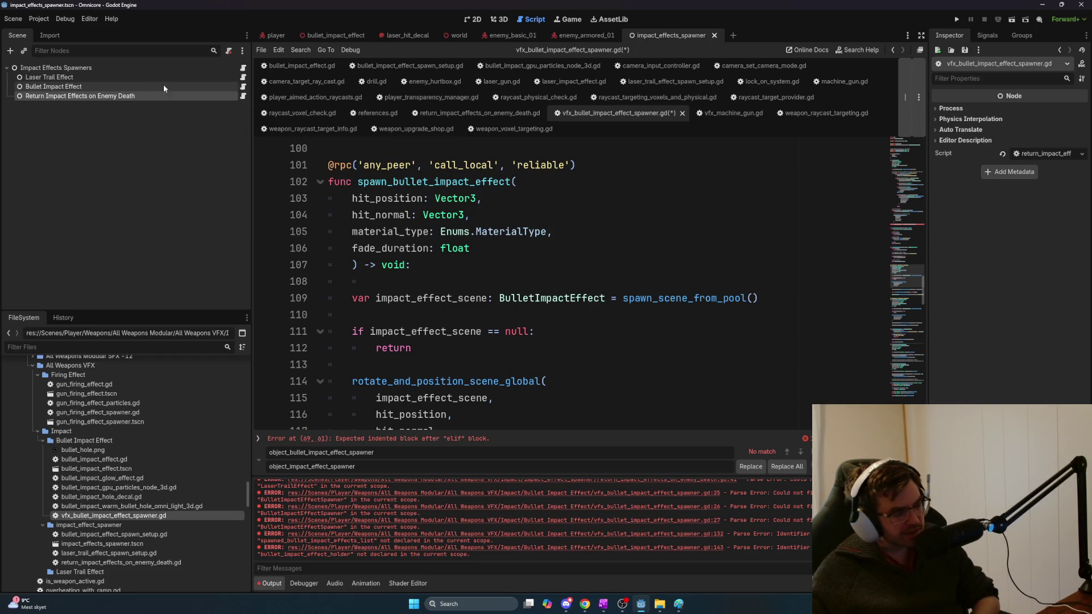
scroll(514, 228, "down", 5)
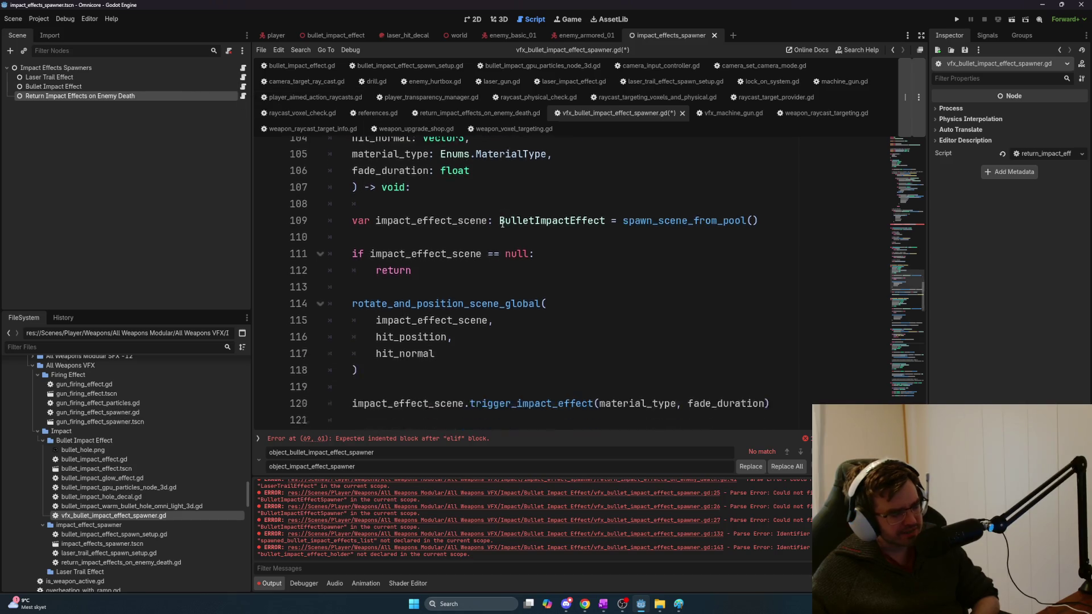
scroll(513, 227, "down", 6)
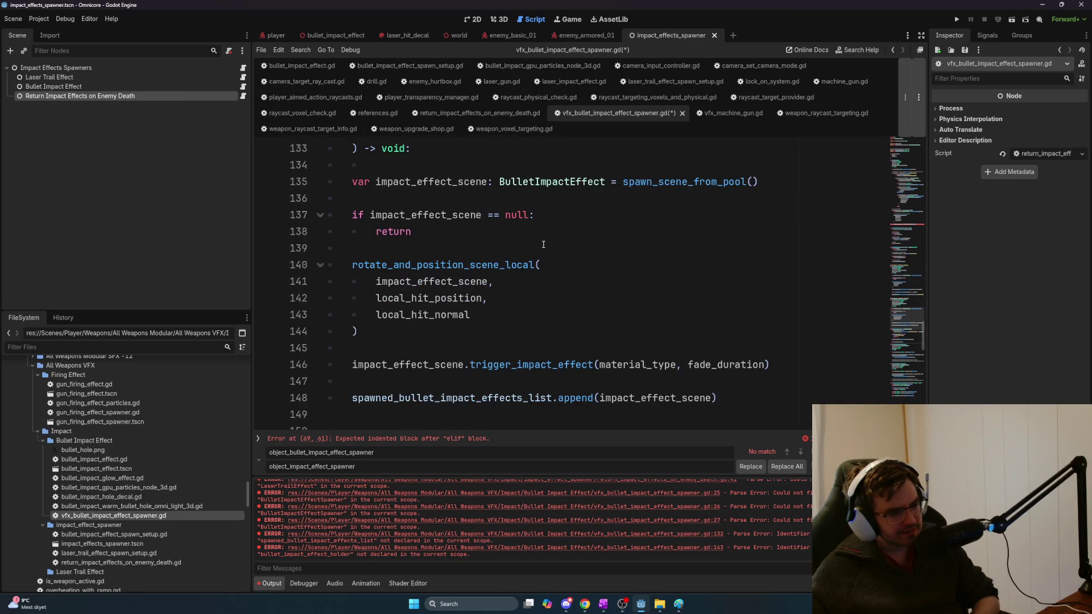
scroll(551, 276, "up", 7)
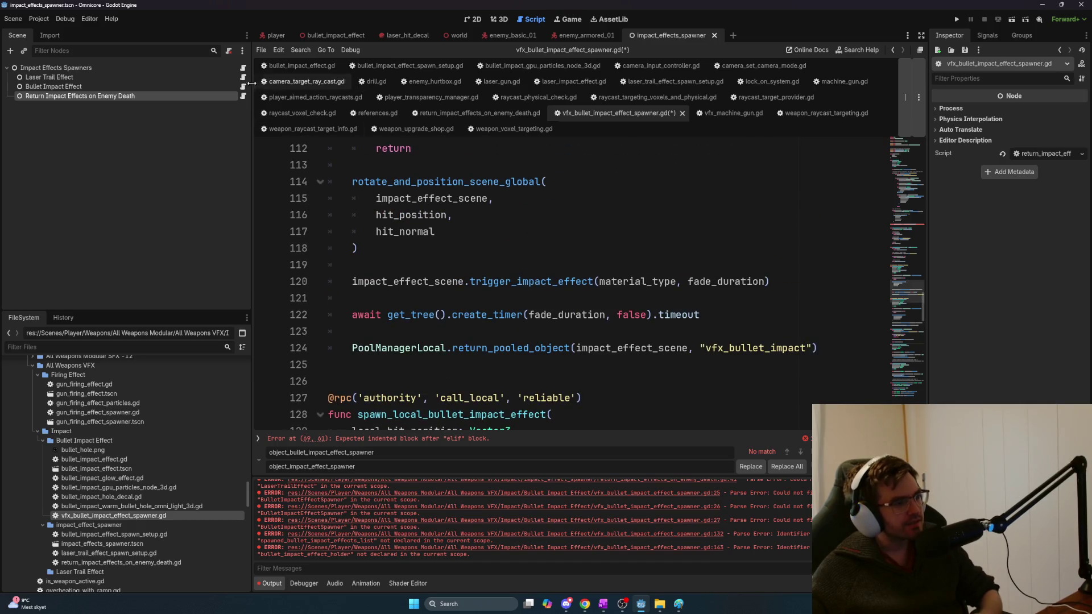
left_click(410, 66)
double_click(473, 165)
left_click(559, 165)
left_click_drag(558, 165, 528, 165)
type("er")
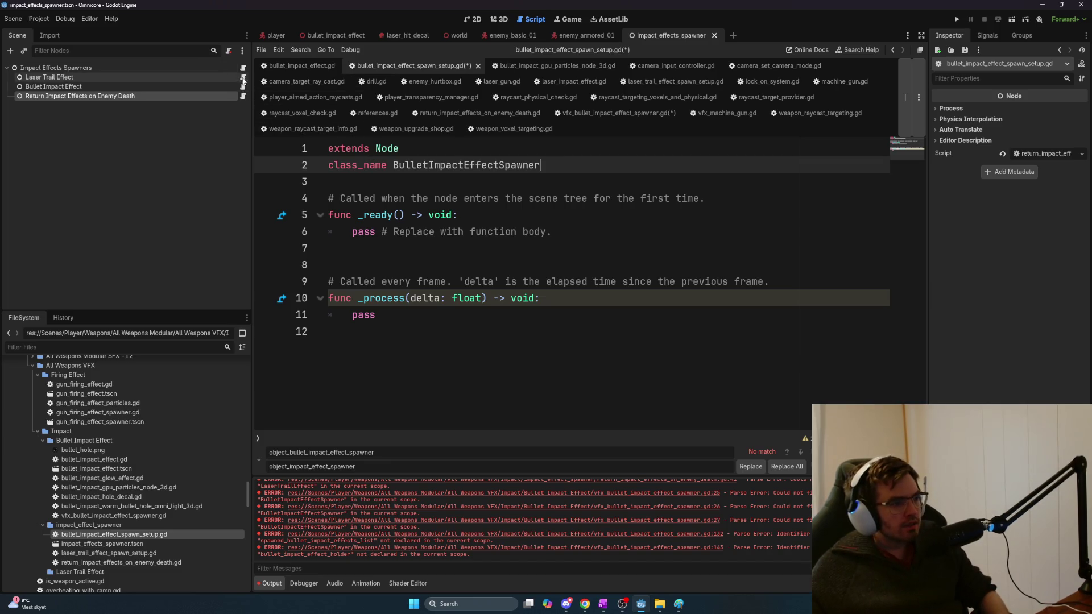
Step: In the VFX spawner script, select the bullet impact spawn code from line 101 through line 148
left_click(243, 87)
scroll(565, 370, "down", 3)
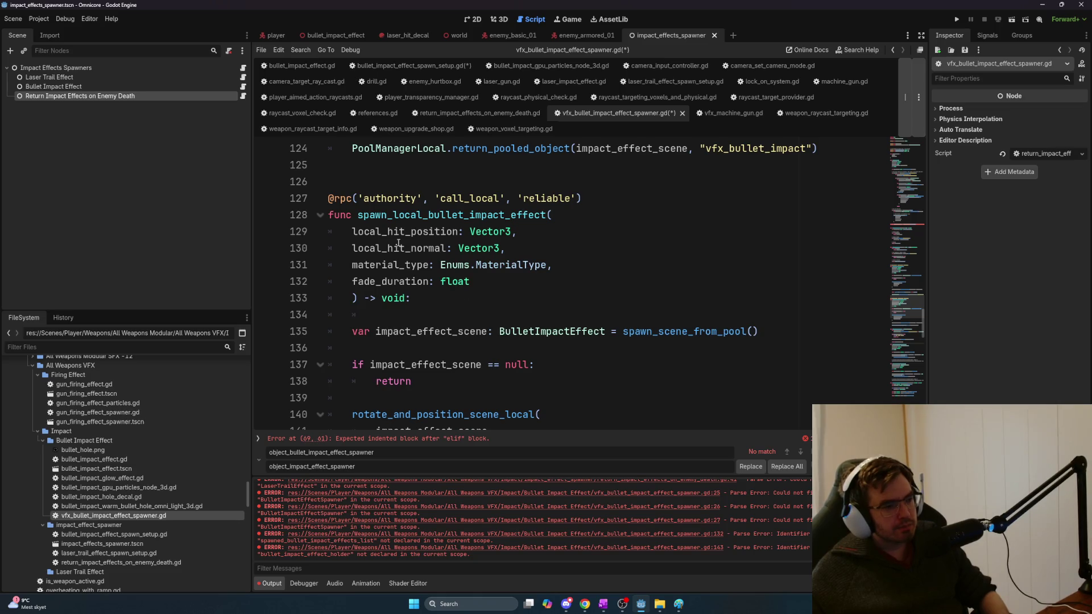
left_click(330, 199)
scroll(398, 256, "up", 3)
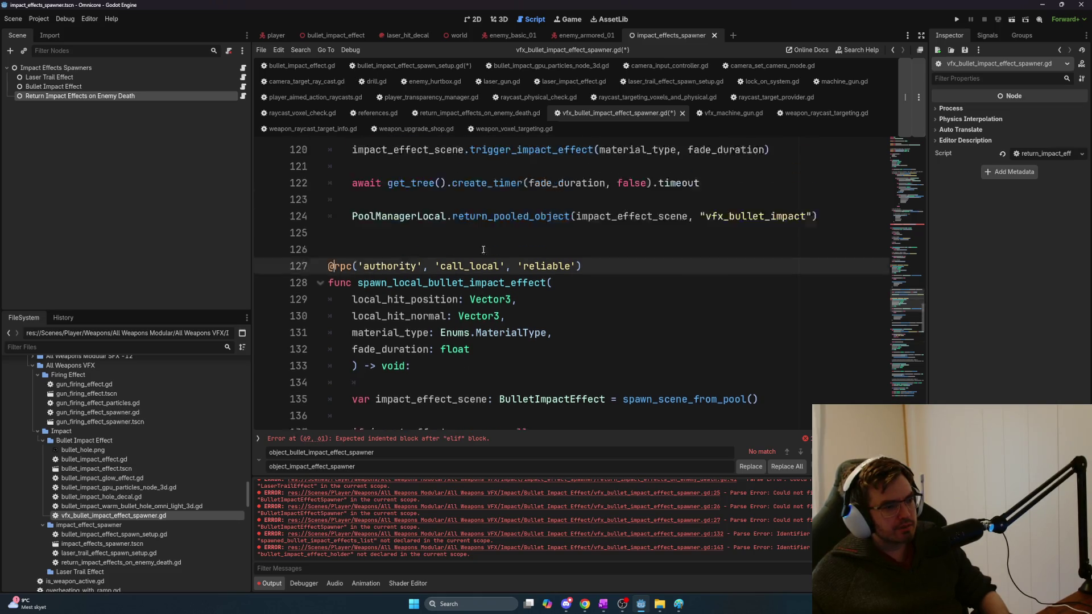
left_click(329, 346)
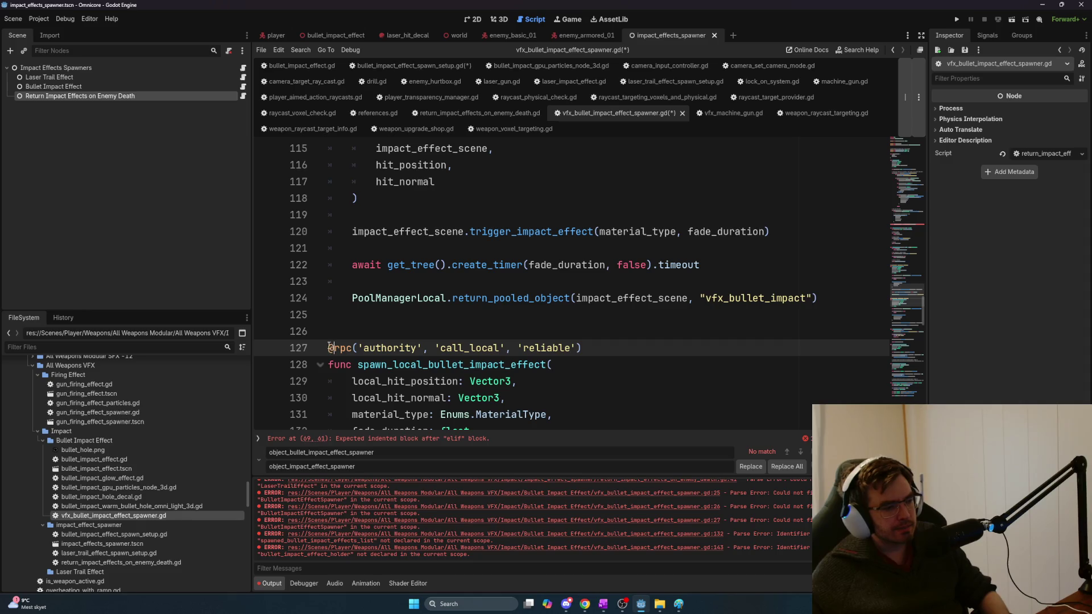
scroll(439, 389, "up", 6)
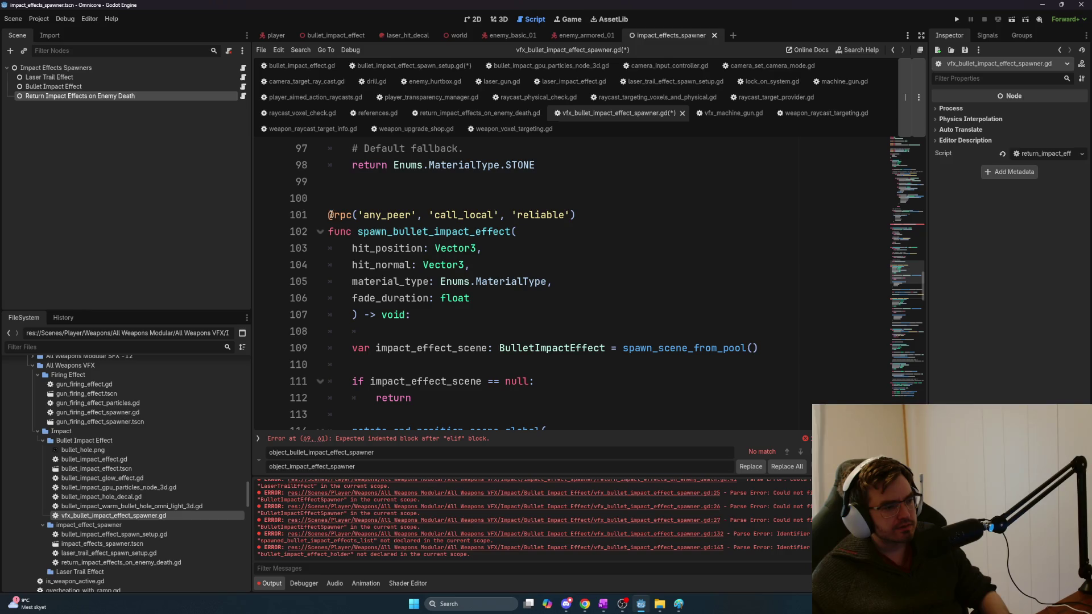
scroll(504, 396, "up", 7)
scroll(503, 395, "down", 7)
scroll(504, 398, "up", 7)
left_click(331, 331)
scroll(423, 363, "up", 5)
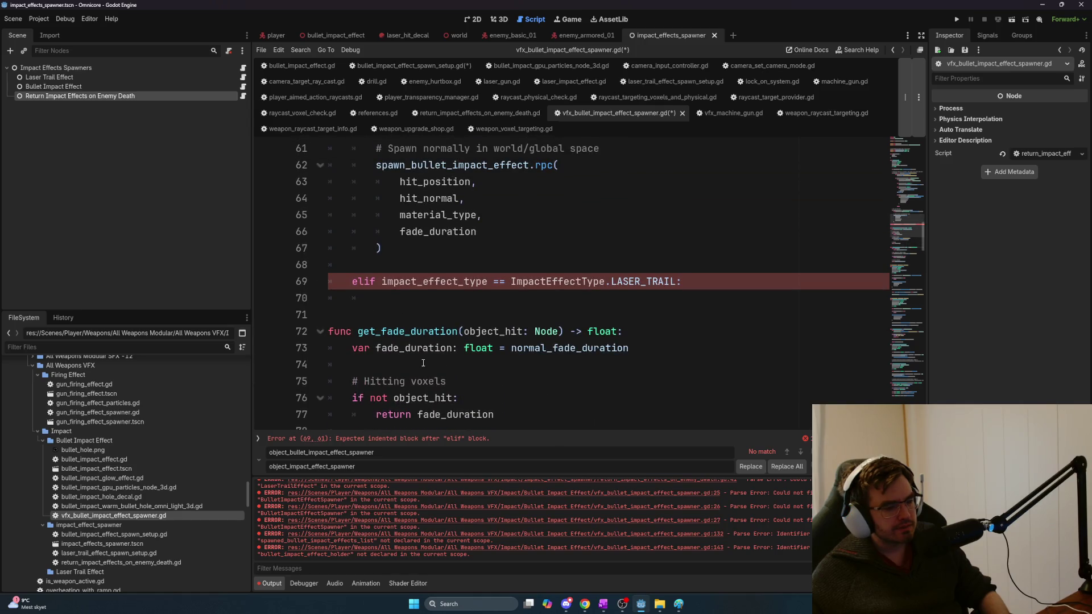
scroll(423, 363, "down", 1)
scroll(425, 363, "down", 6)
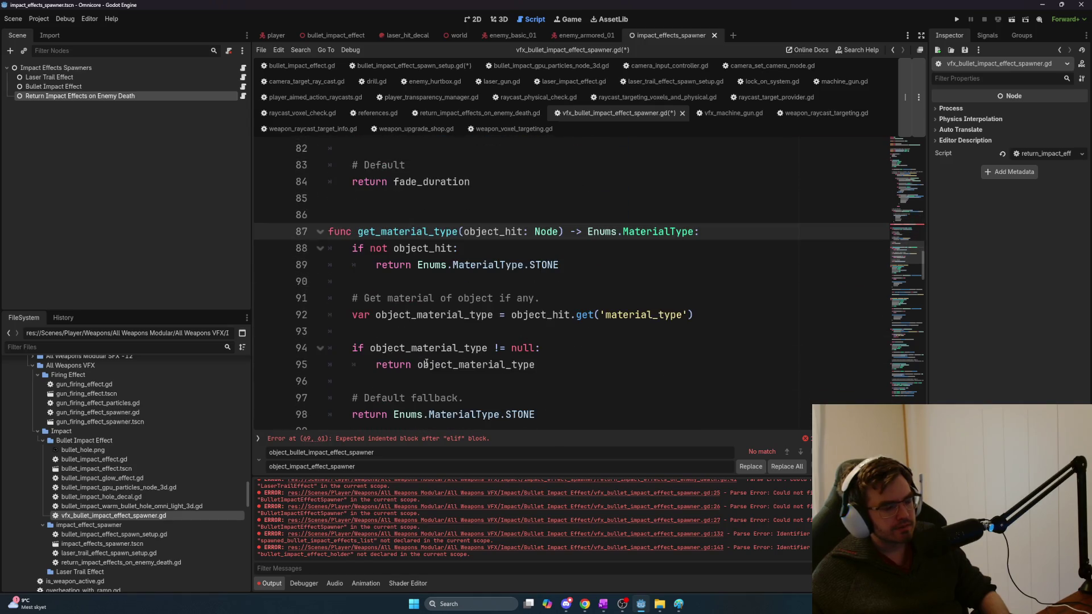
scroll(426, 363, "down", 4)
scroll(428, 361, "up", 2)
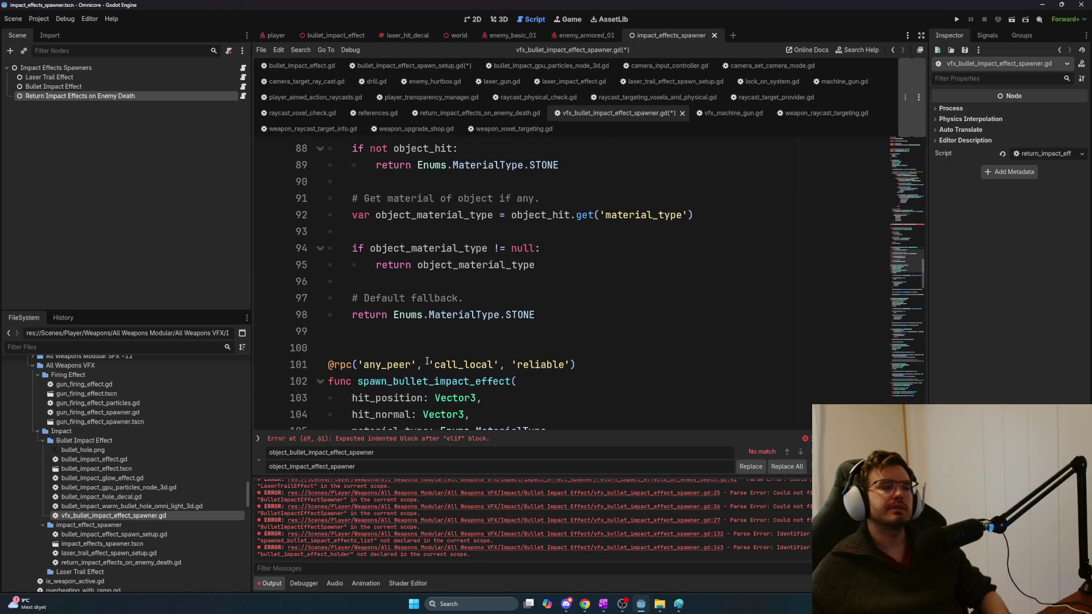
scroll(393, 230, "up", 2)
scroll(438, 270, "down", 3)
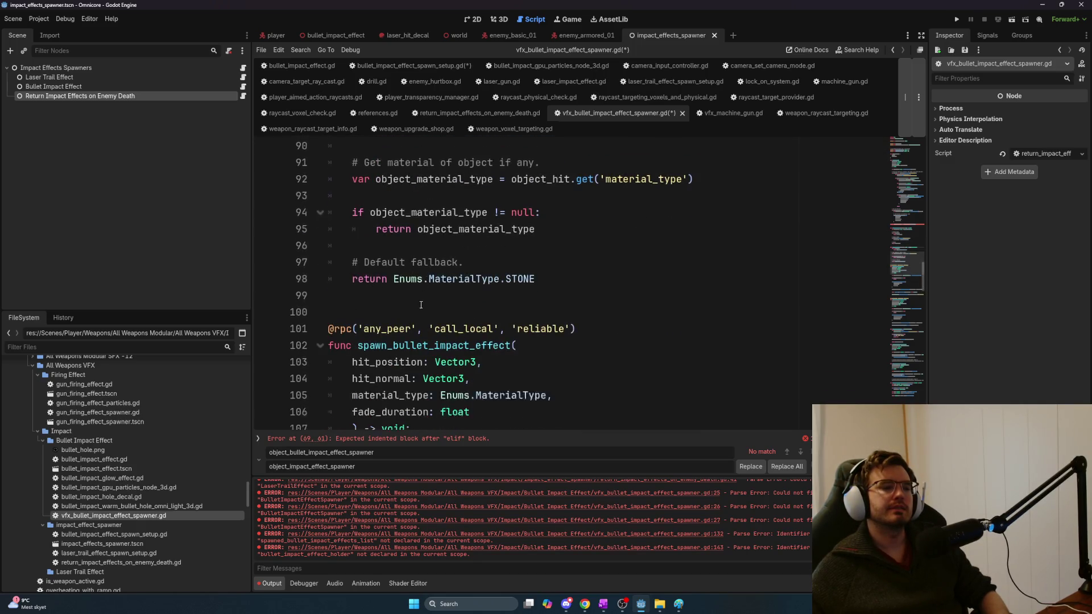
left_click(328, 315)
scroll(503, 350, "down", 14)
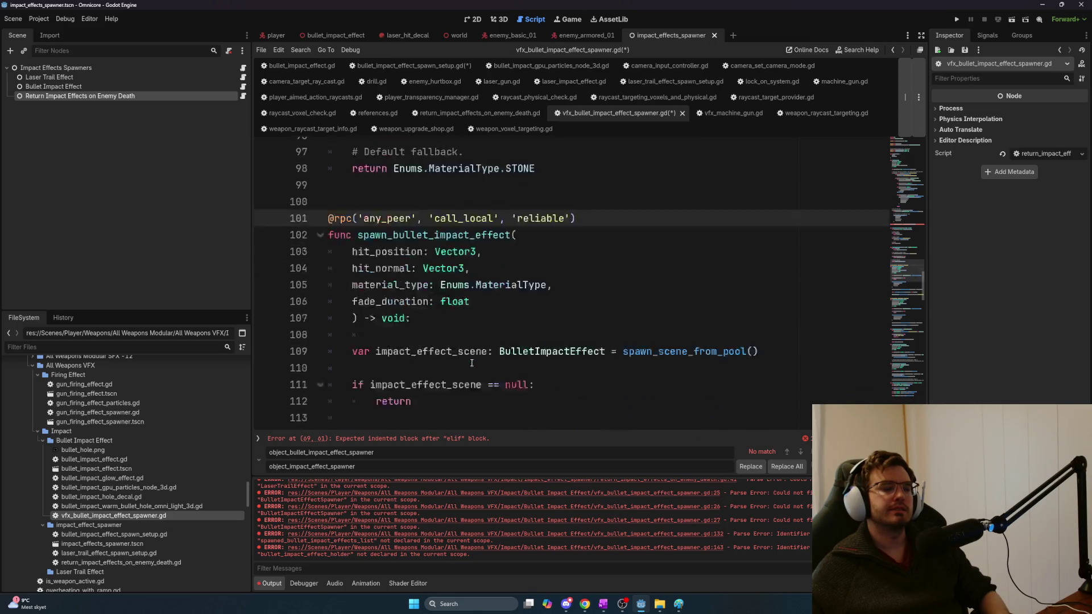
scroll(503, 350, "down", 2)
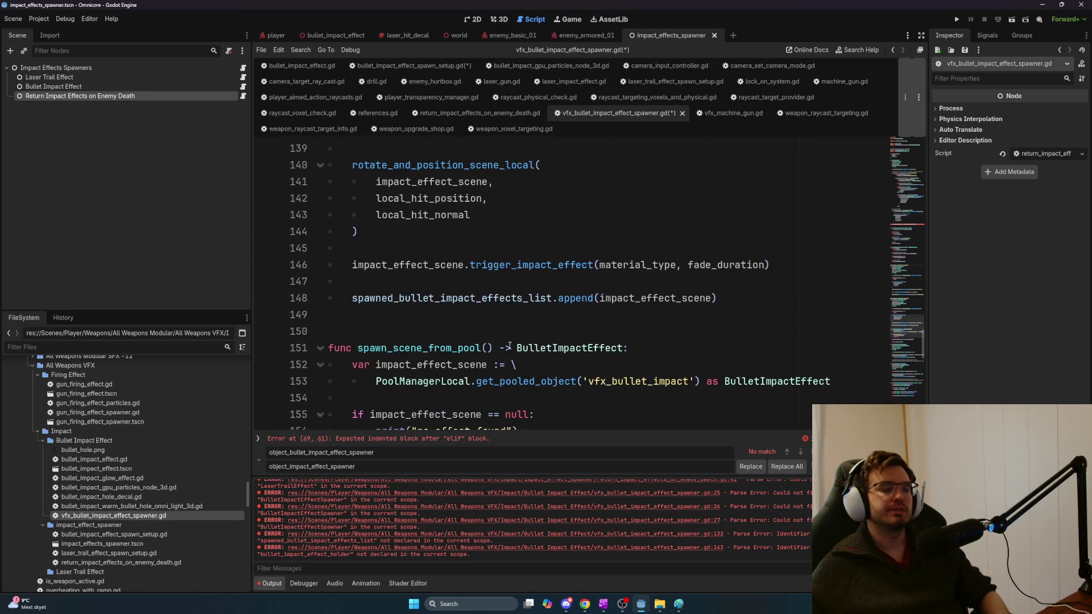
left_click(731, 302, "shift")
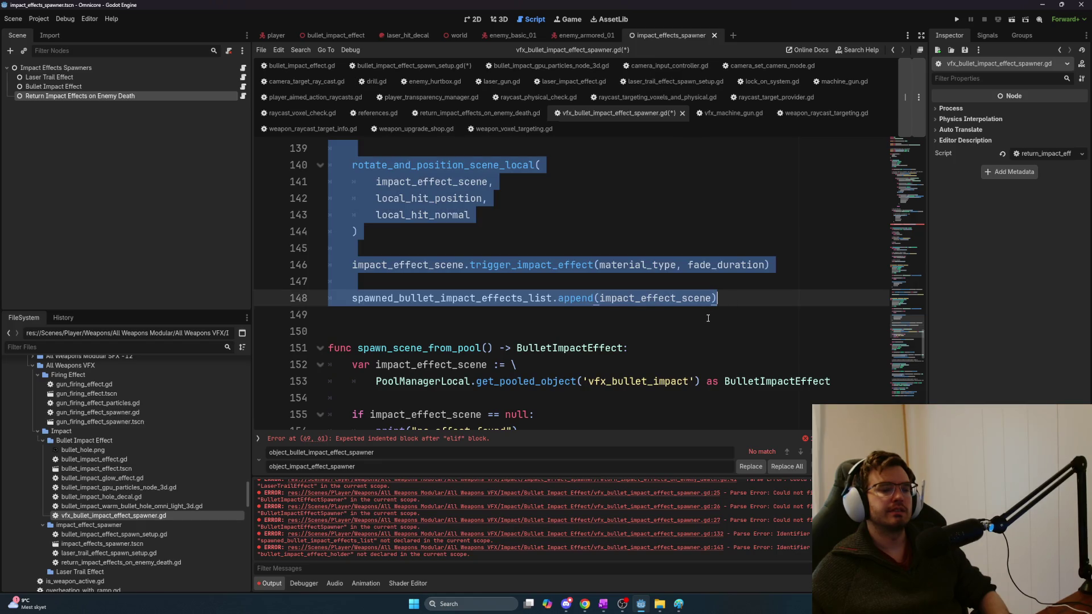
Step: Review the spawn code near spawn_scene_from_pool, reset the selection to line 101, and switch to the setup script
scroll(708, 328, "down", 3)
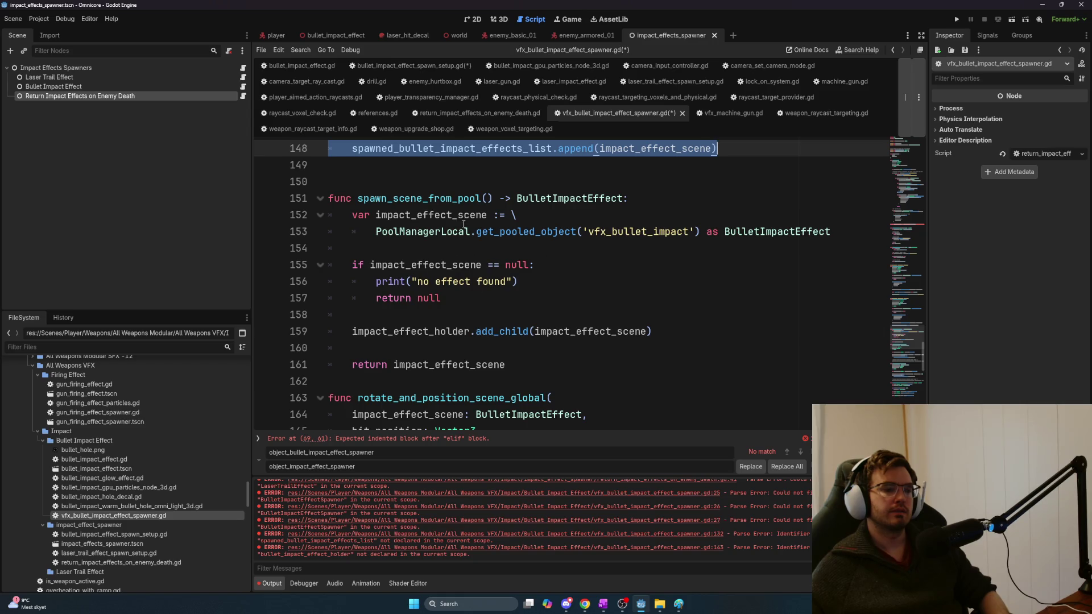
mouse_move(472, 227)
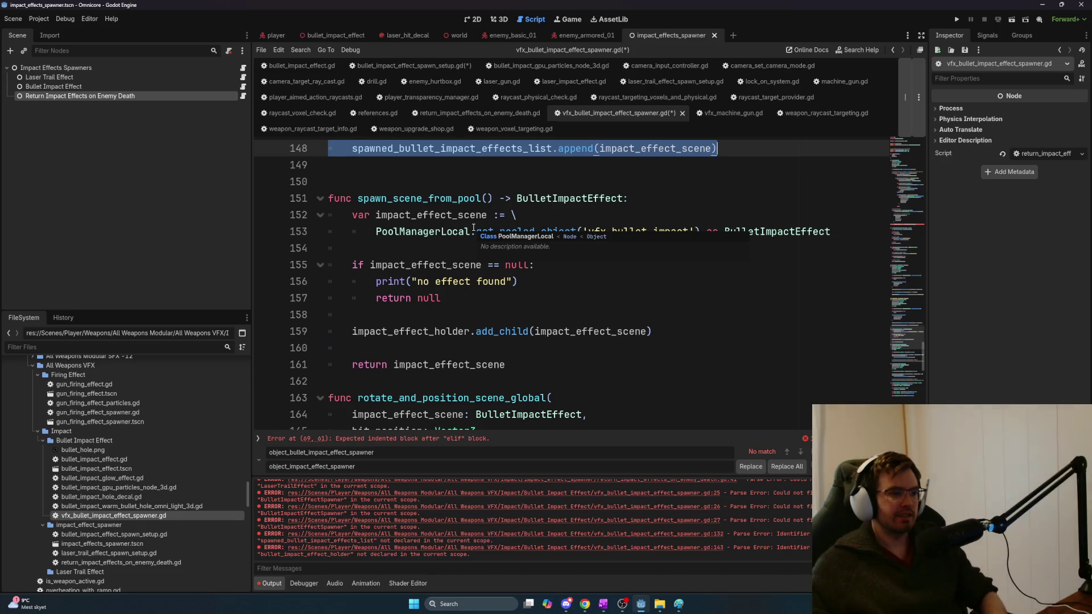
scroll(560, 307, "up", 5)
scroll(560, 308, "up", 13)
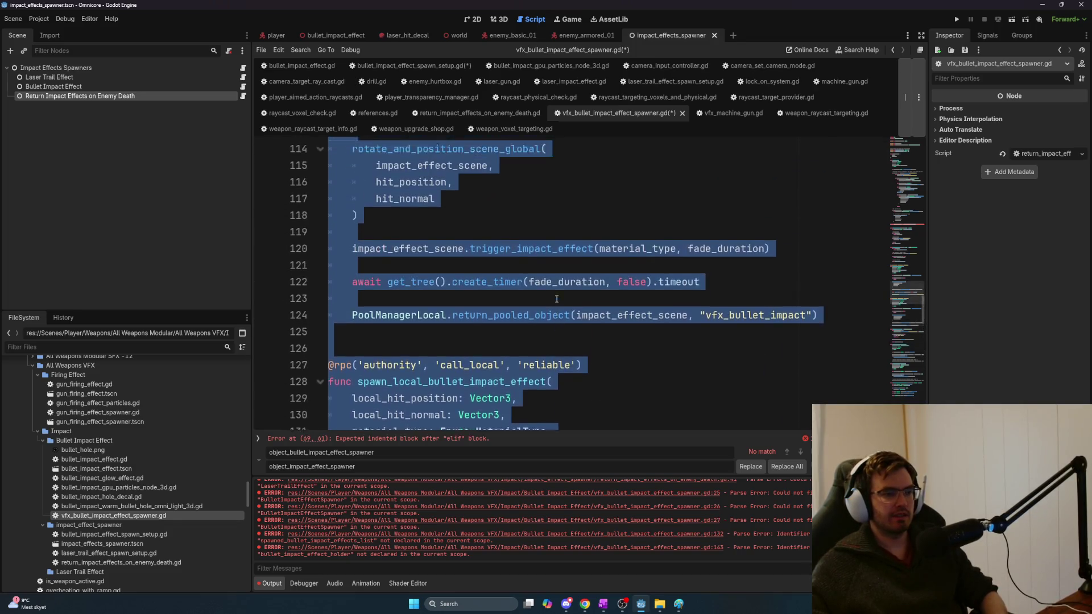
scroll(548, 292, "up", 6)
scroll(549, 296, "down", 8)
scroll(622, 329, "down", 13)
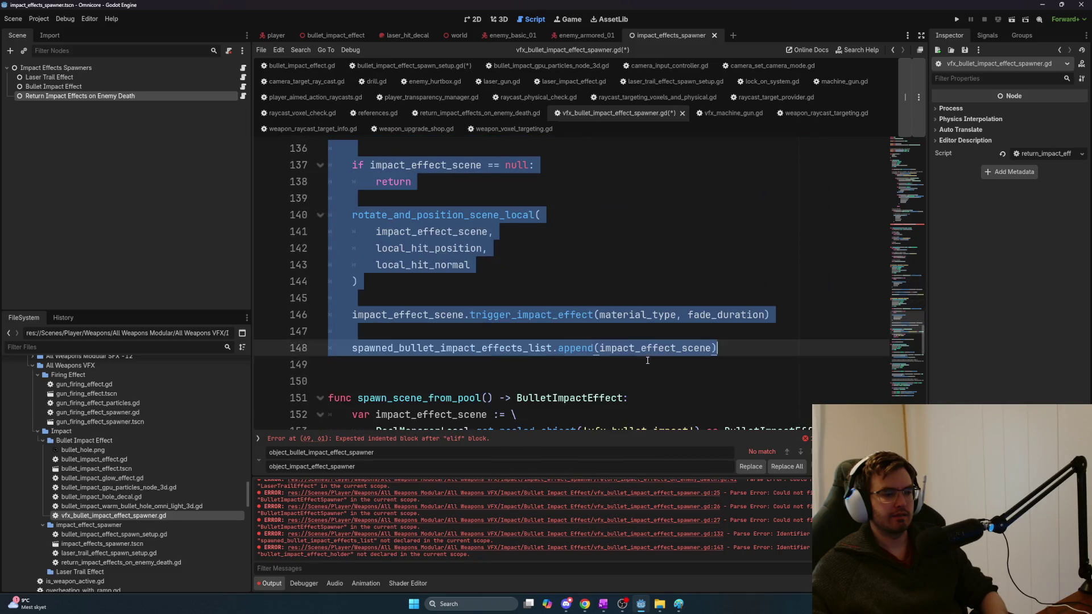
key("ctrl+z")
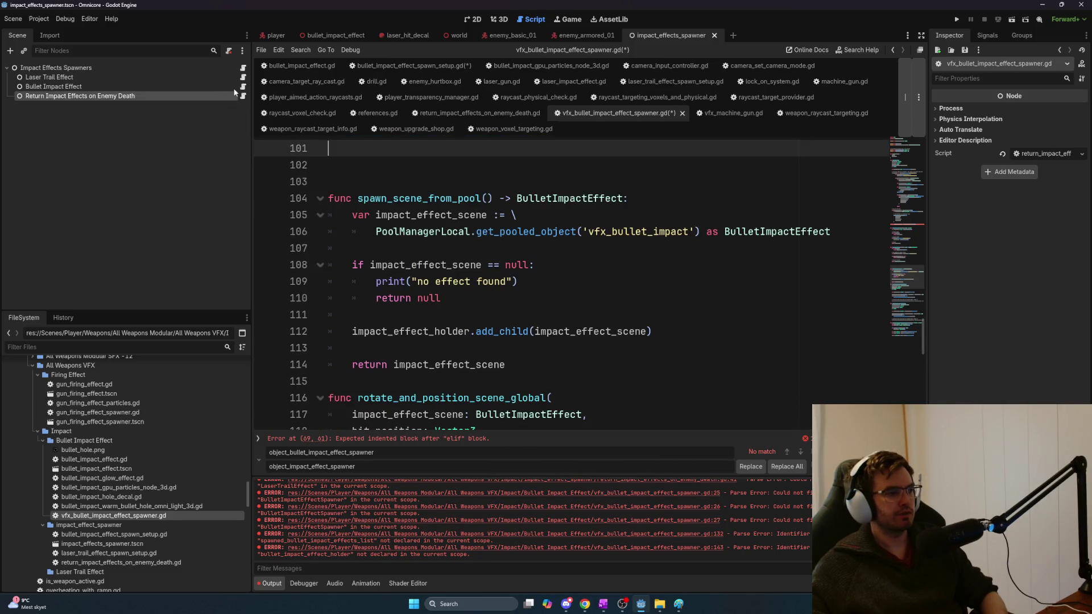
left_click(243, 87)
Step: Replace the template code on lines 4–11 with the copied bullet impact spawn functions
left_click_drag(386, 323, 249, 192)
key("ctrl+v")
scroll(512, 313, "up", 9)
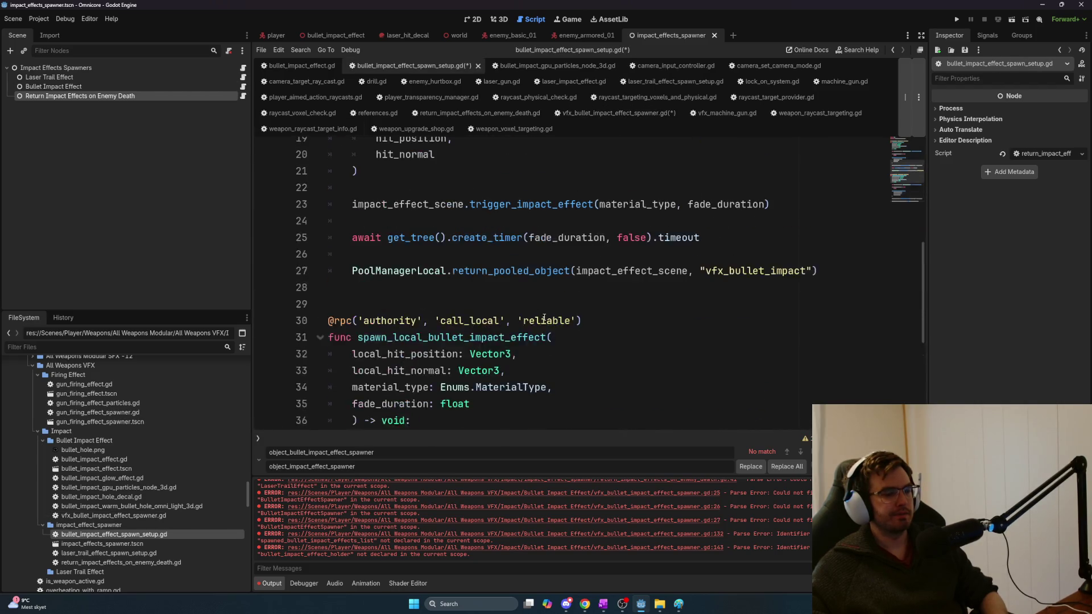
scroll(544, 317, "up", 2)
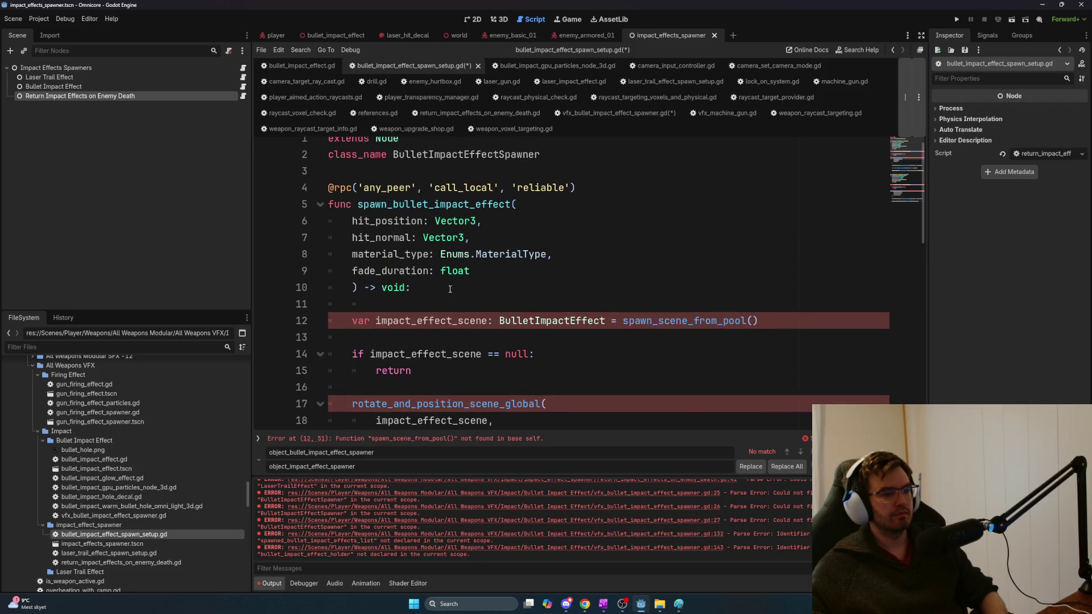
scroll(450, 289, "up", 1)
left_click(560, 173)
key("Return")
key("Return")
type("@export var")
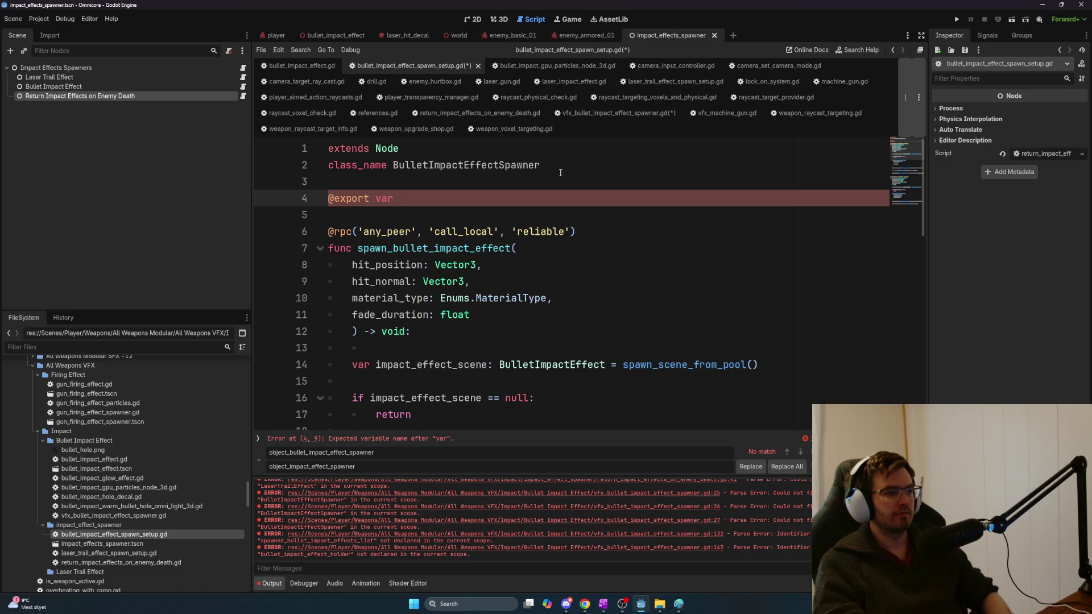
type(" impact_effects")
type("_spawner")
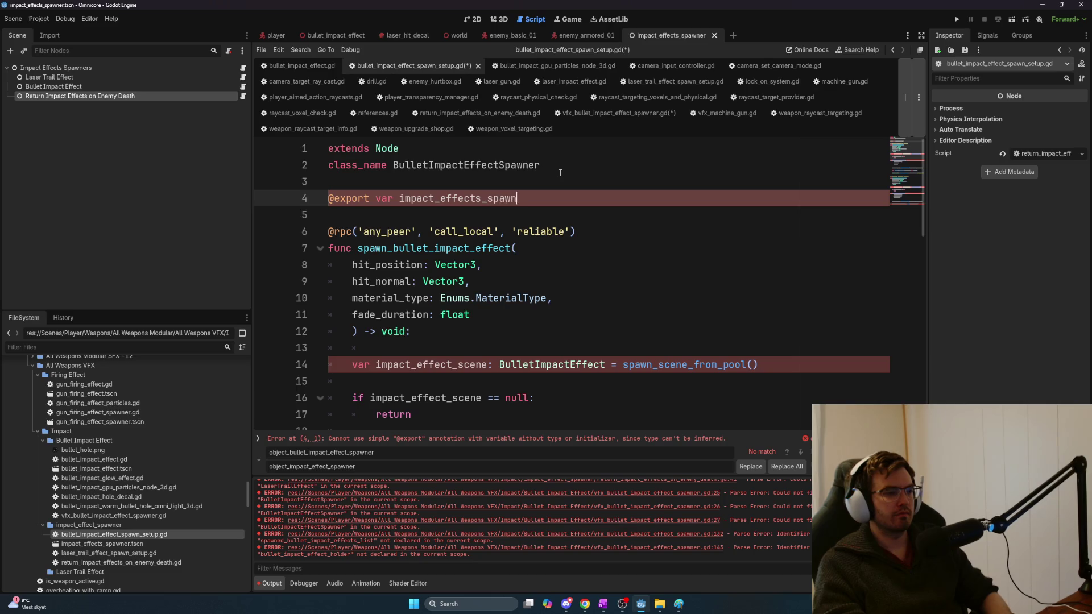
double_click(114, 67)
key("BackSpace")
key("Return")
double_click(113, 68)
left_click(125, 69)
type("s")
key("Return")
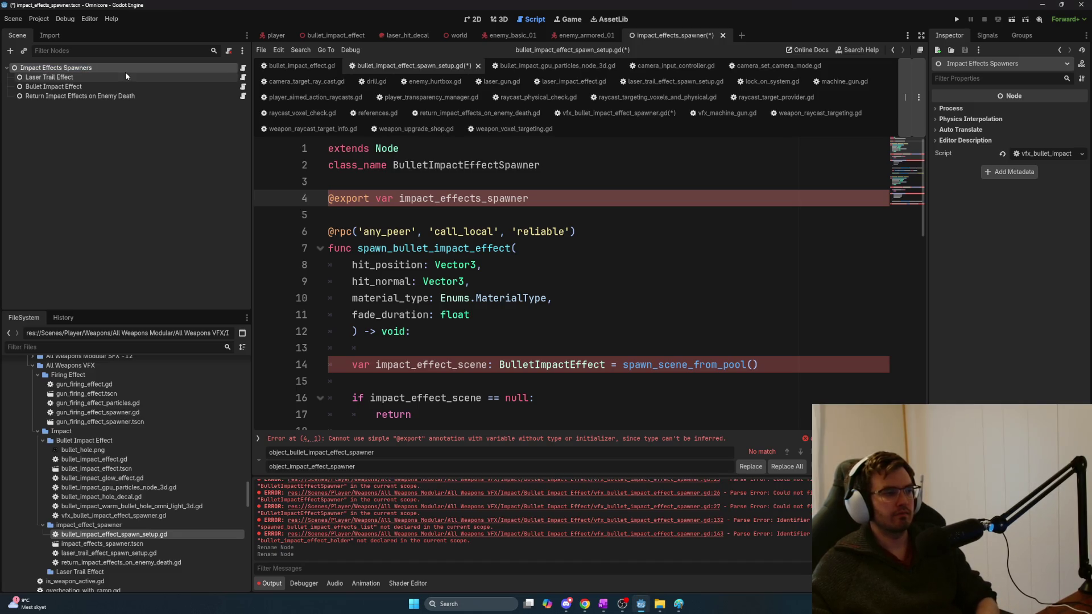
left_click(541, 199)
type("s")
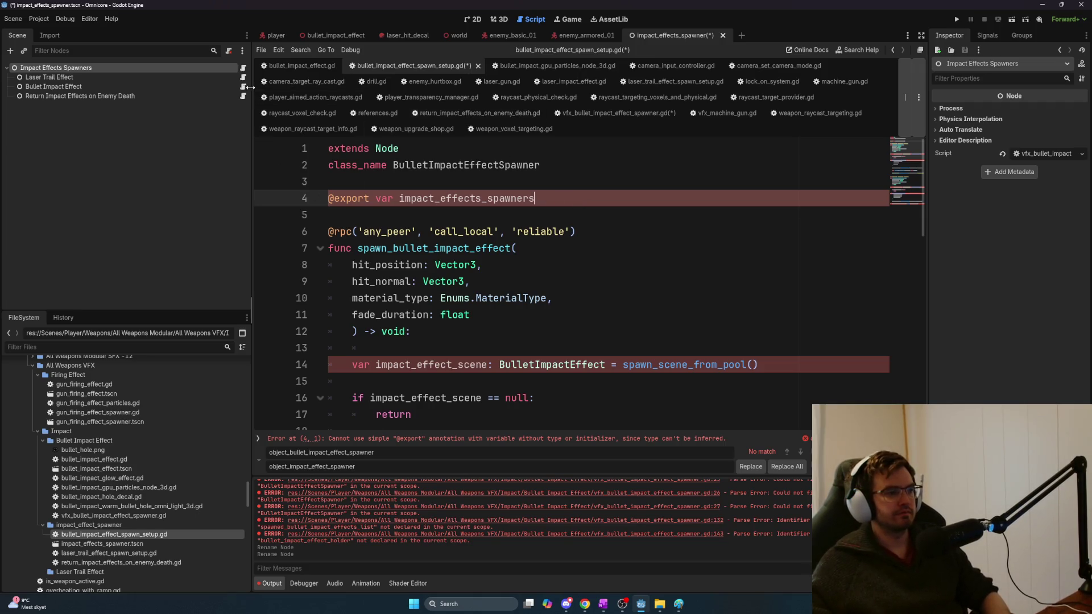
Step: Reopen vfx_bullet_impact_effect_spawner.gd at its top
left_click(688, 365, "ctrl")
scroll(512, 228, "up", 15)
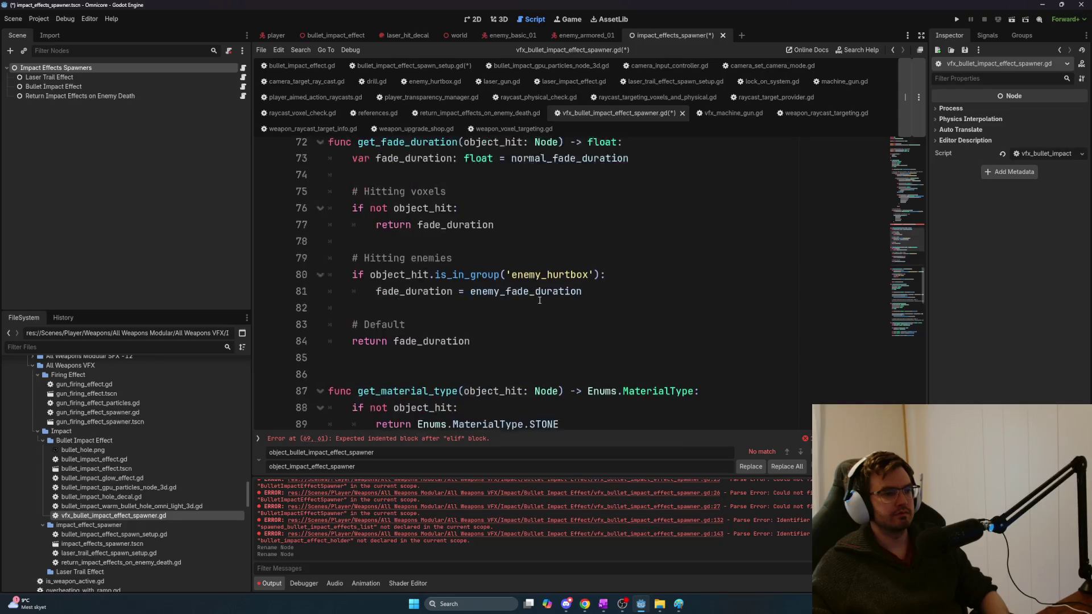
scroll(918, 261, "up", 15)
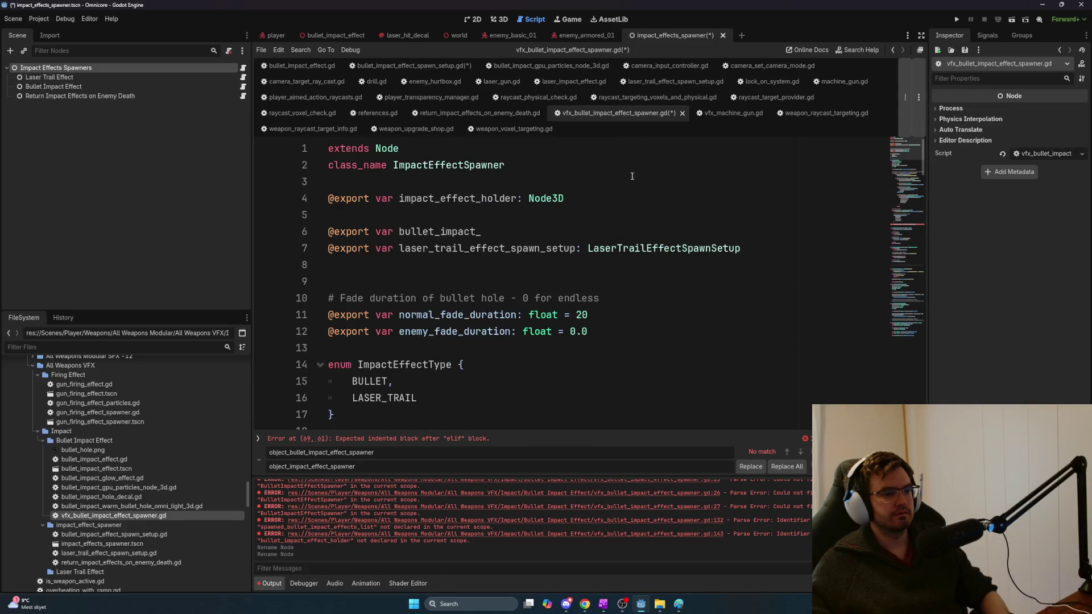
Step: Rename the VFX spawner's class_name to ImpactEffectSpawners and save
left_click(514, 165)
double_click(466, 165)
key("ctrl+c")
key("ctrl+s")
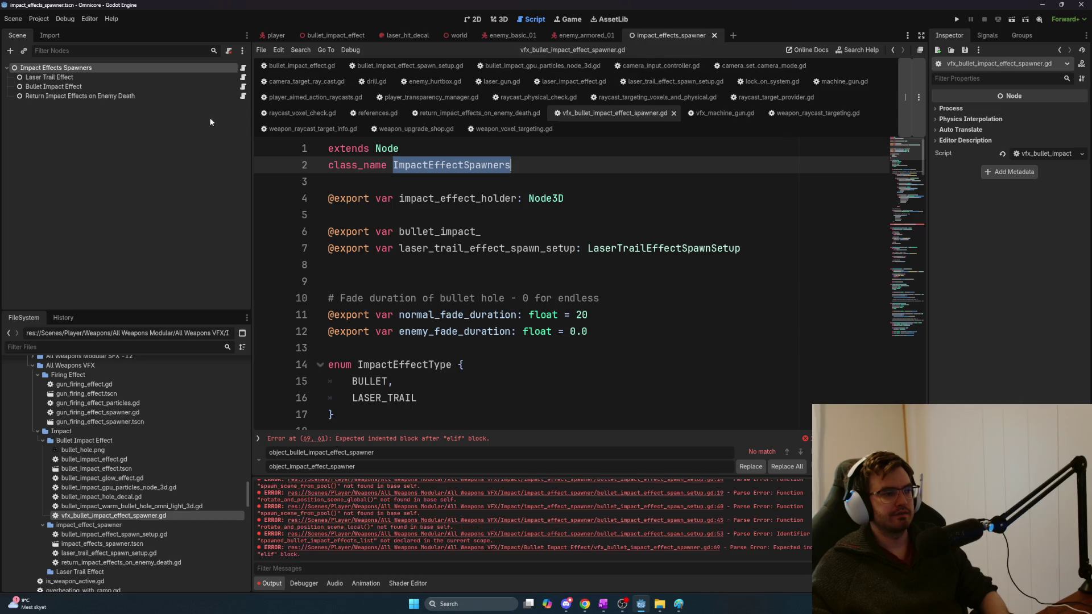
left_click(243, 77)
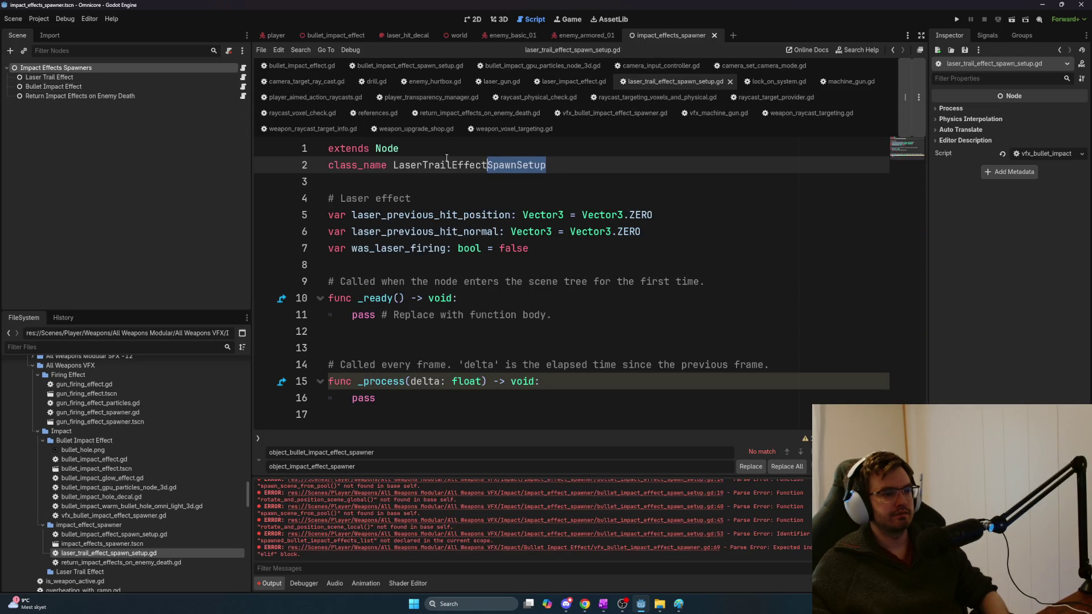
left_click(242, 87)
Step: Type the impact_effects_spawners export as ImpactEffectSpawners in the setup script
double_click(520, 165)
key("ctrl+v")
key("ctrl+z")
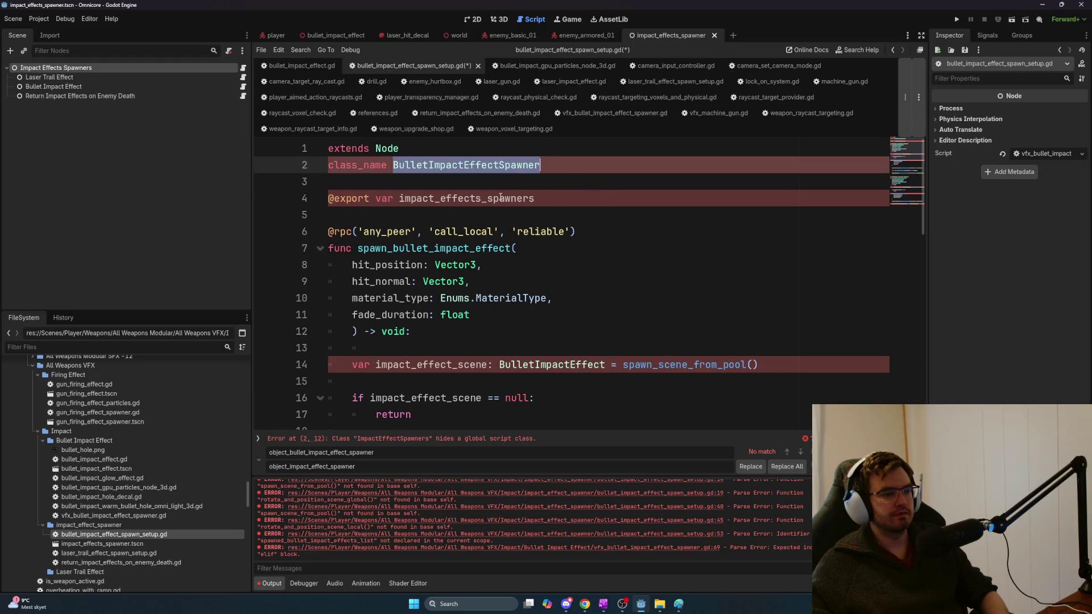
type(":")
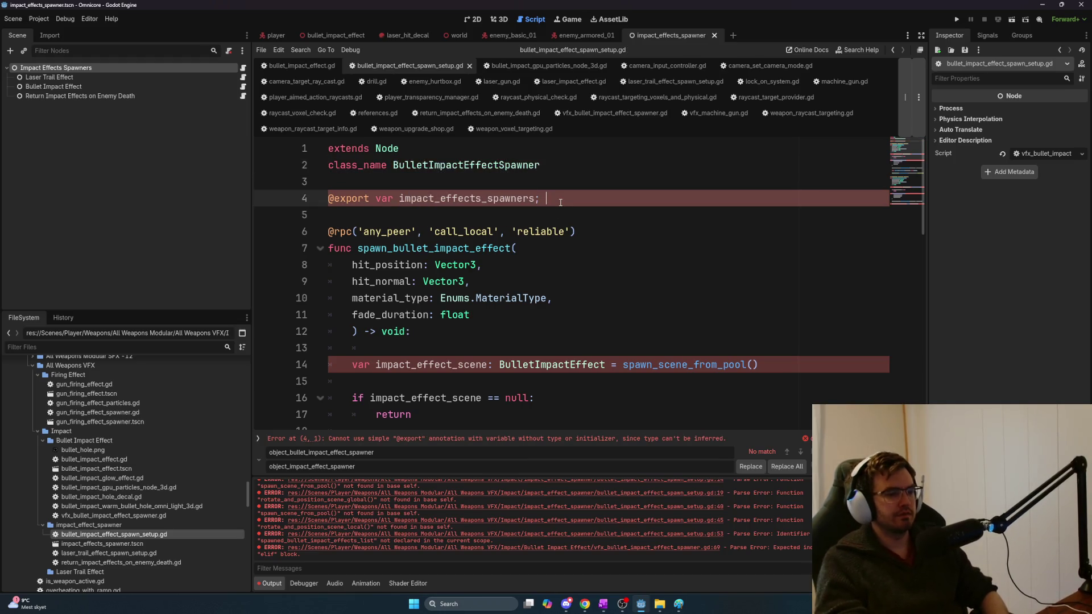
key("ctrl+v")
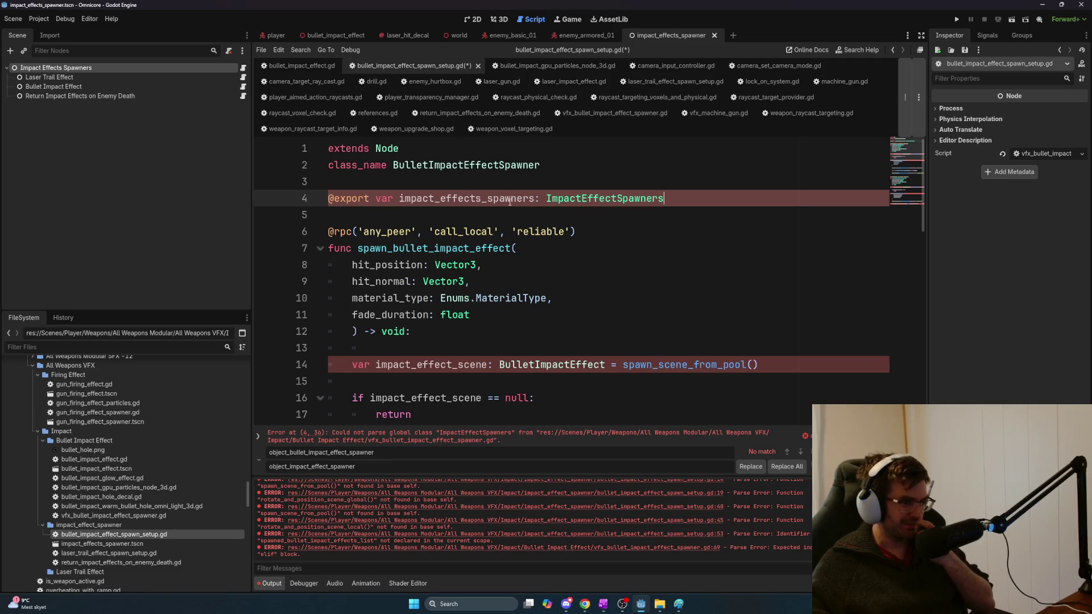
Step: Select the impact_effects_spawners name and read down through the setup script's code
left_click(500, 200)
double_click(499, 199)
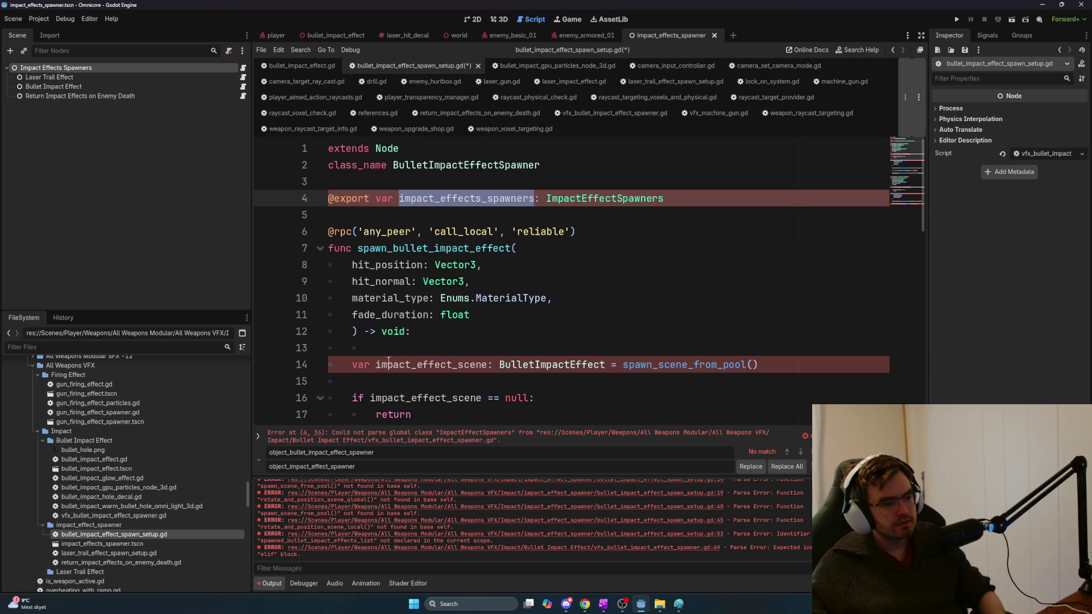
scroll(492, 351, "down", 1)
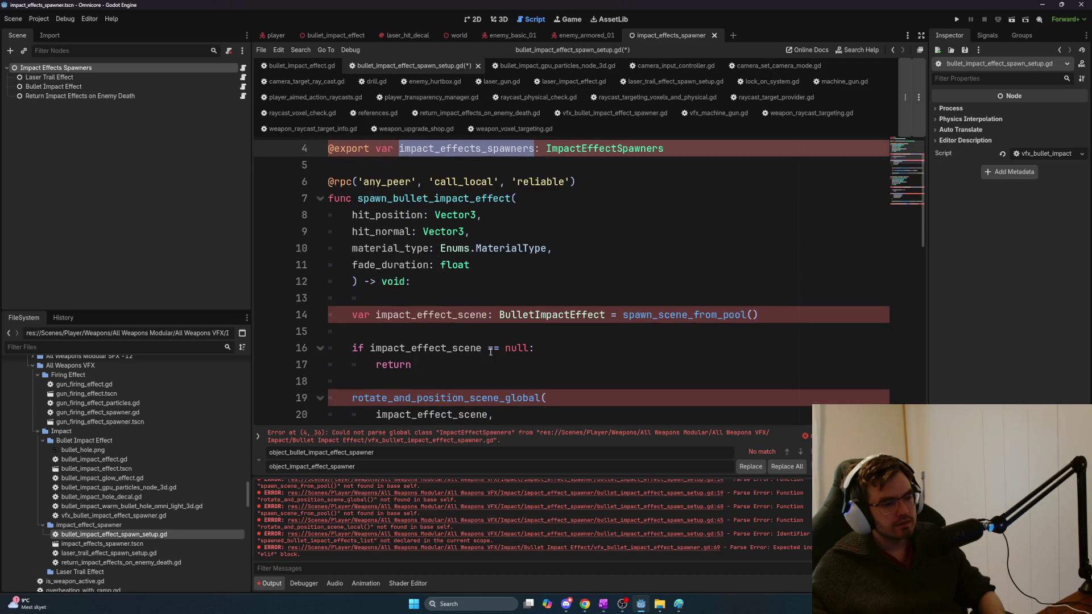
scroll(491, 351, "down", 2)
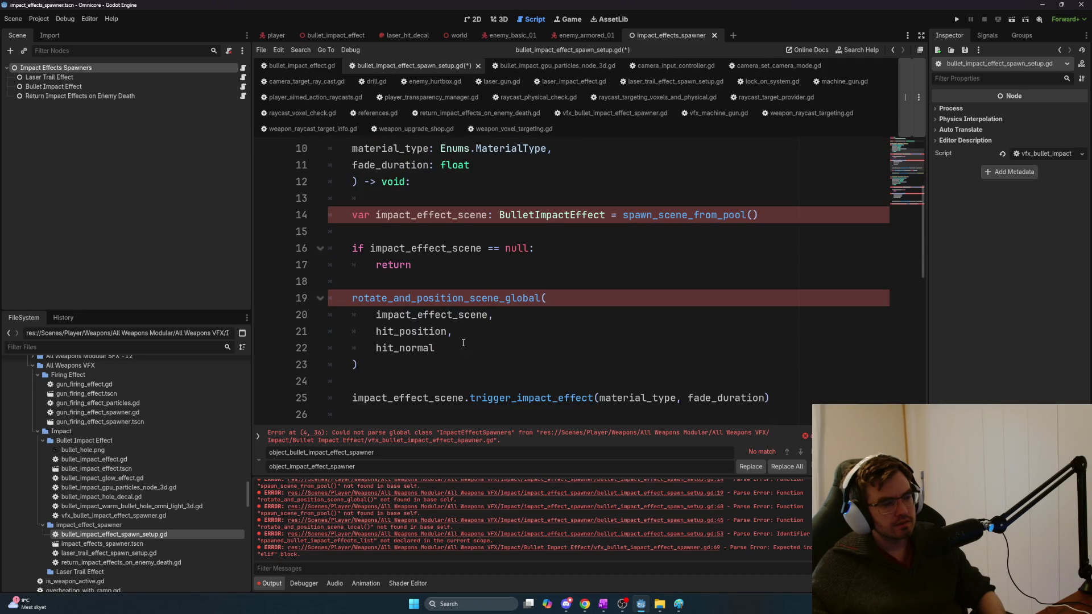
scroll(343, 308, "down", 2)
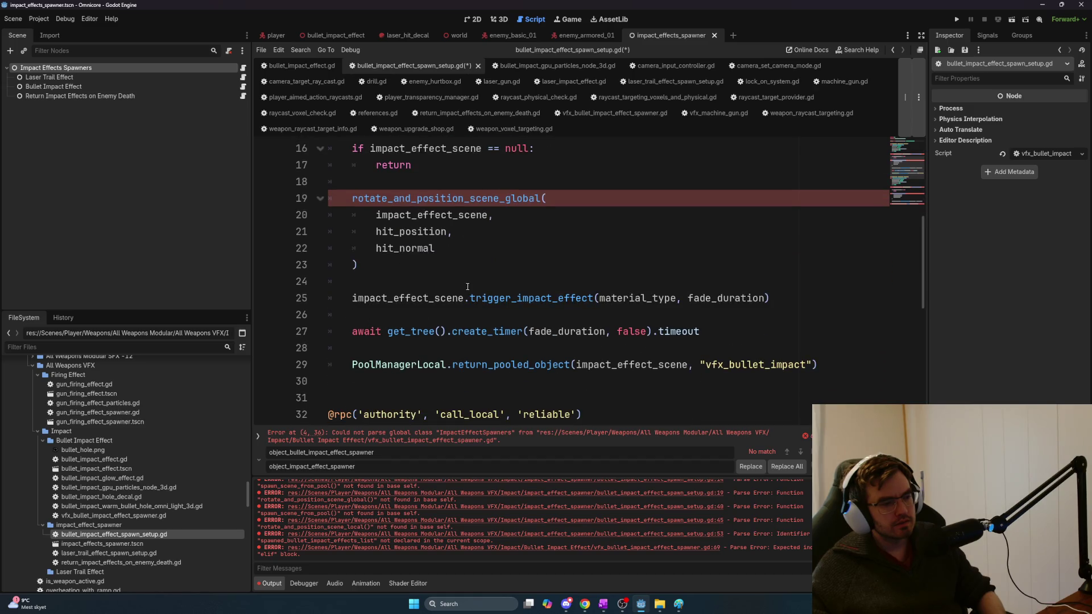
scroll(458, 219, "down", 2)
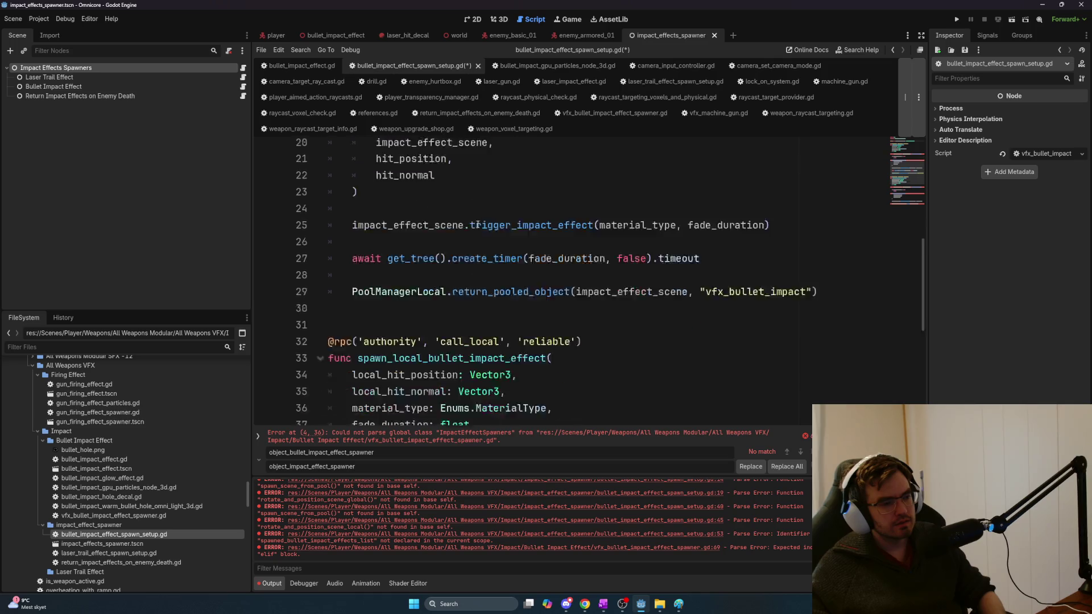
scroll(466, 268, "down", 1)
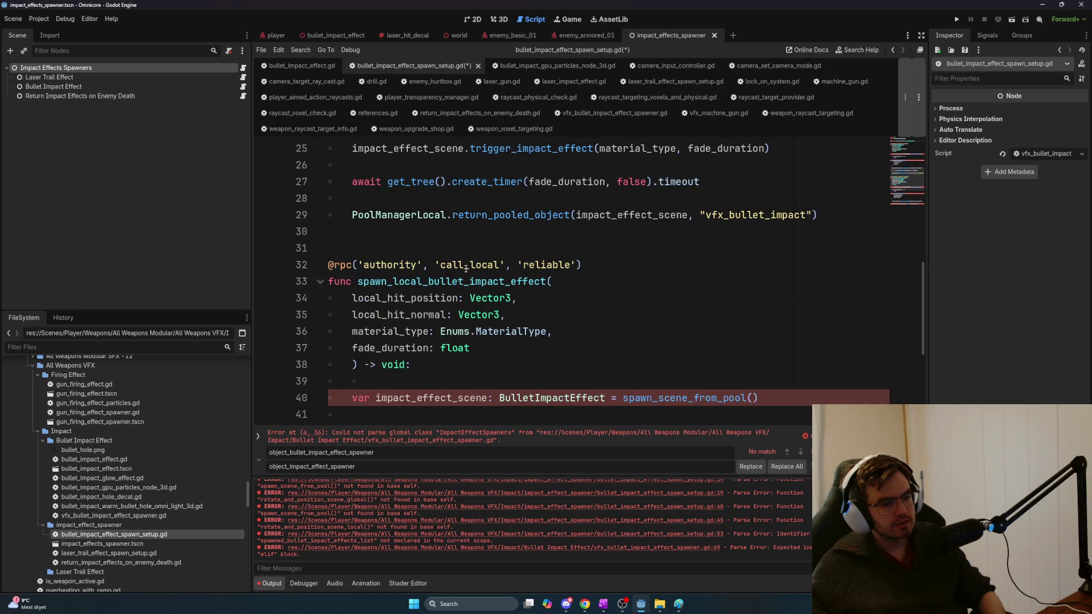
scroll(466, 269, "down", 3)
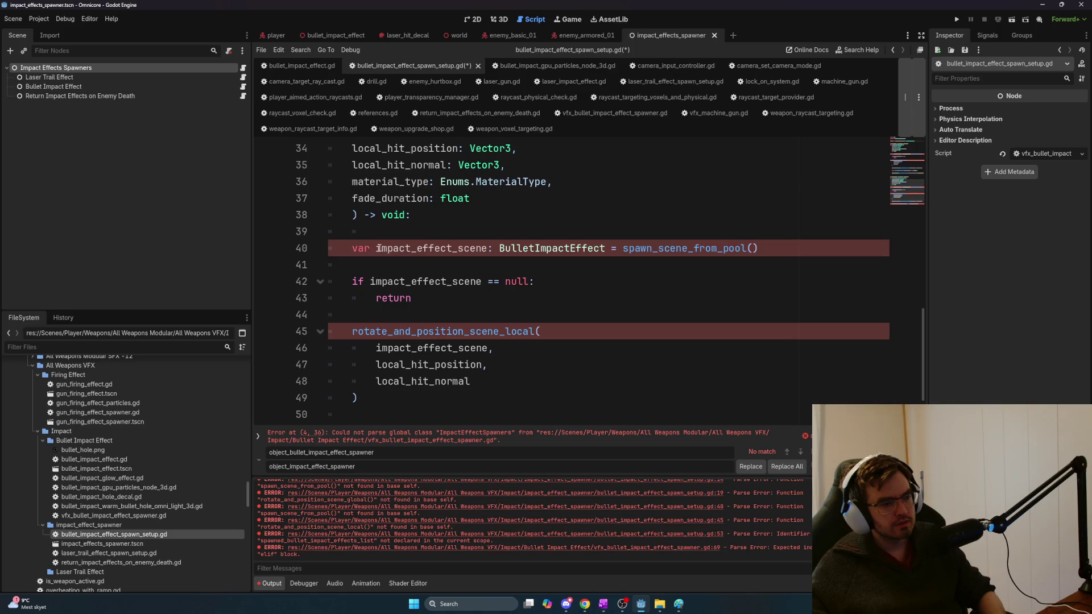
scroll(393, 284, "down", 1)
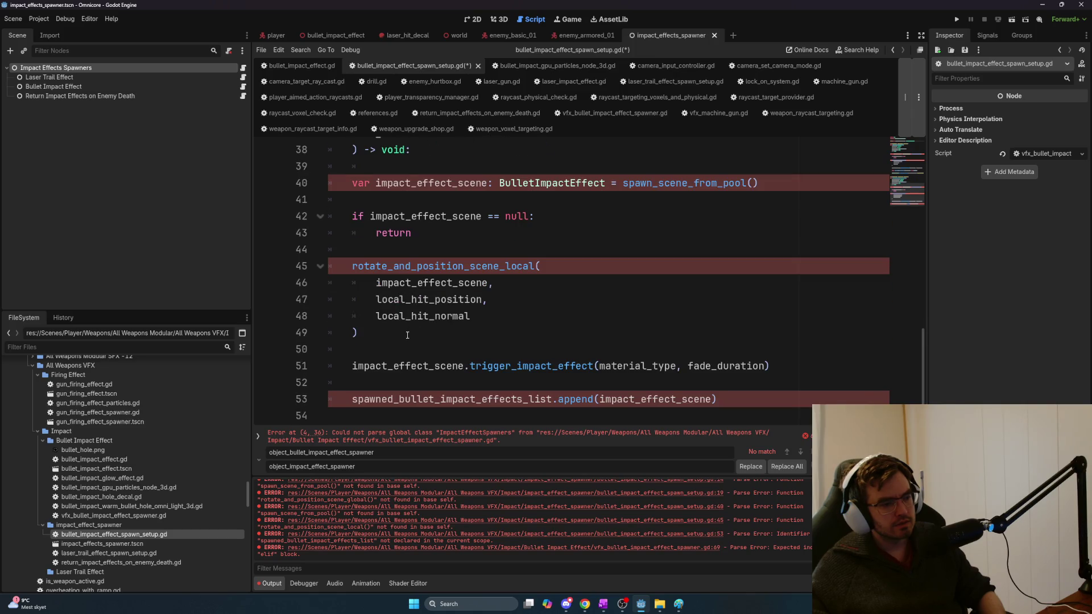
left_click(353, 400)
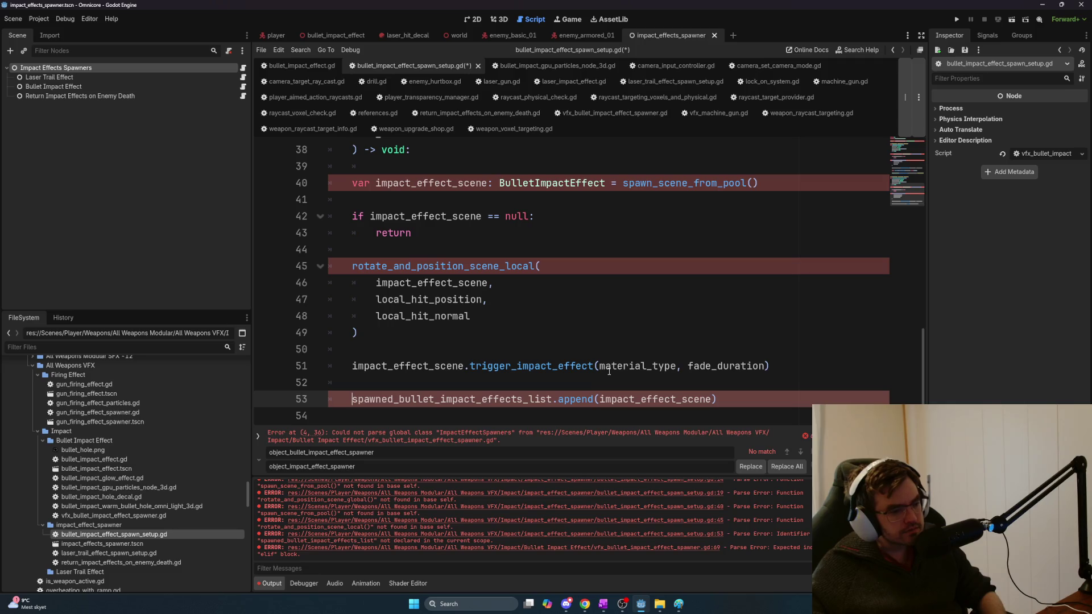
mouse_move(609, 371)
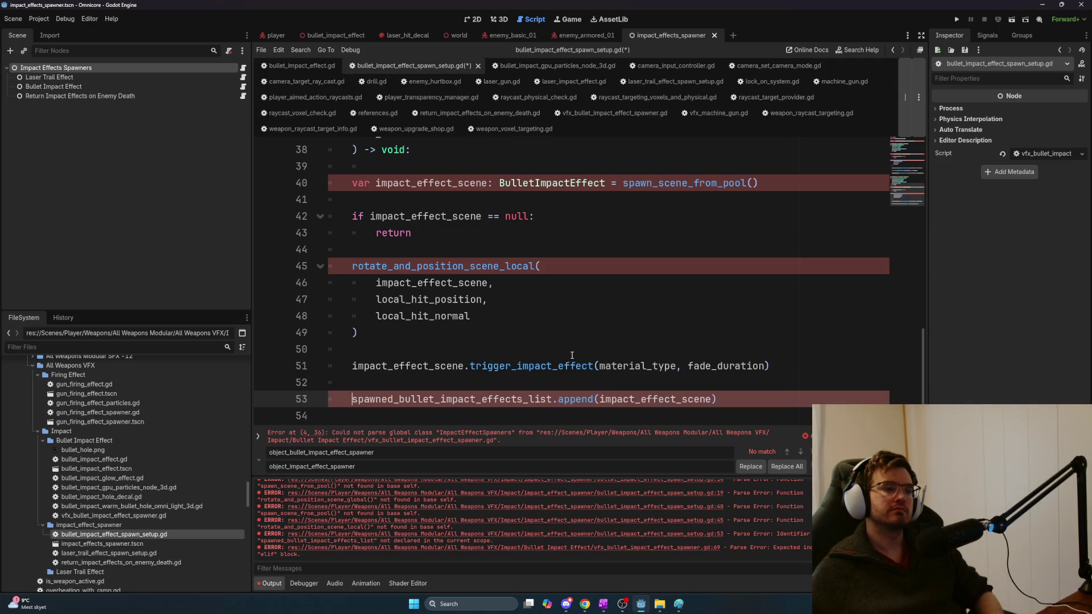
scroll(572, 356, "up", 4)
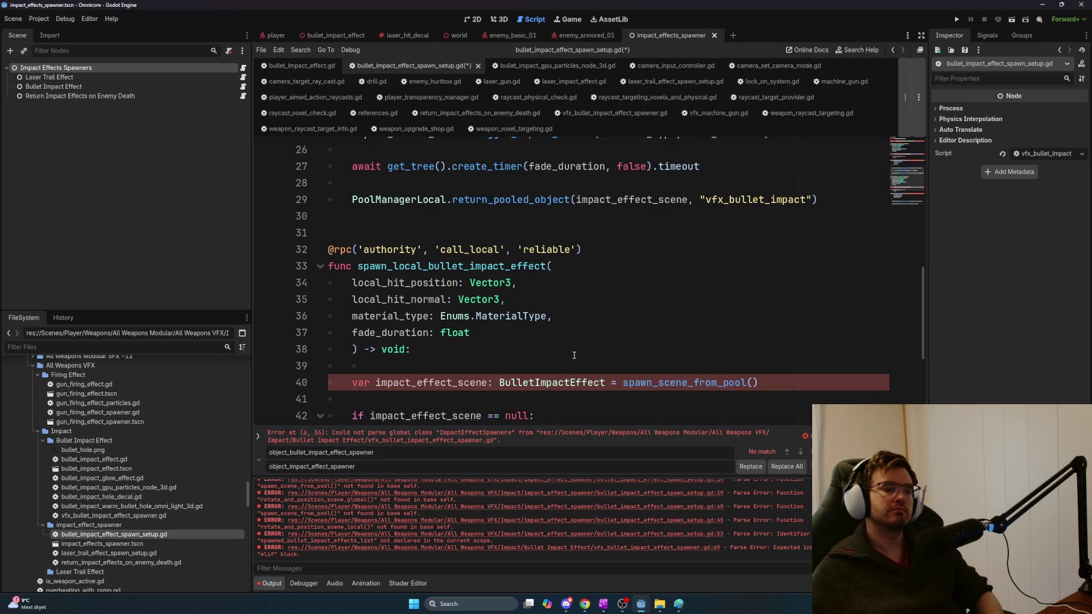
scroll(577, 356, "up", 4)
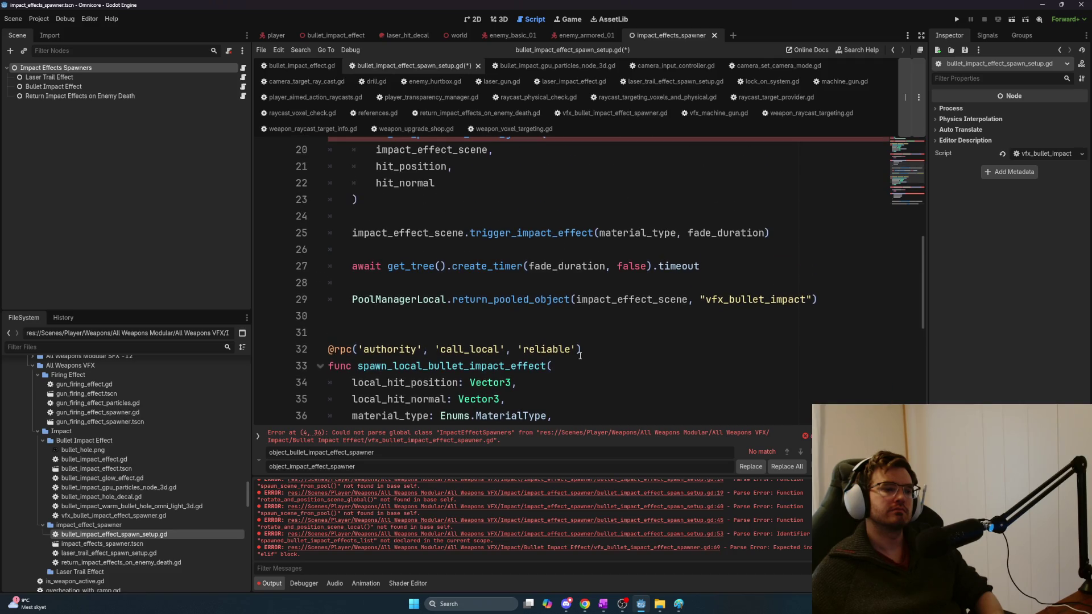
scroll(580, 356, "down", 8)
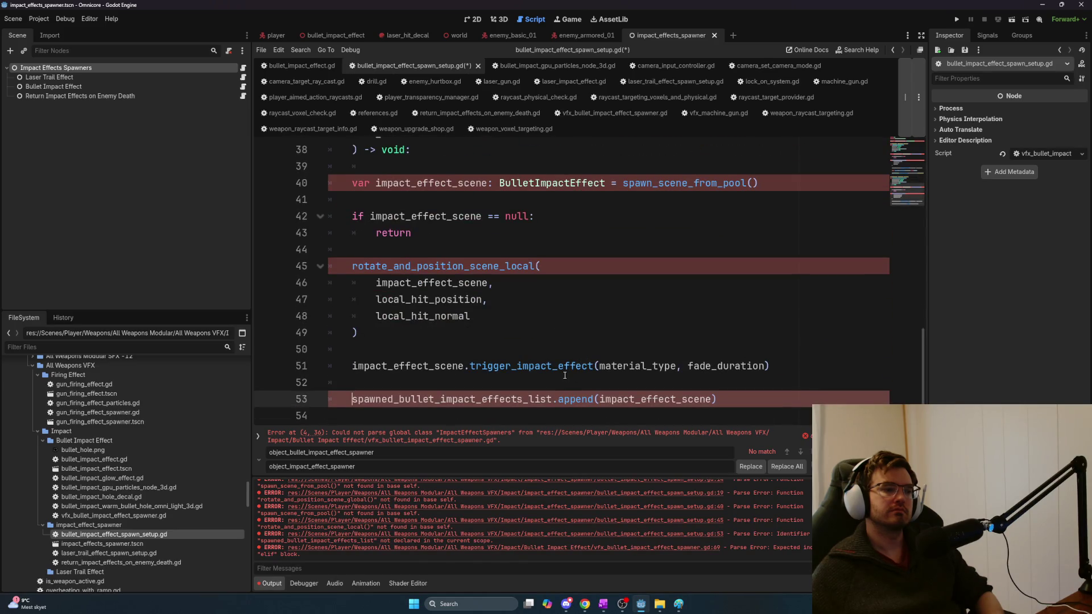
scroll(565, 375, "up", 3)
scroll(565, 376, "up", 1)
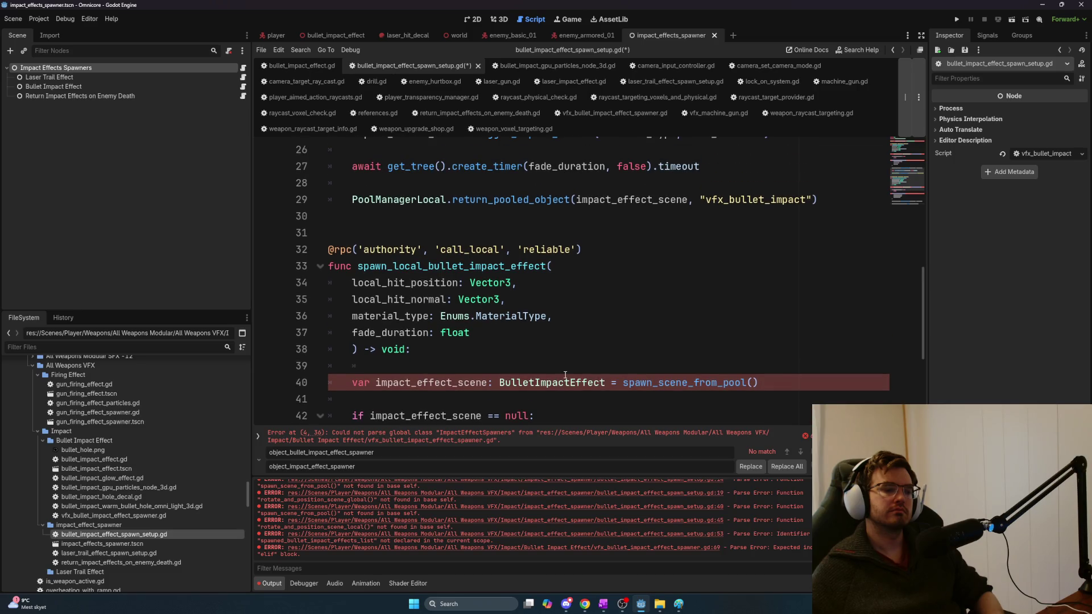
scroll(566, 374, "down", 4)
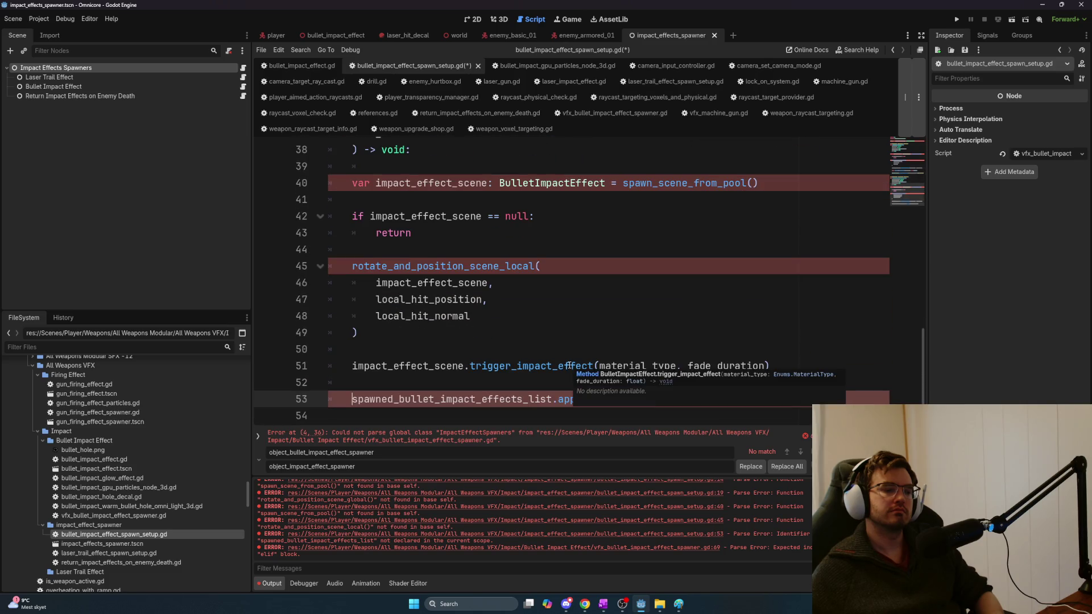
scroll(626, 344, "up", 6)
scroll(632, 342, "up", 4)
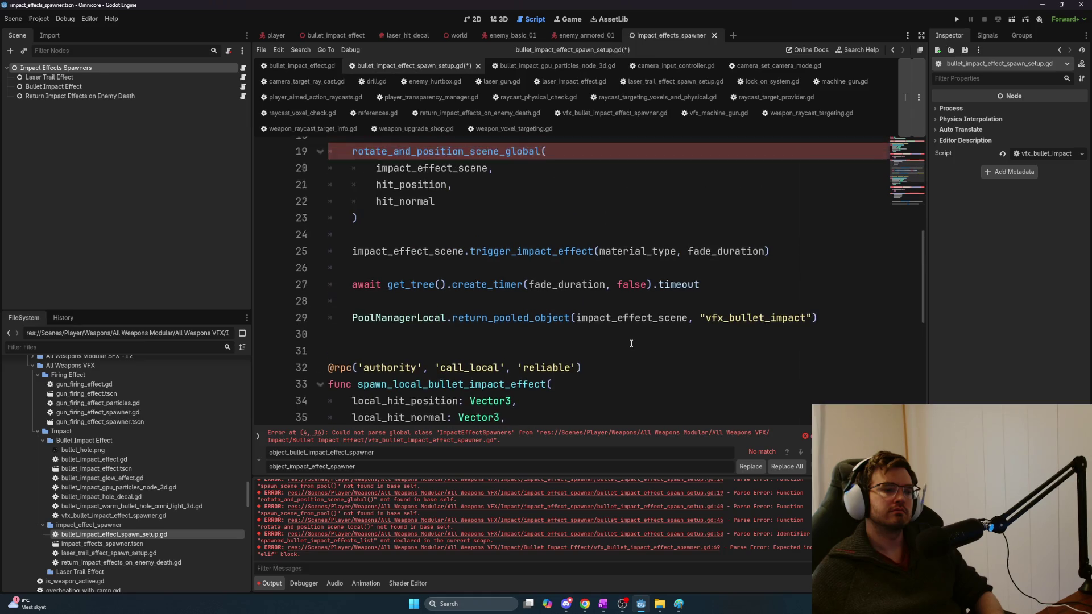
scroll(631, 344, "up", 3)
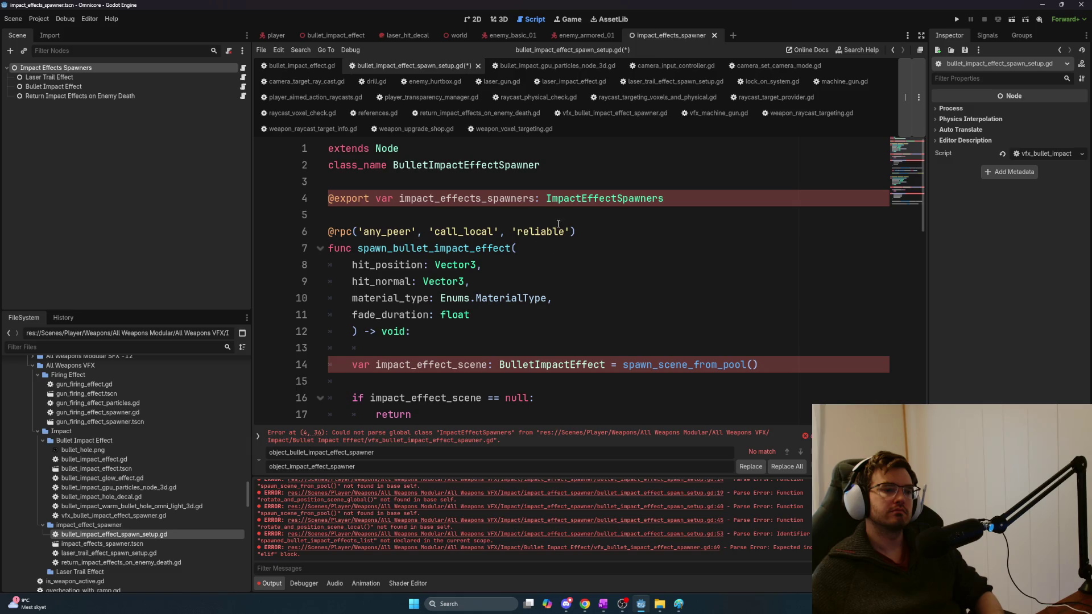
scroll(578, 228, "down", 2)
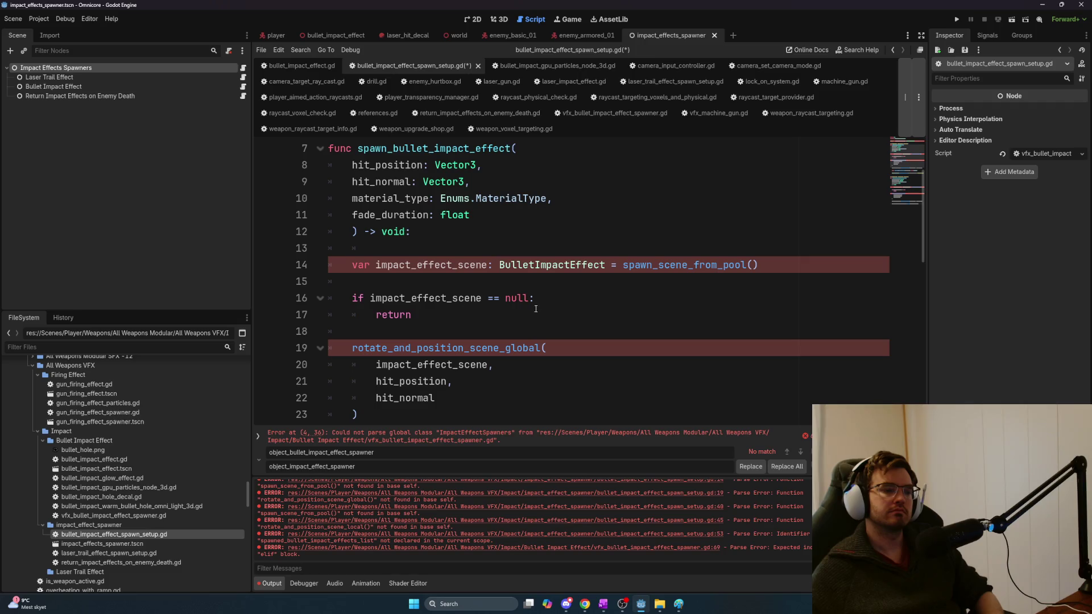
scroll(536, 309, "down", 4)
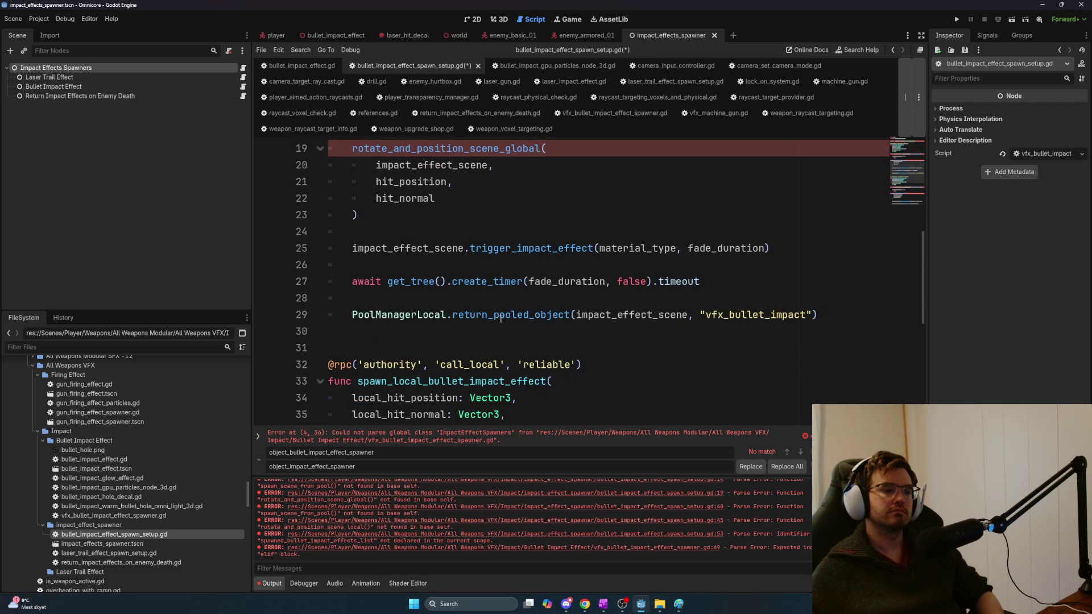
mouse_move(466, 313)
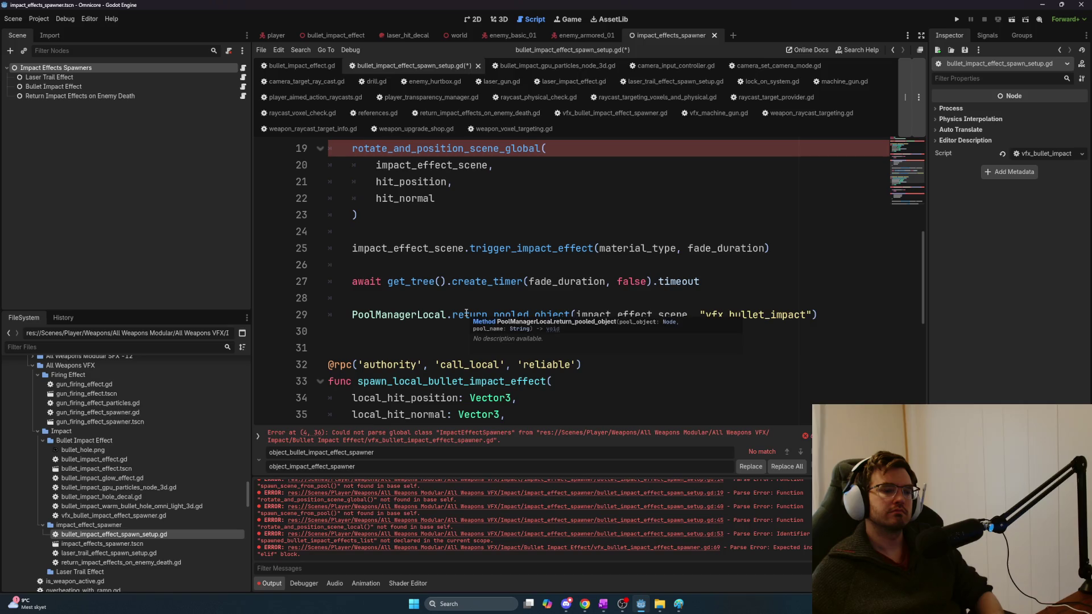
scroll(579, 250, "up", 4)
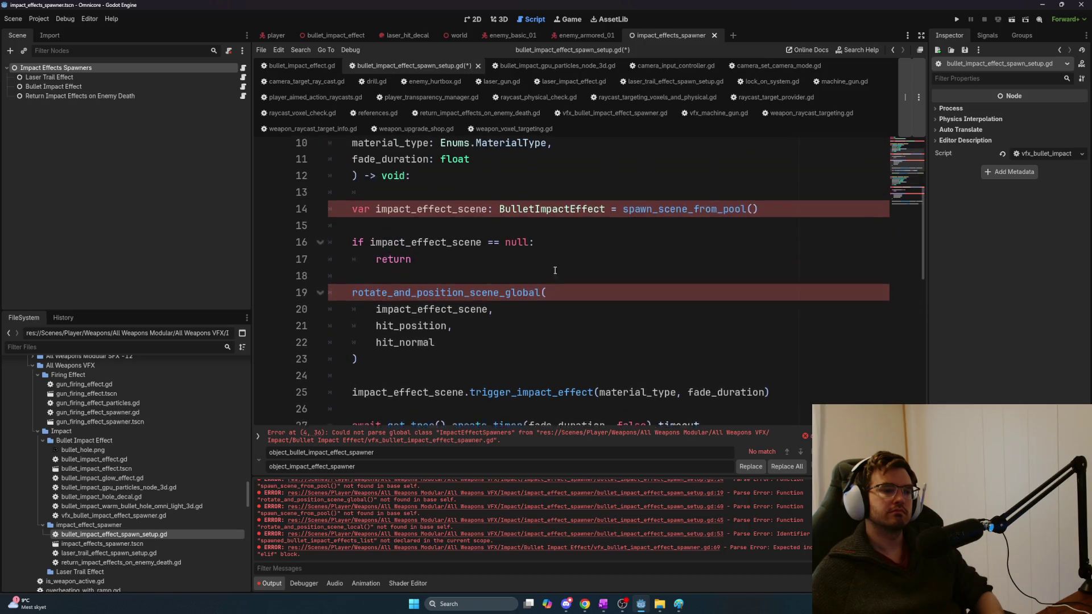
scroll(539, 283, "down", 5)
scroll(539, 282, "down", 5)
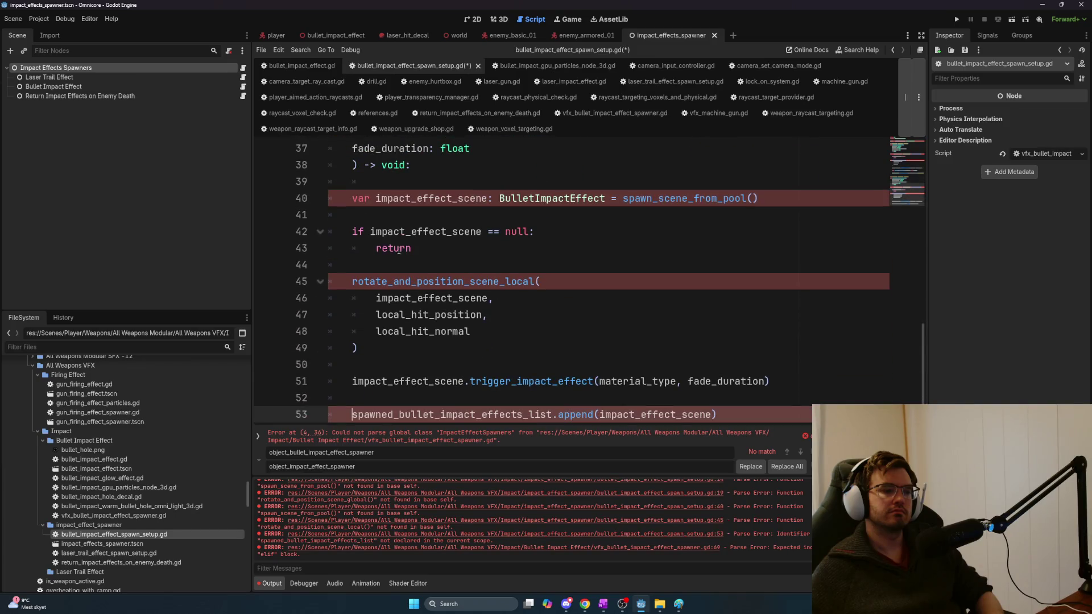
scroll(458, 295, "down", 1)
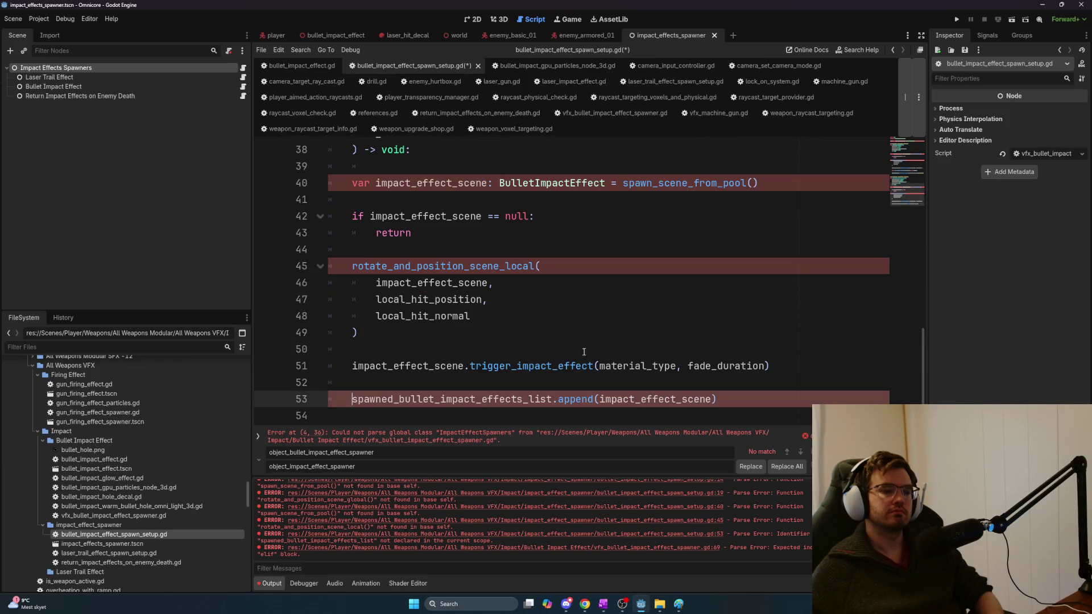
scroll(635, 360, "up", 12)
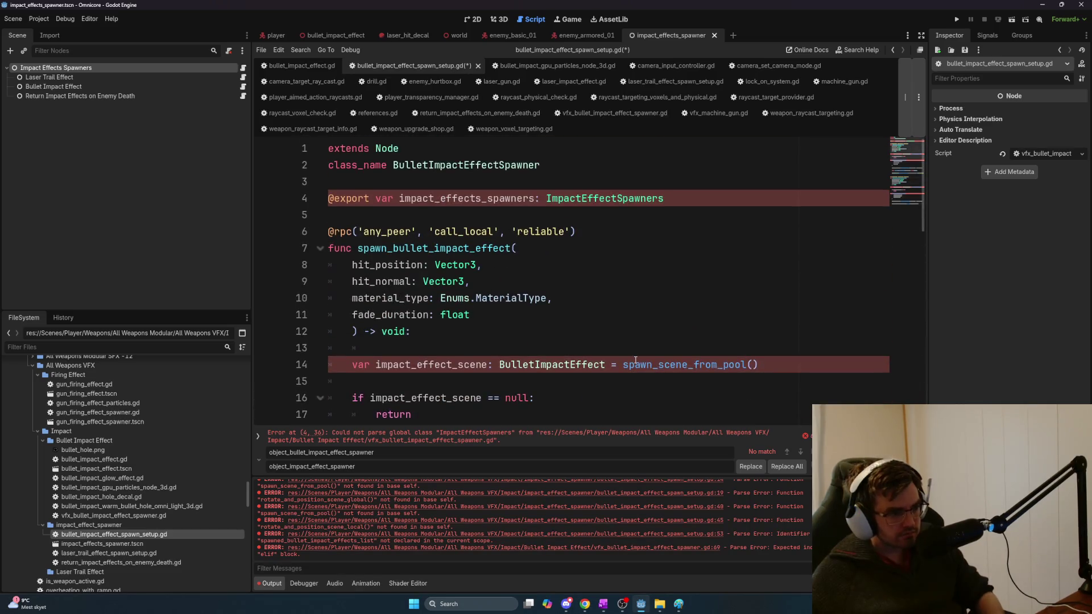
scroll(636, 360, "down", 3)
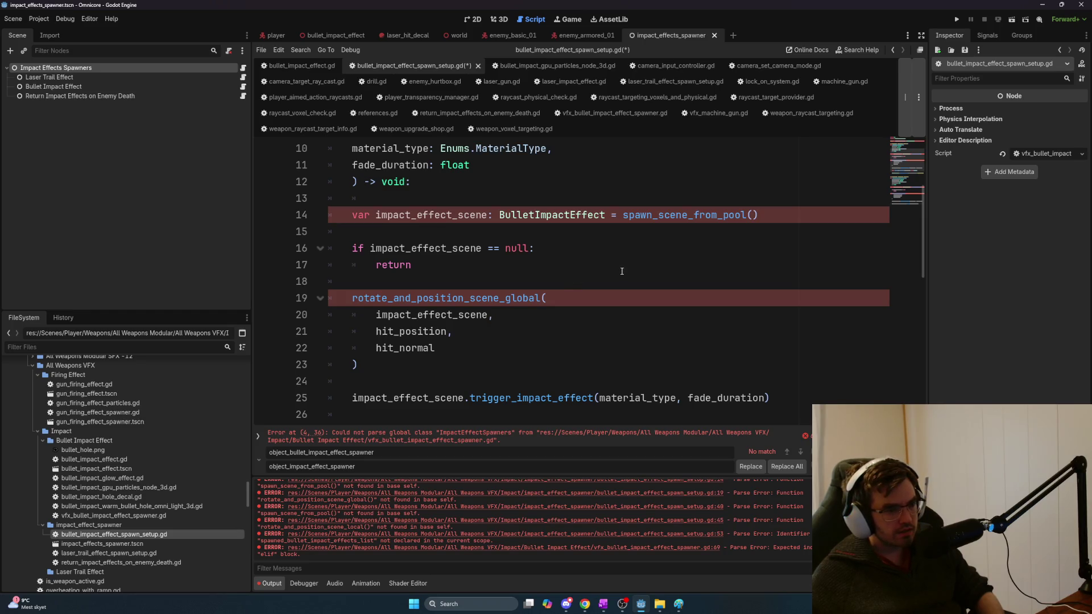
scroll(622, 271, "down", 9)
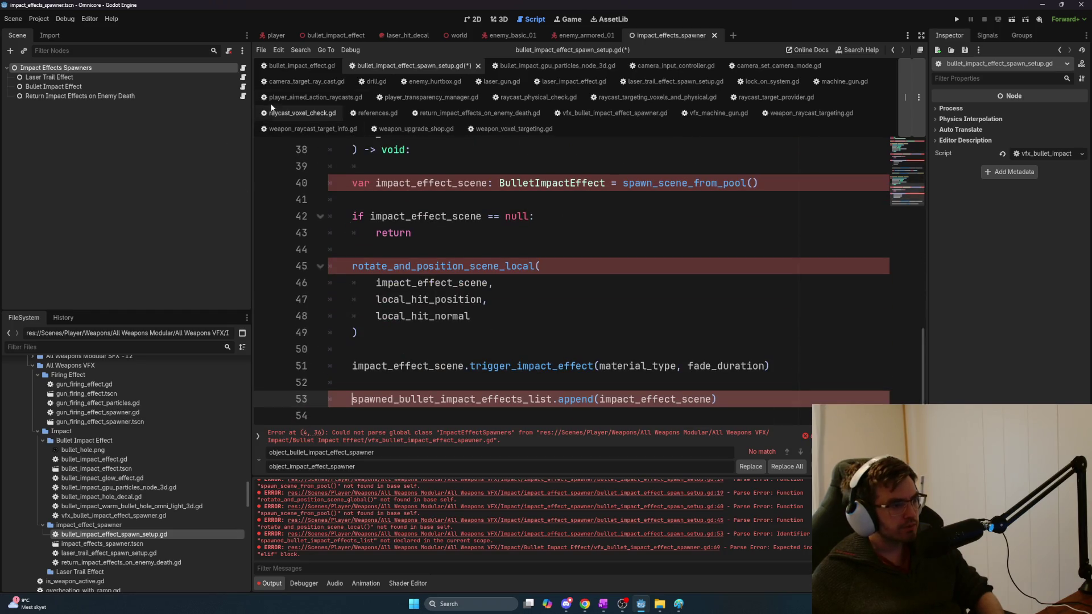
left_click(244, 67)
Step: Remove spawn_scene_from_pool (lines 103–114) from the VFX spawner script and return to the setup script
scroll(503, 289, "down", 1)
left_click_drag(924, 178, 910, 359)
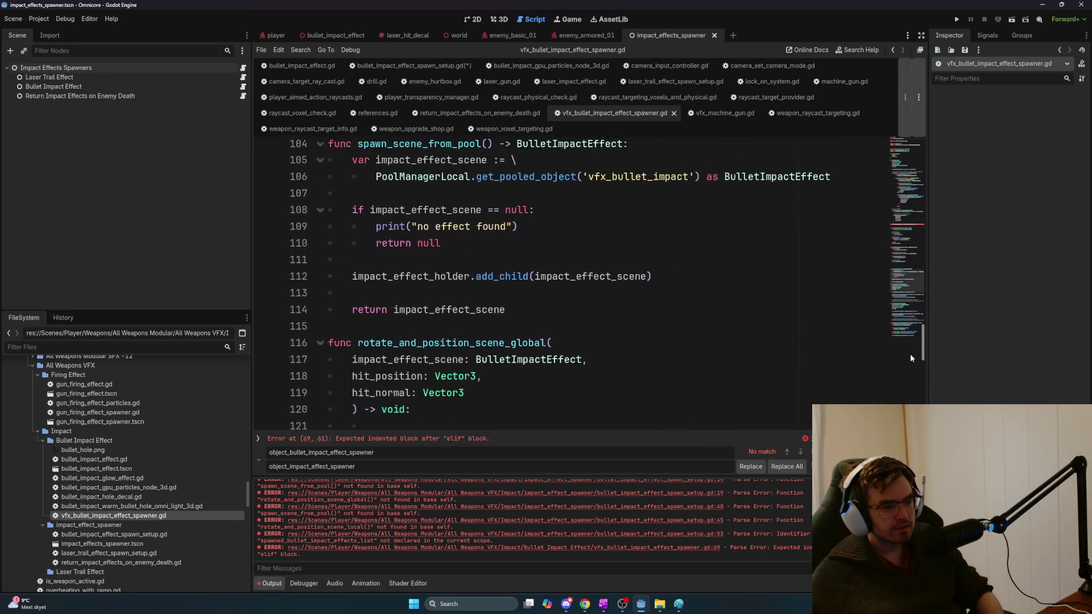
scroll(910, 349, "up", 1)
mouse_move(505, 357)
left_mouse_down()
mouse_move(352, 323)
mouse_move(327, 172)
left_mouse_up()
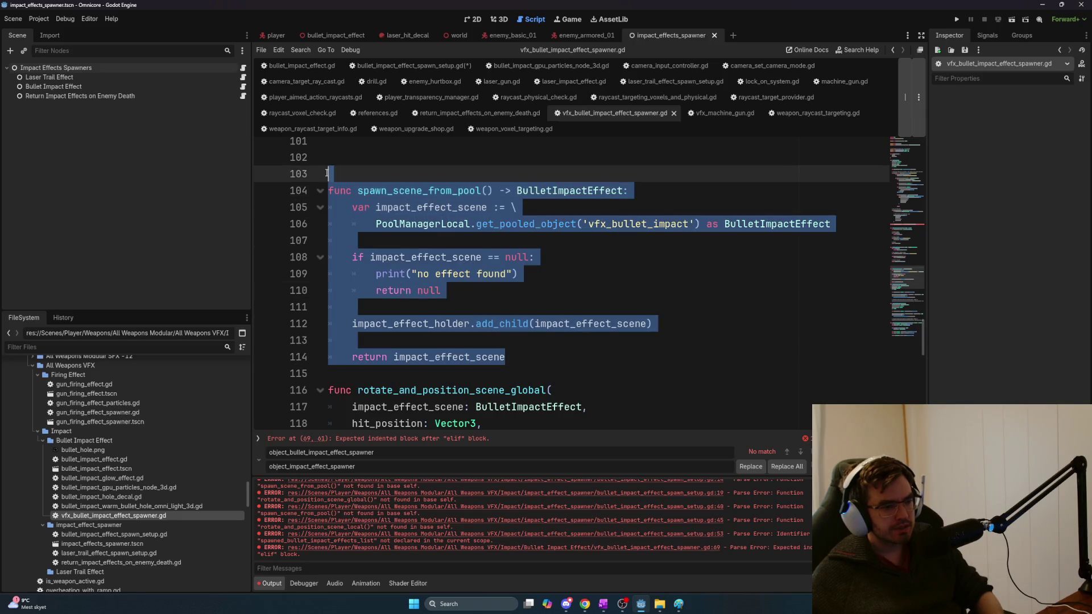
scroll(414, 248, "up", 2)
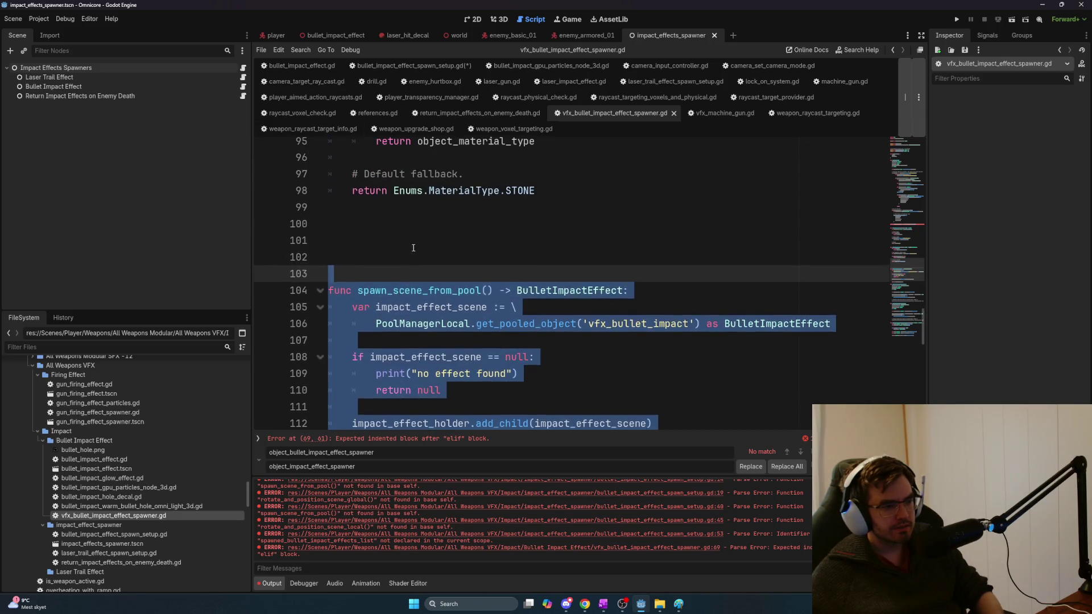
key("Delete")
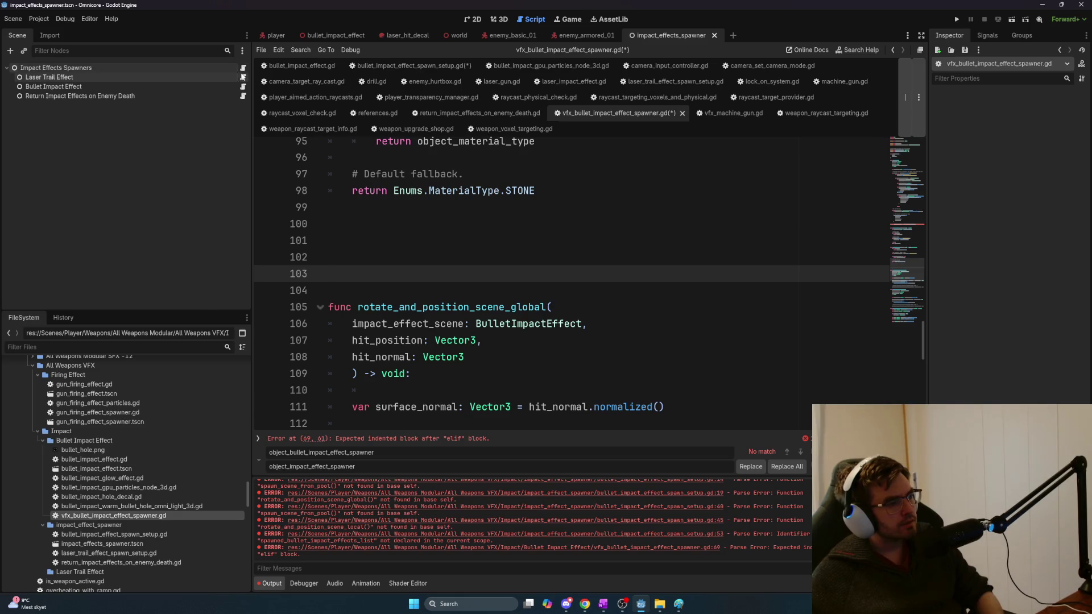
left_click(244, 77)
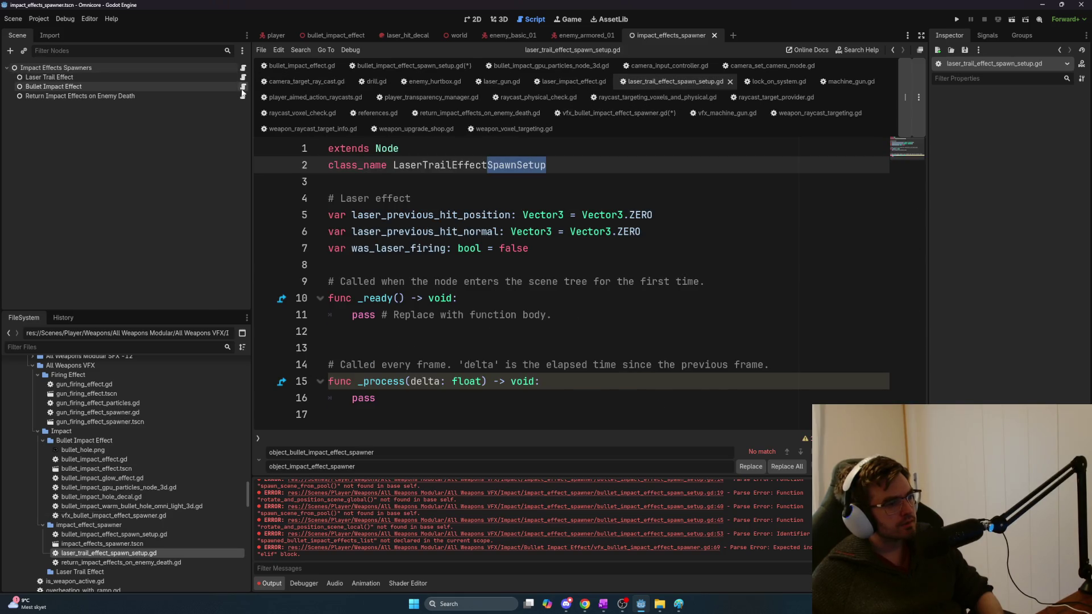
left_click(243, 86)
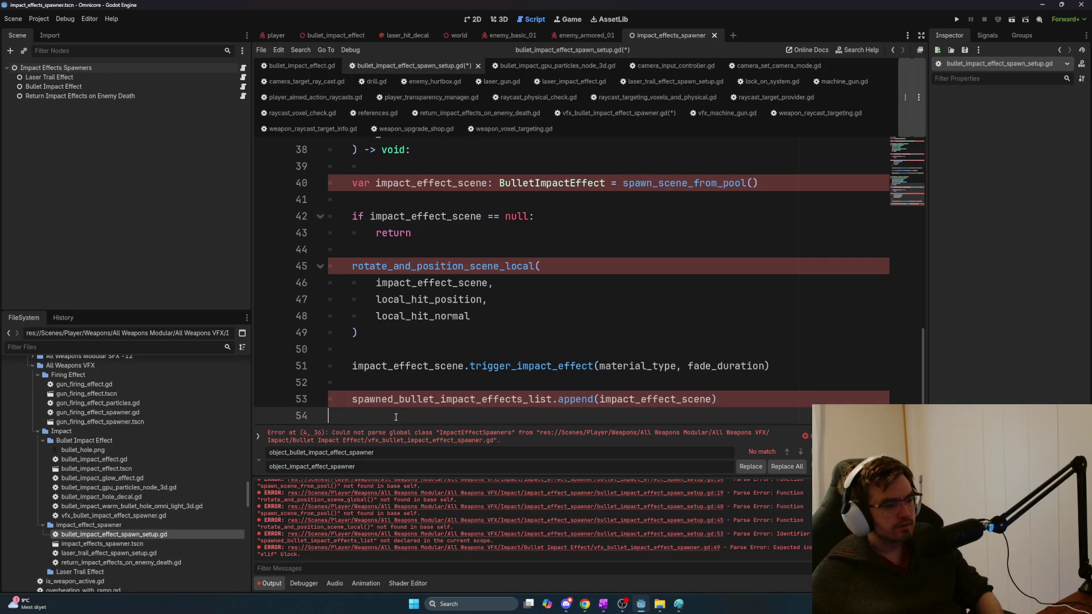
scroll(424, 384, "down", 4)
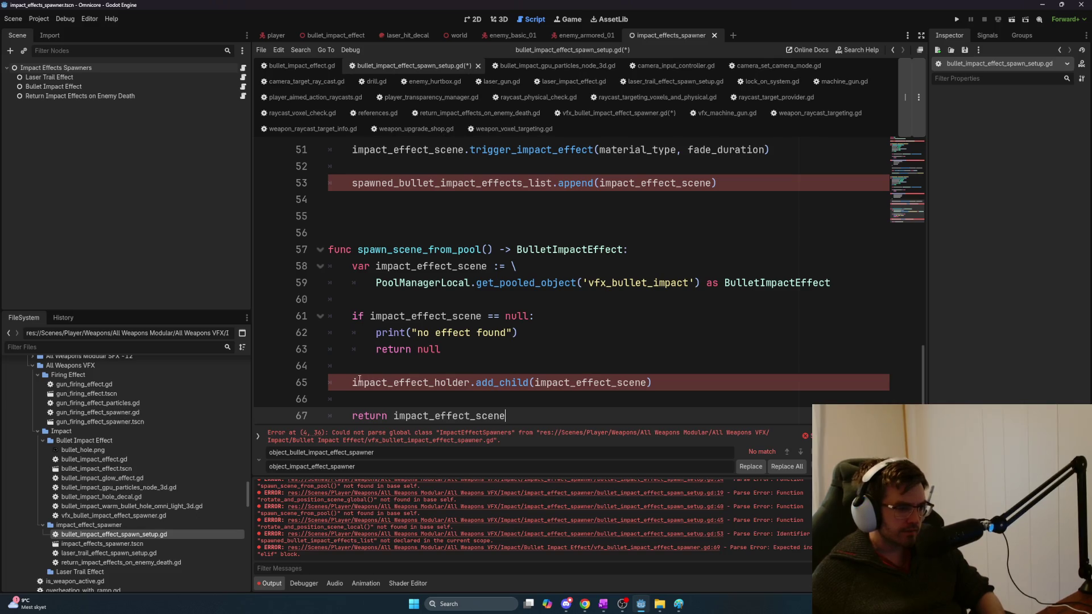
Step: Check the spawn_scene_from_pool function at line 57, which fetches 'vfx_bullet_impact' from PoolManagerLocal
scroll(719, 345, "up", 2)
scroll(719, 345, "down", 2)
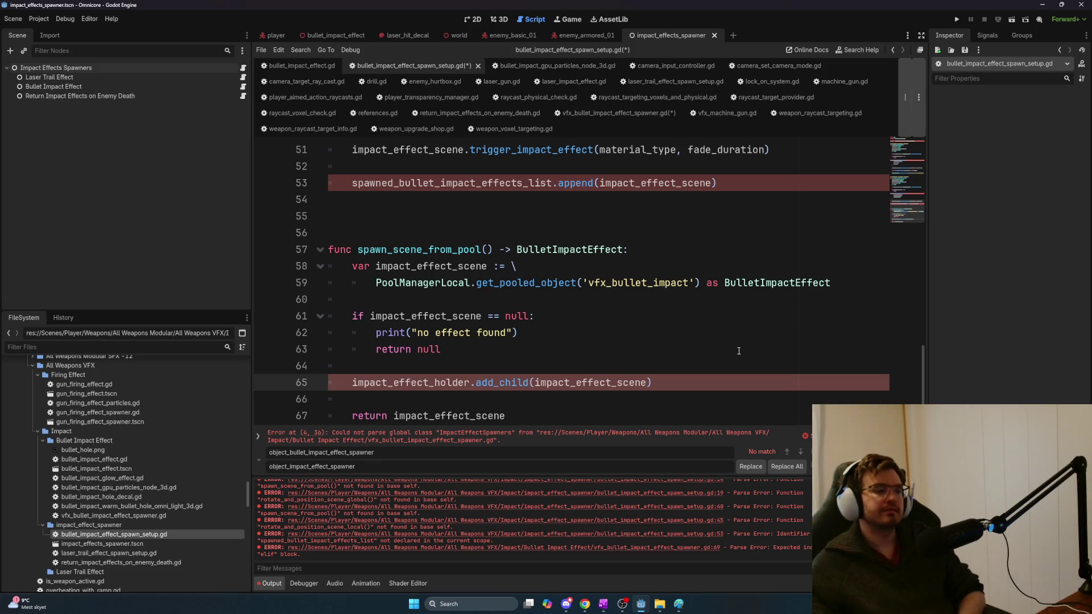
left_click_drag(352, 266, 836, 285)
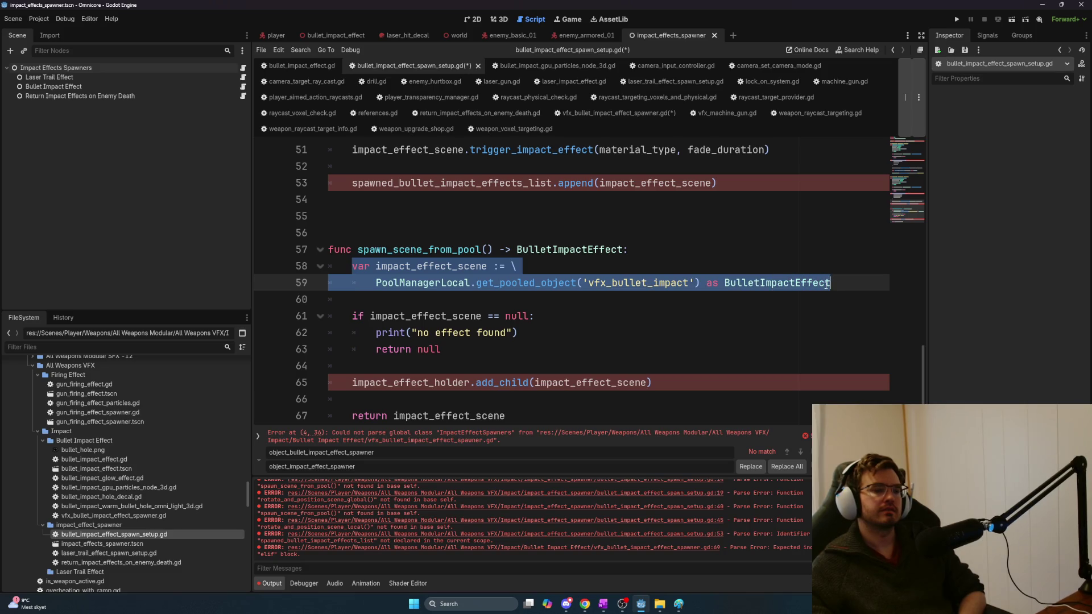
left_click_drag(328, 249, 836, 289)
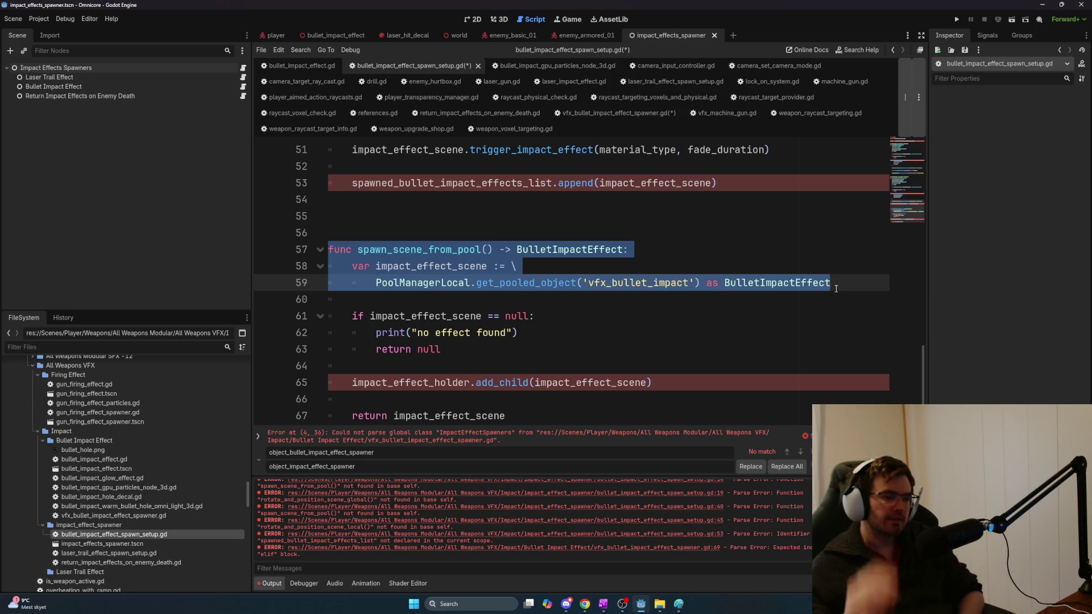
left_click(484, 248)
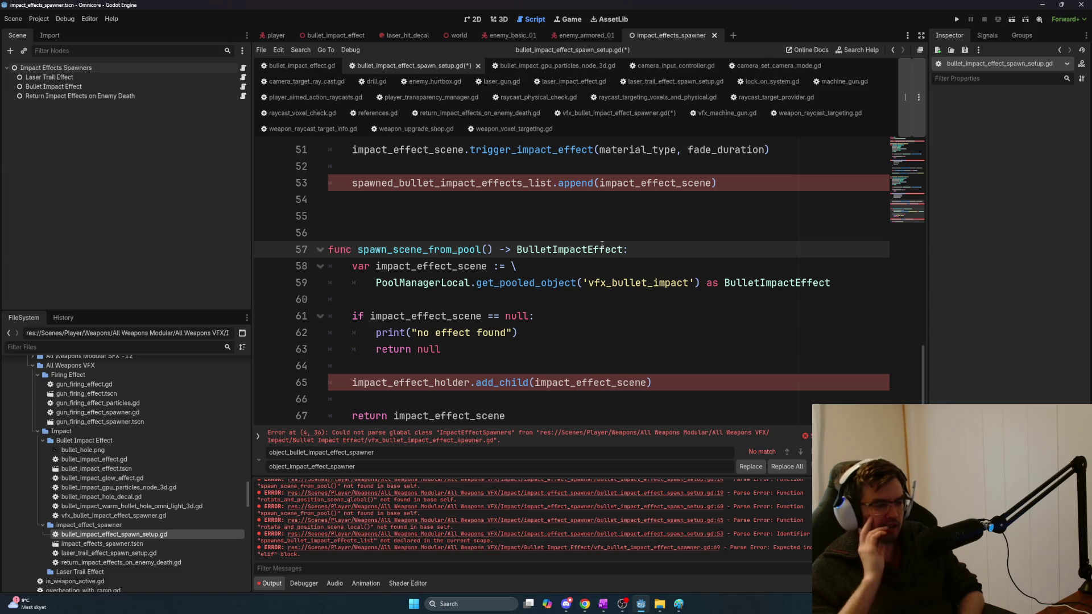
scroll(581, 240, "up", 3)
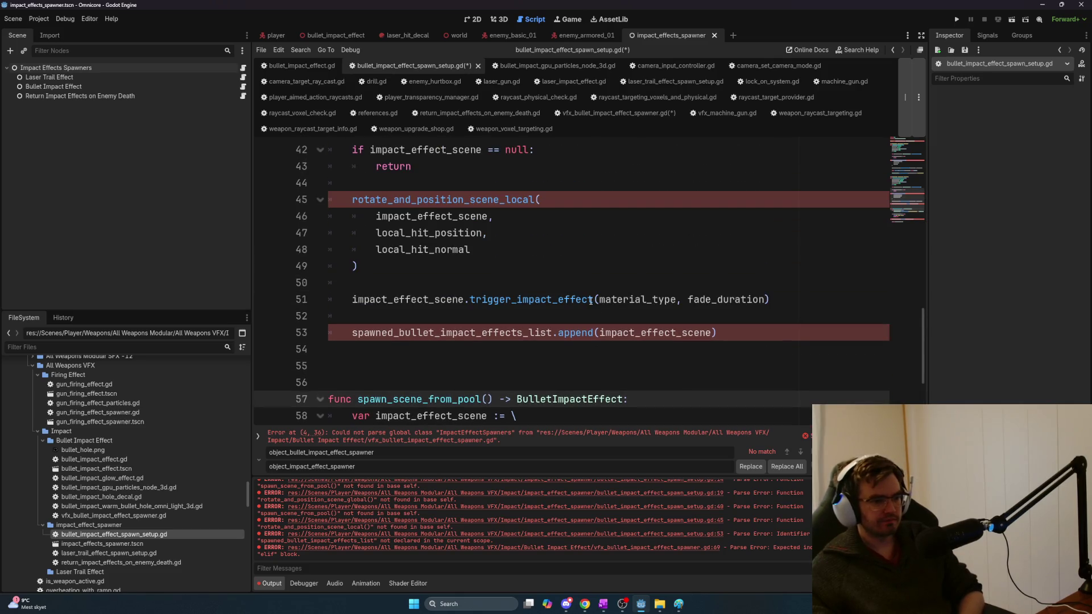
scroll(562, 290, "down", 3)
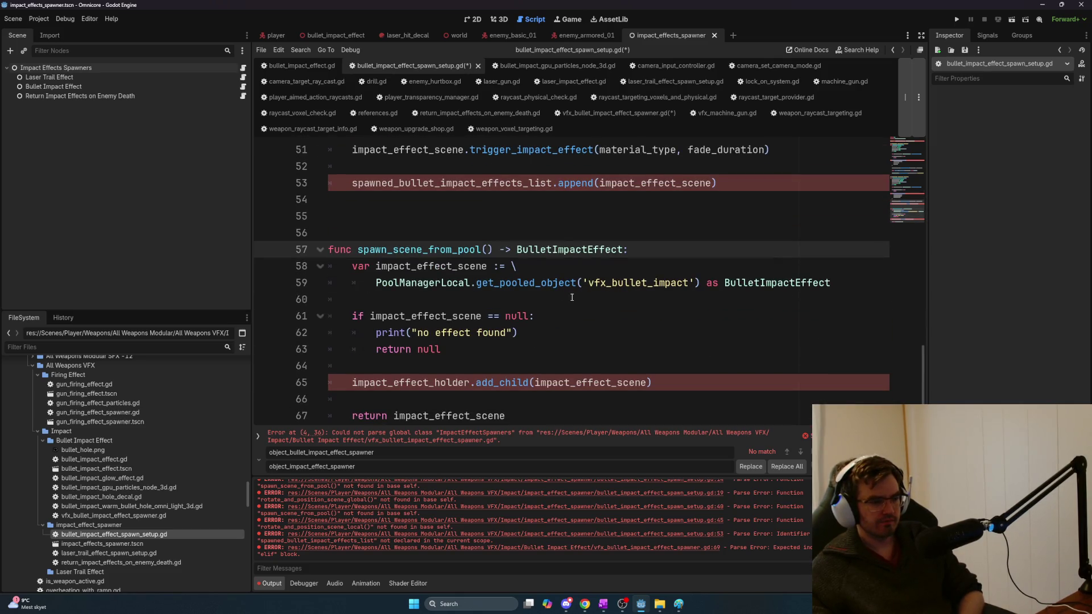
scroll(574, 360, "up", 7)
scroll(574, 359, "up", 10)
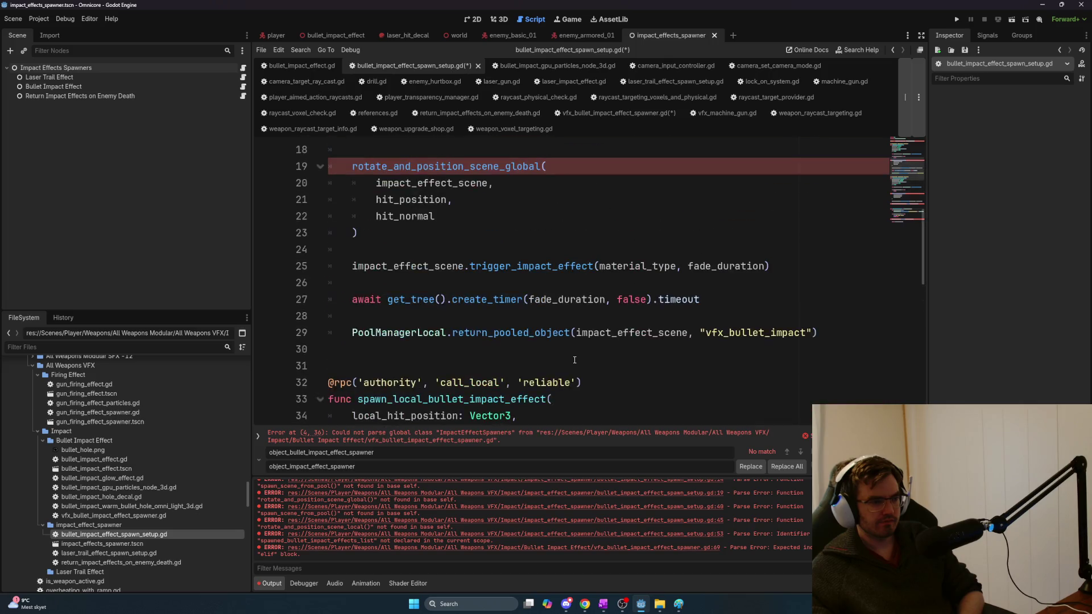
scroll(574, 359, "down", 3)
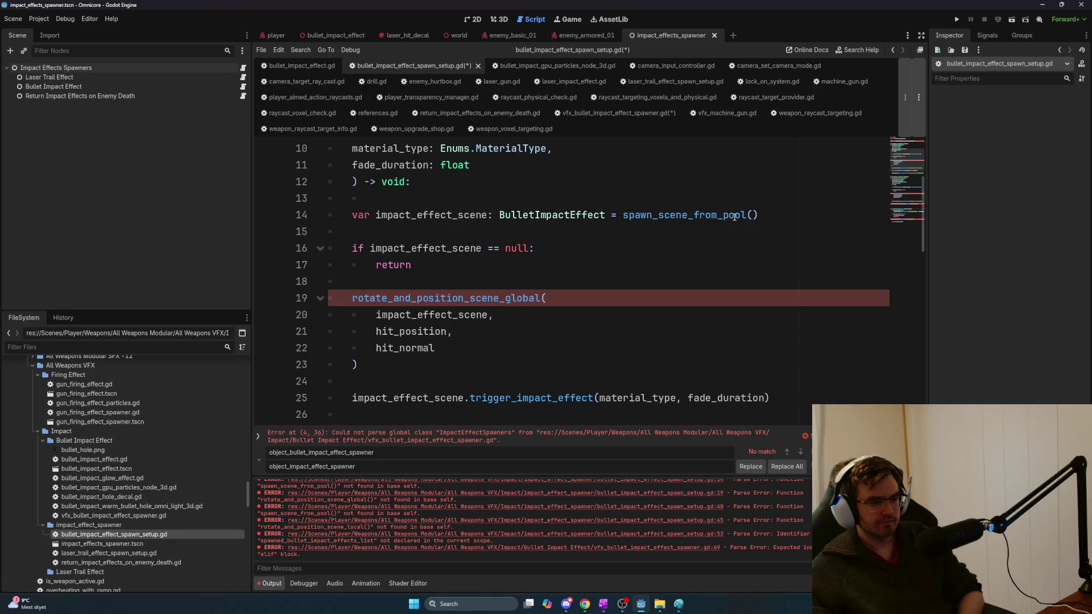
scroll(462, 283, "down", 1)
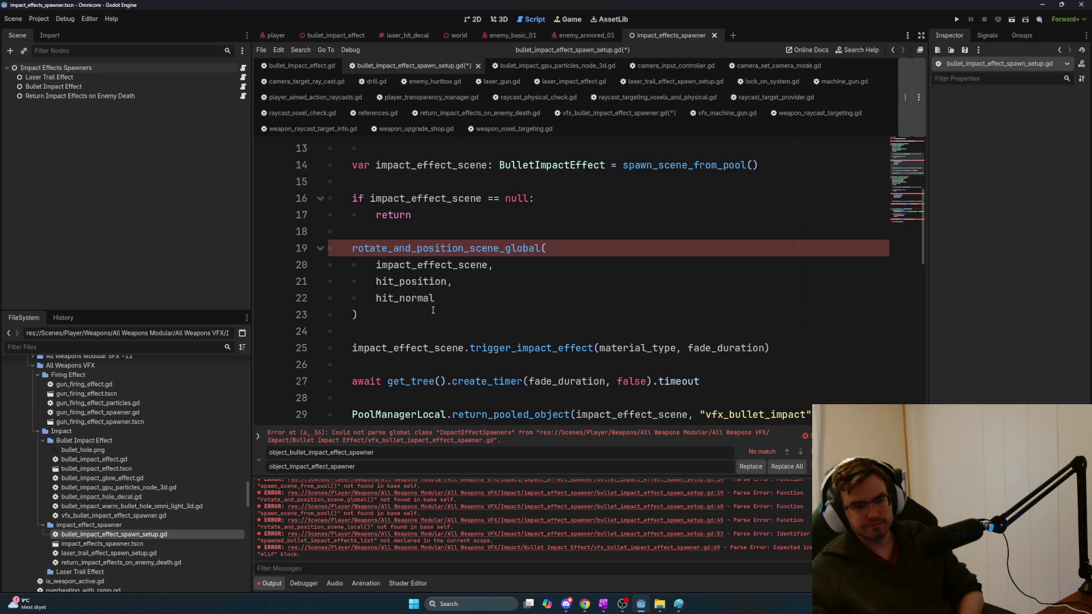
scroll(440, 313, "down", 2)
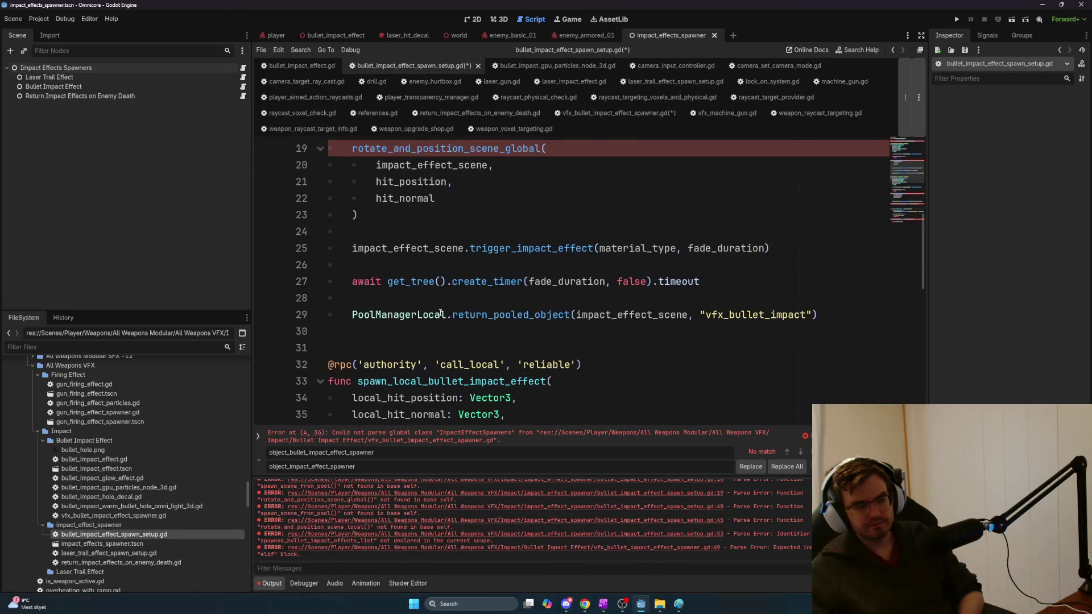
scroll(455, 302, "up", 1)
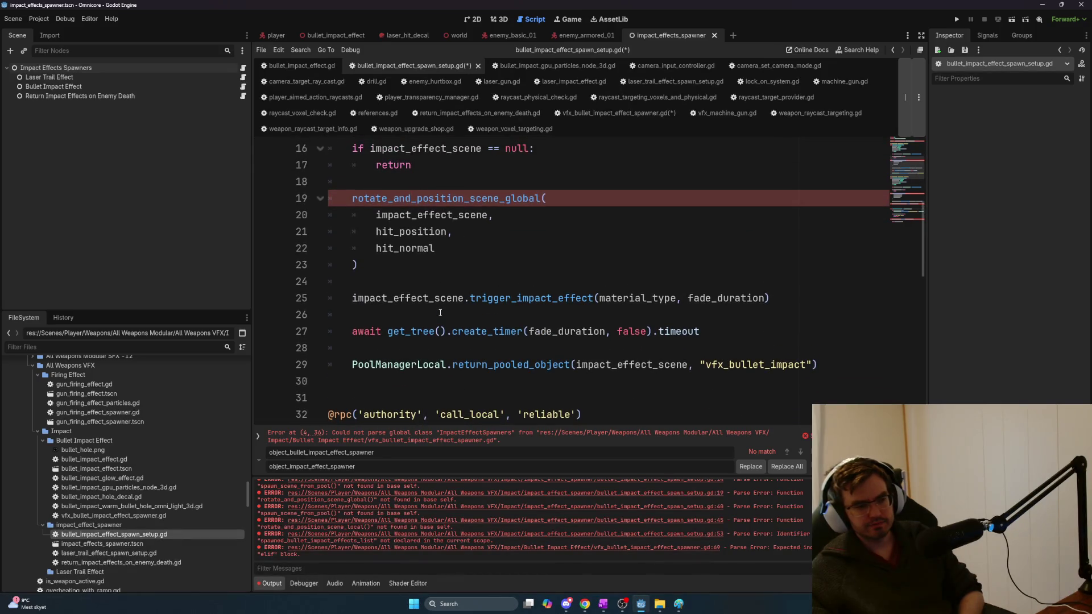
left_click(484, 260)
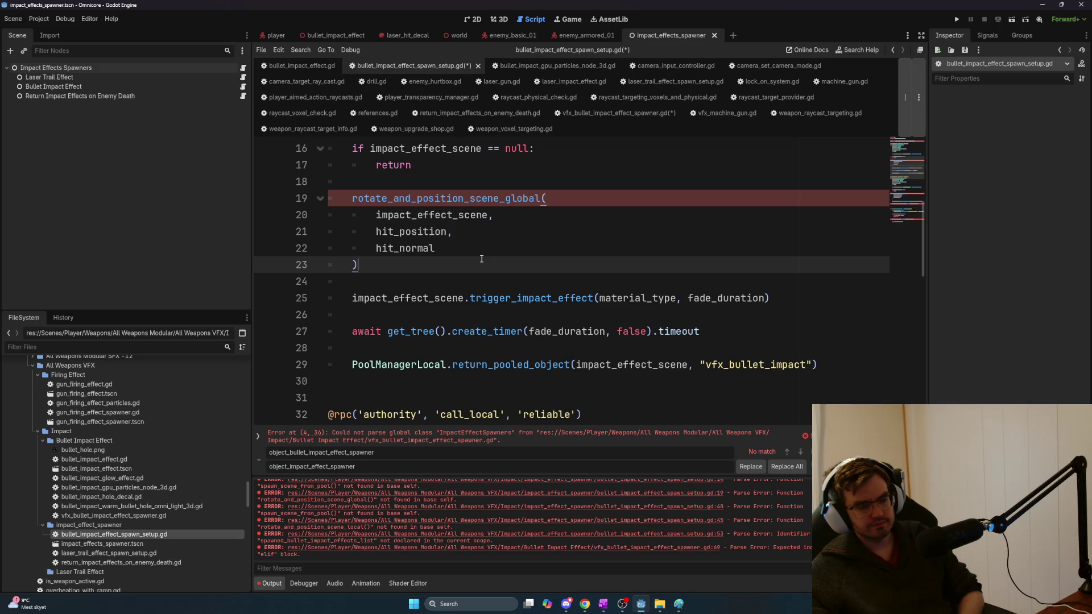
scroll(480, 257, "down", 1)
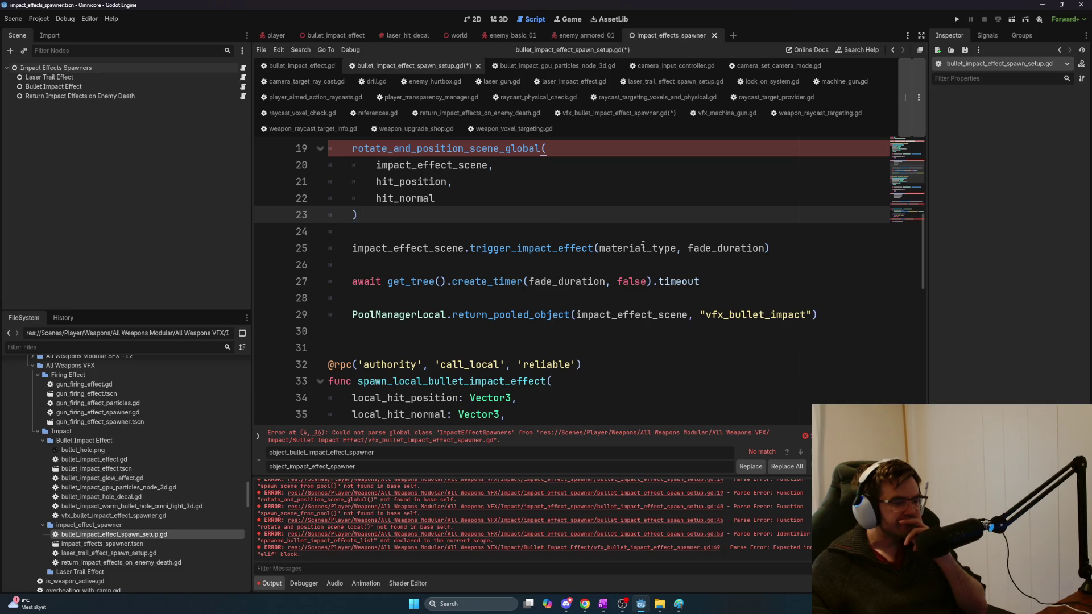
mouse_move(665, 246)
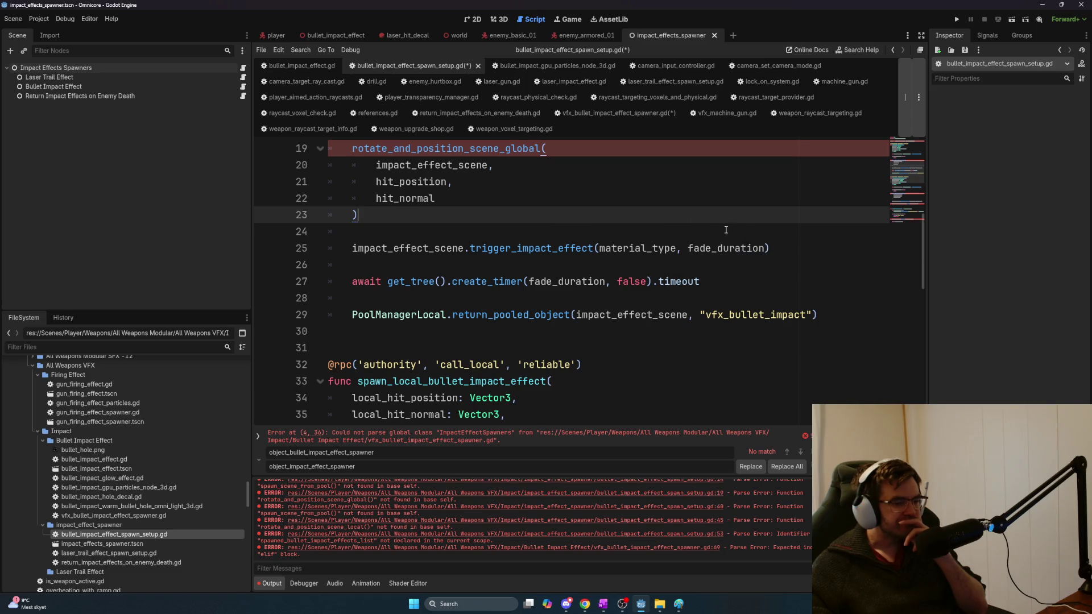
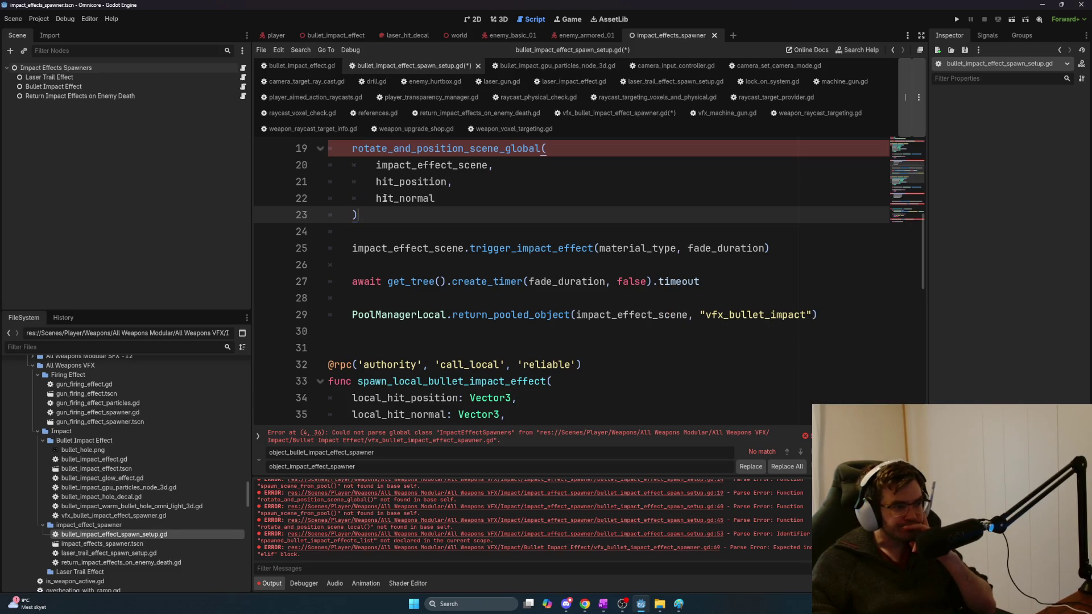
Step: Open vfx_bullet_impact_effect_spawner.gd at its error and highlight every ImpactEffectType use
left_click(244, 87)
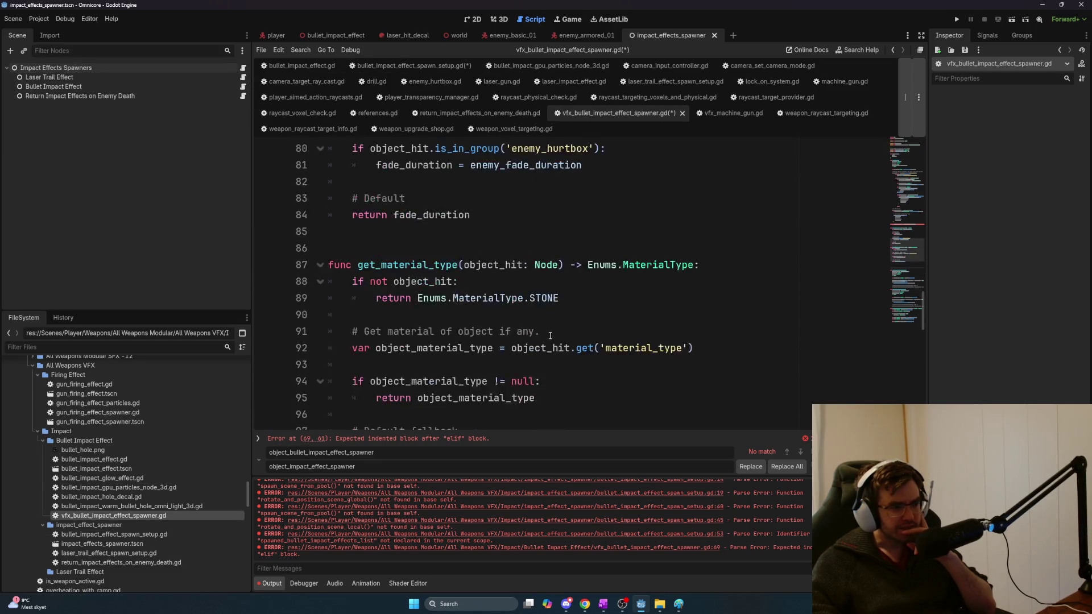
scroll(562, 340, "up", 15)
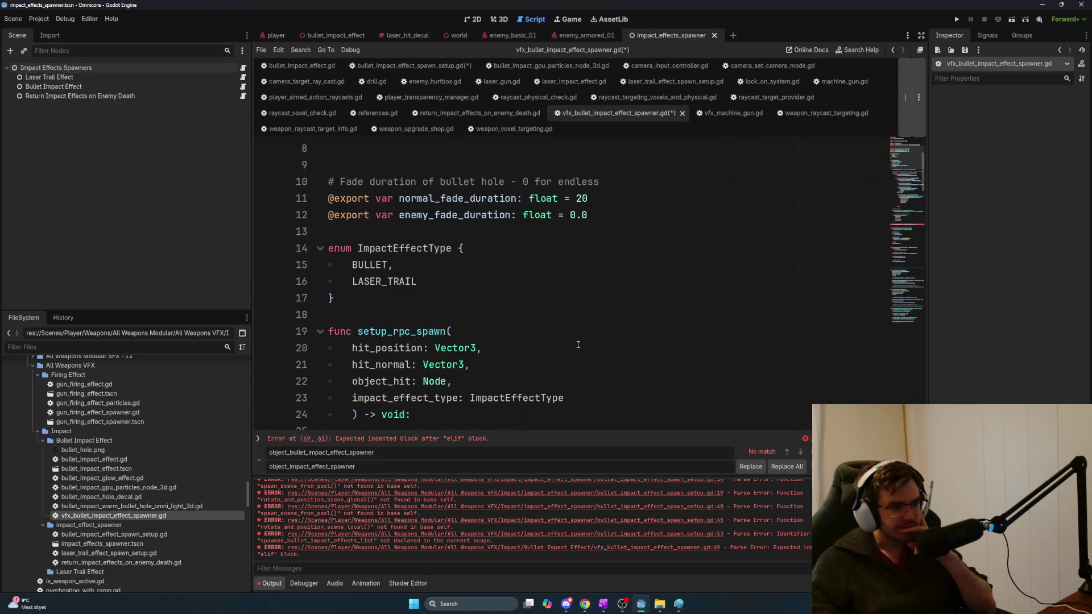
double_click(544, 297)
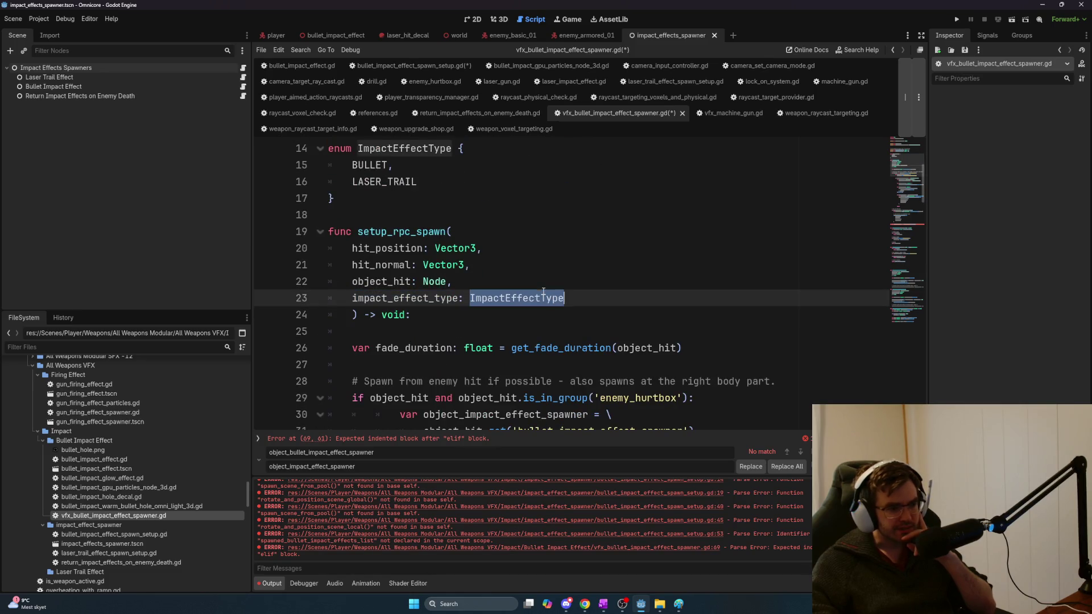
left_click(595, 310)
scroll(574, 309, "down", 7)
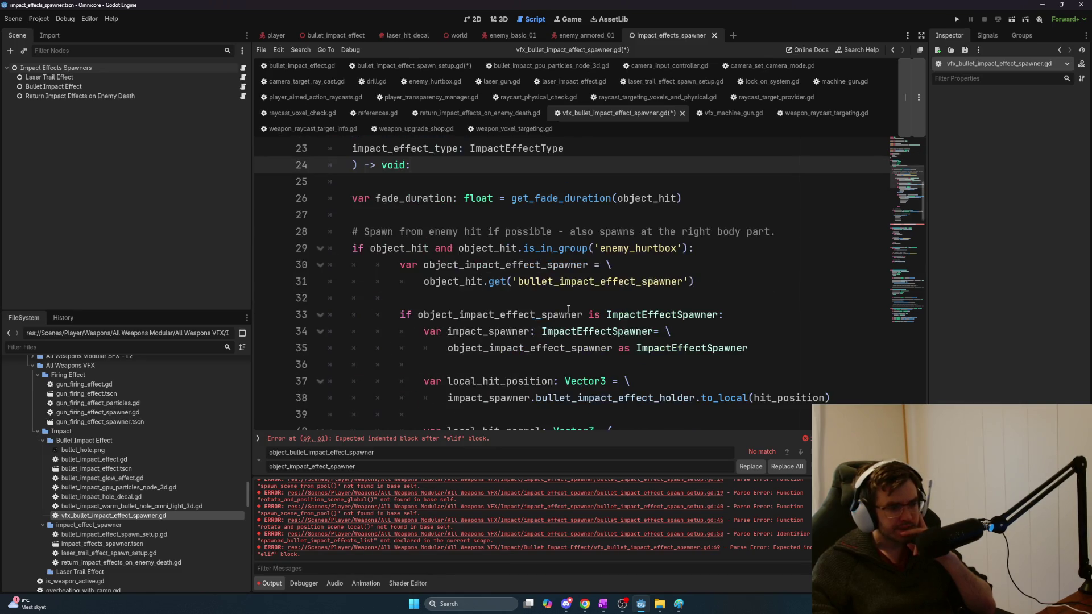
scroll(571, 308, "down", 4)
scroll(538, 304, "up", 2)
Step: Select and review the enemy-hit spawn call block on lines 47–53
left_click_drag(425, 208, 734, 209)
mouse_move(554, 292)
left_mouse_down()
mouse_move(470, 225)
mouse_move(449, 227)
left_mouse_up()
left_click(449, 227)
left_click(539, 324, "shift")
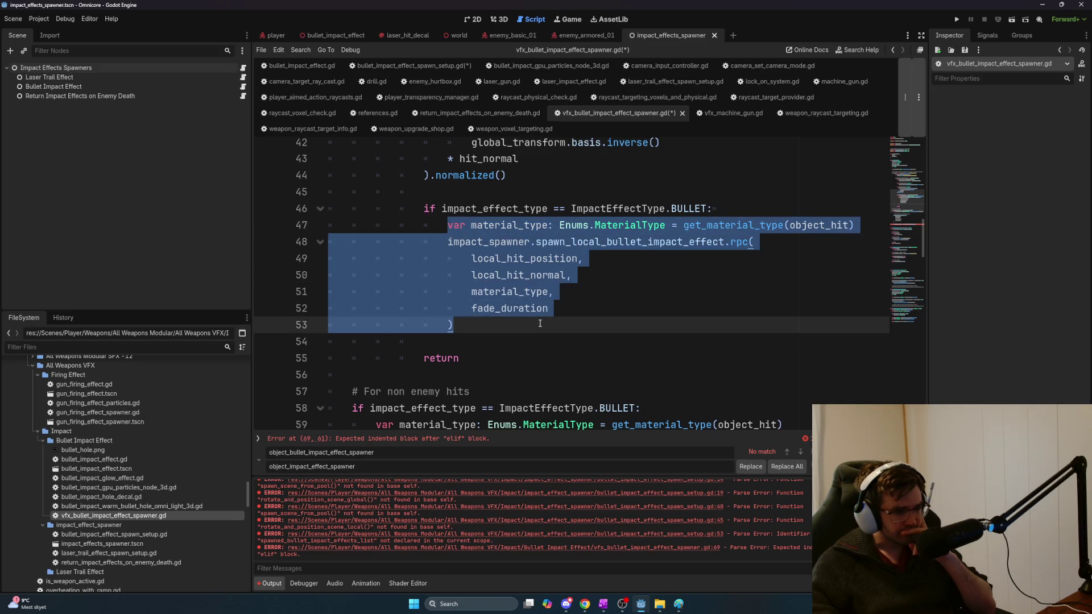
left_click(541, 324)
scroll(542, 324, "down", 2)
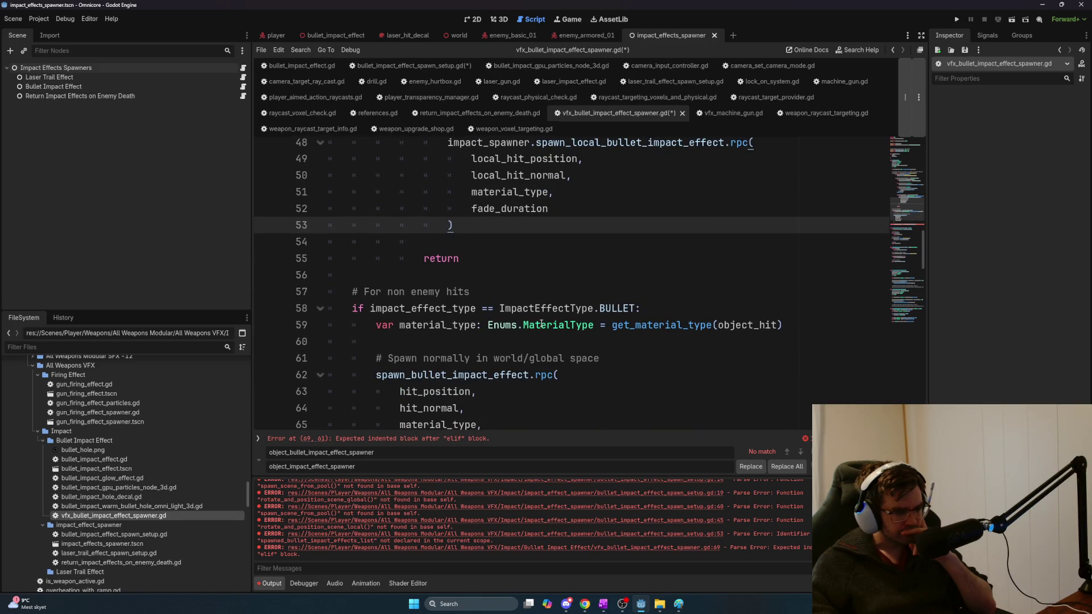
scroll(542, 323, "down", 2)
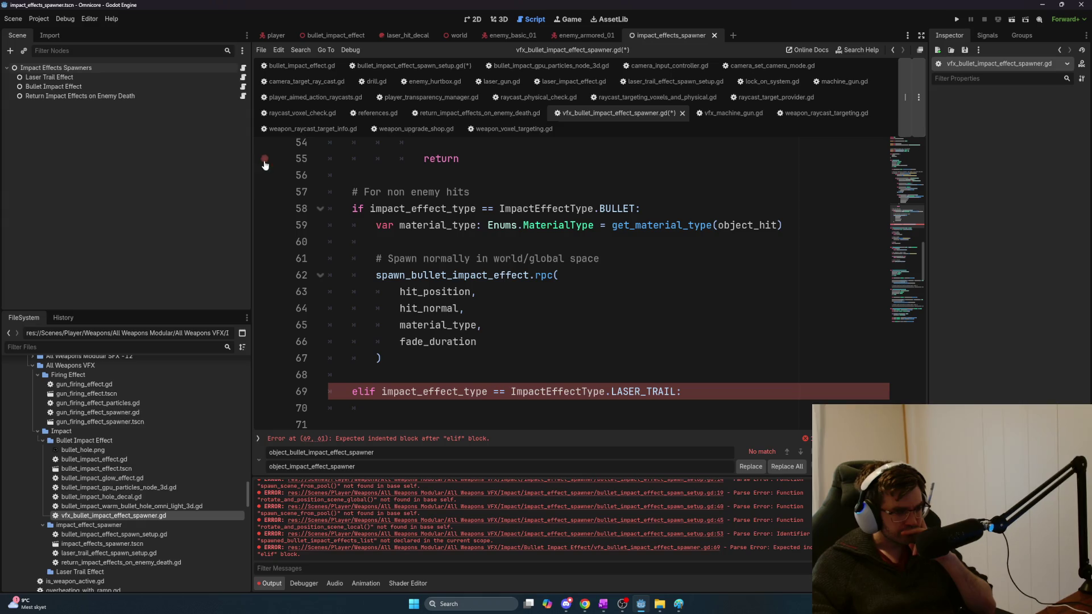
Step: Add a pass statement under the empty LASER_TRAIL elif on line 69
left_click(436, 393)
left_click(444, 402)
key("Tab")
type("o")
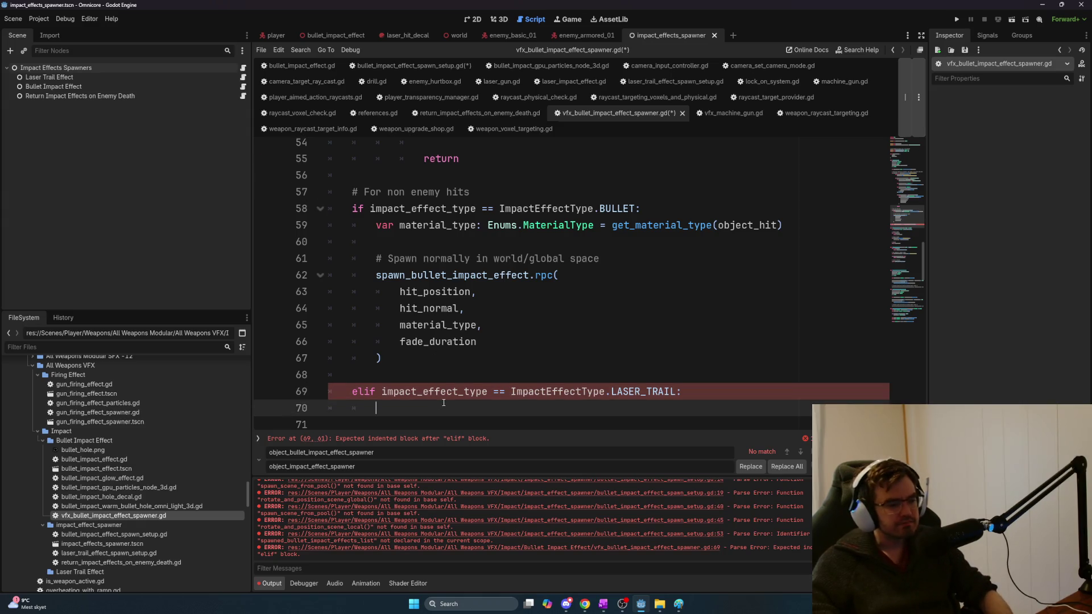
key("BackSpace")
type("pass")
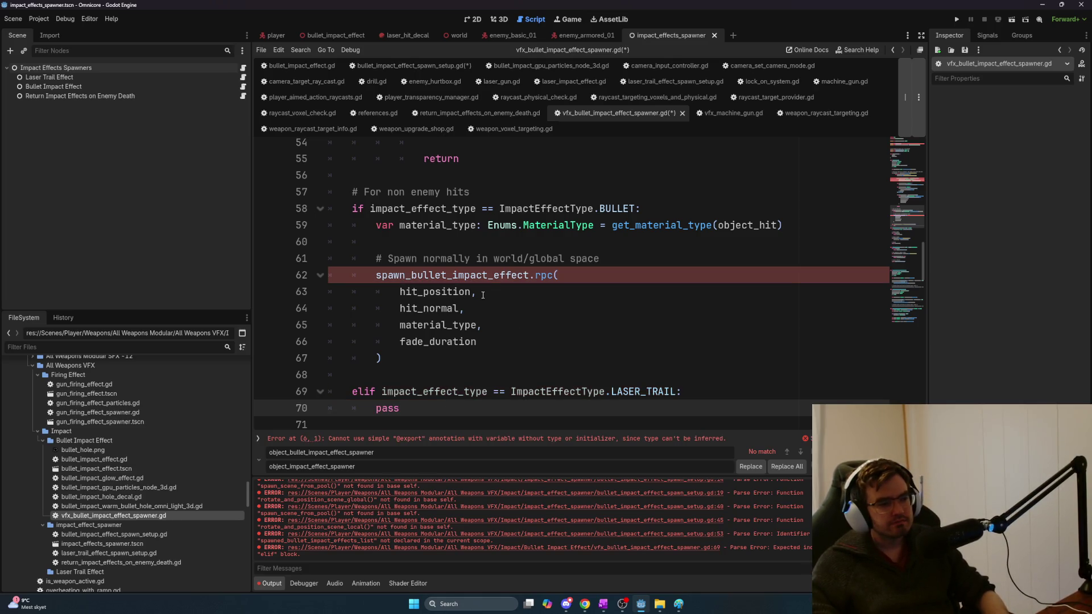
left_click(379, 274)
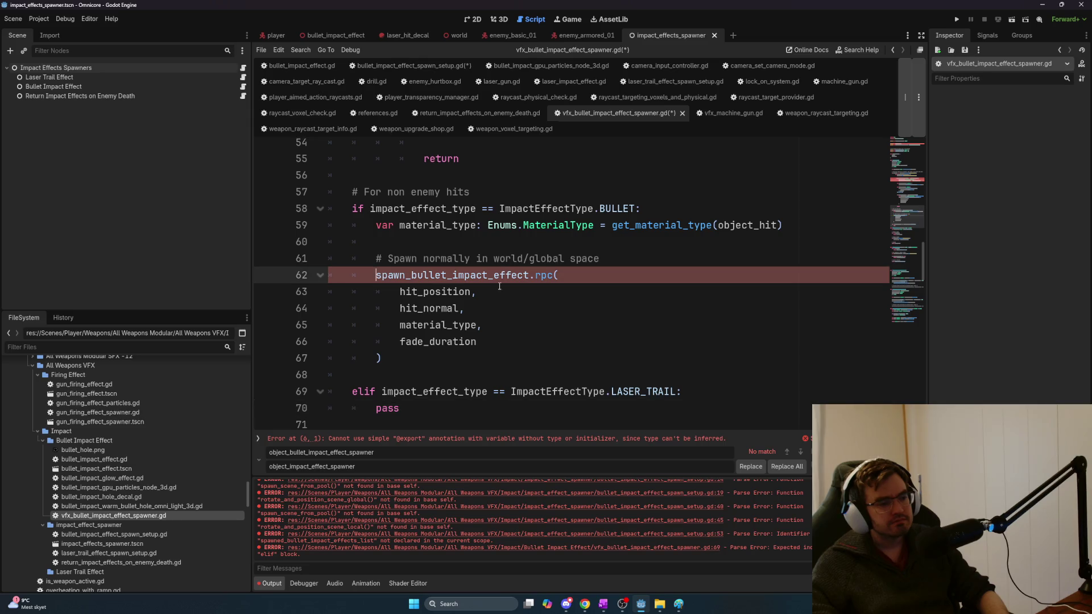
left_click(243, 88)
scroll(538, 221, "up", 6)
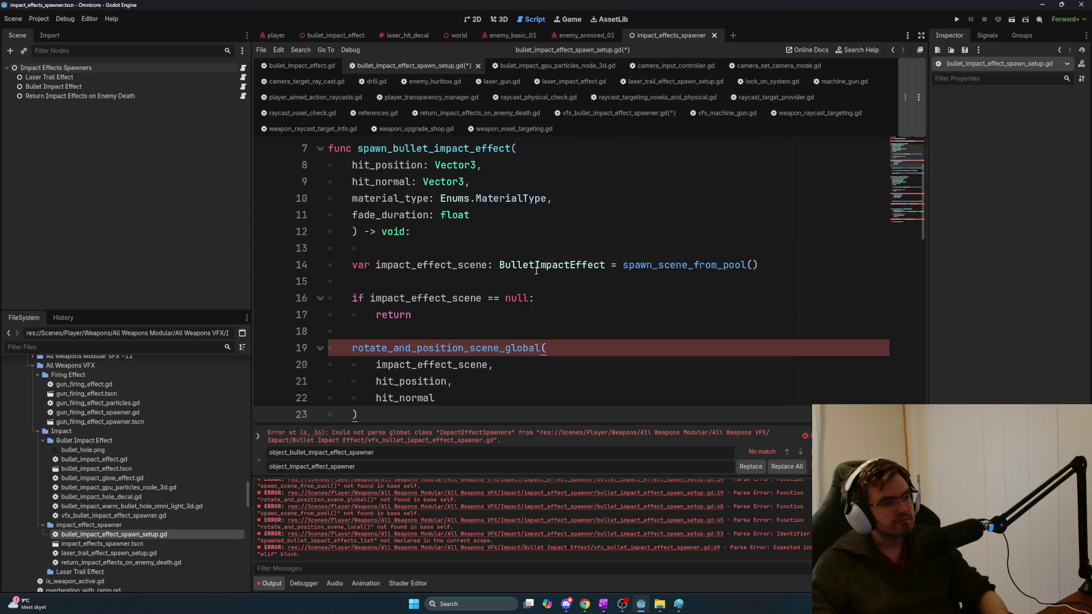
double_click(453, 248)
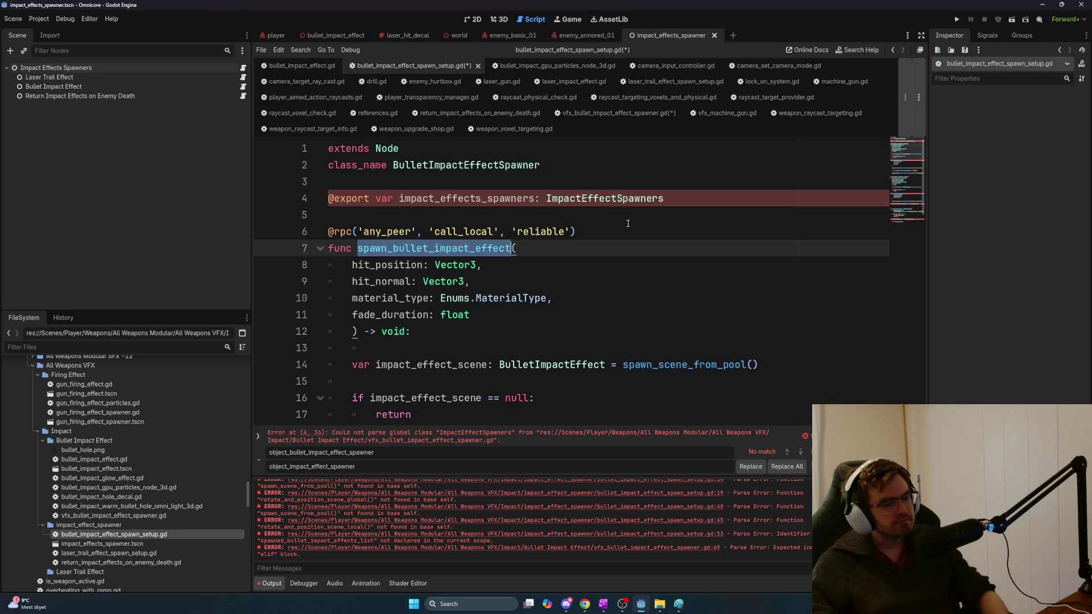
scroll(629, 225, "down", 2)
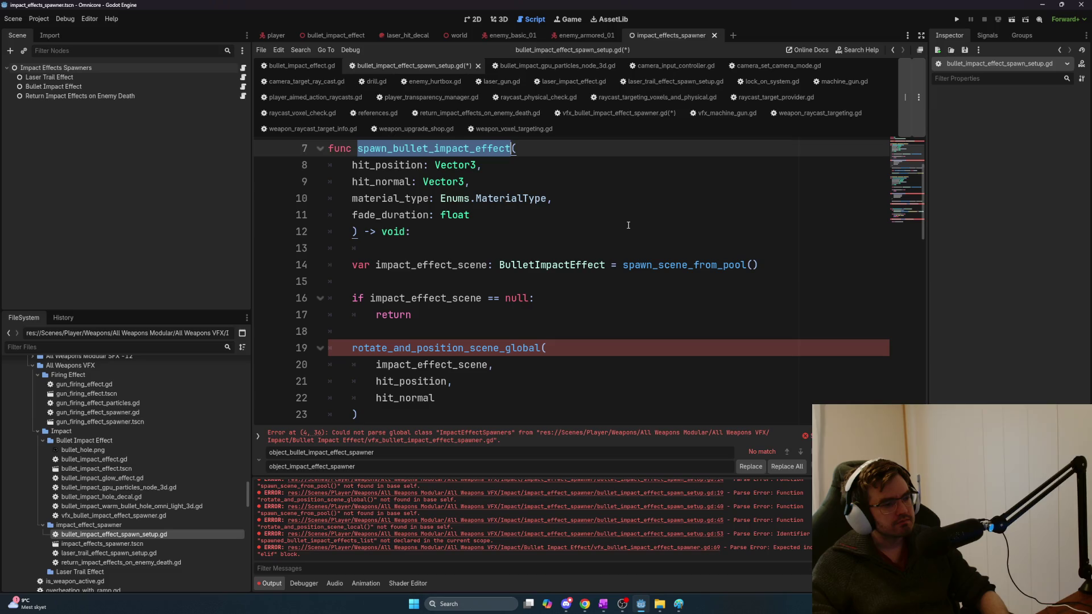
scroll(514, 233, "down", 8)
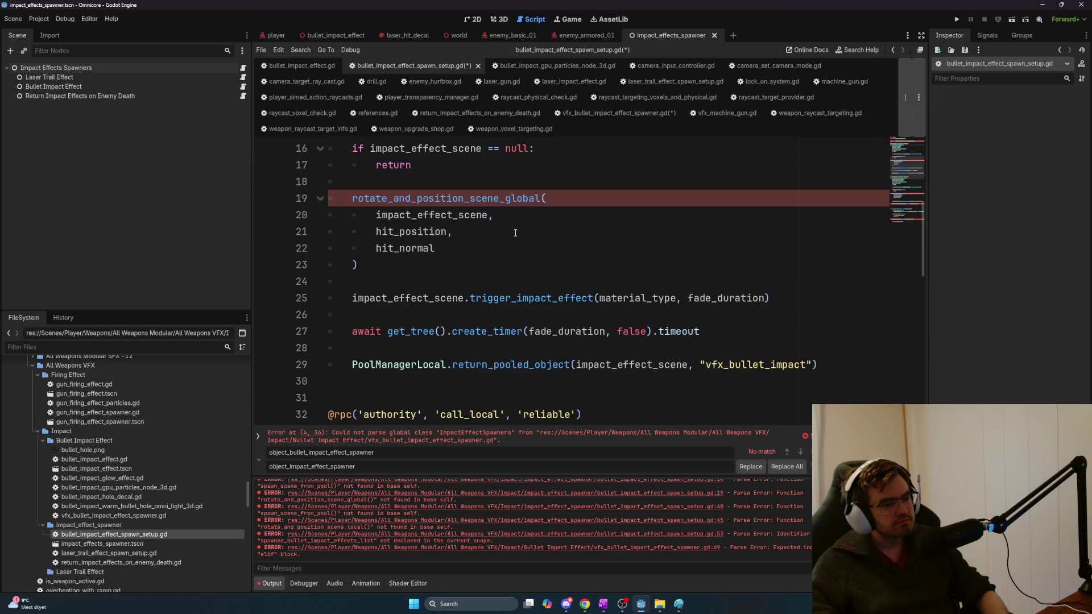
scroll(519, 233, "down", 7)
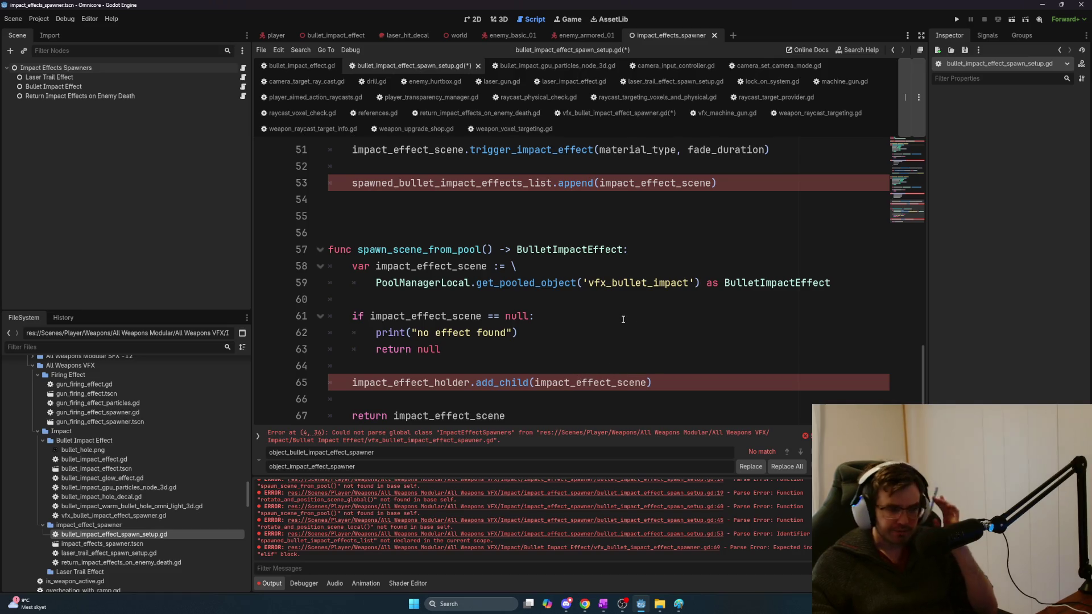
double_click(591, 283)
left_click(830, 282, "shift")
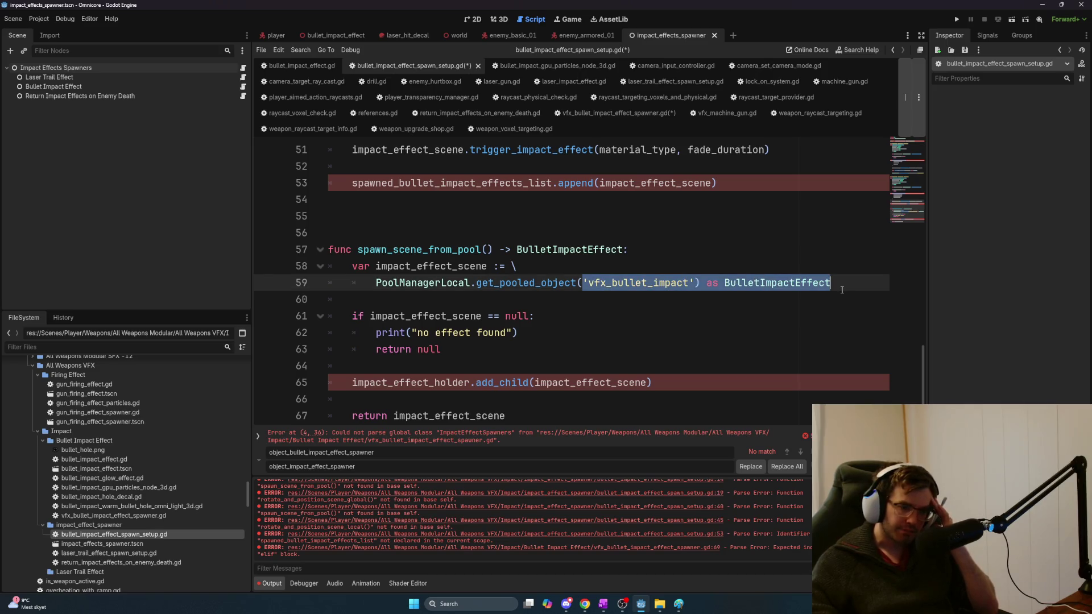
scroll(672, 355, "up", 3)
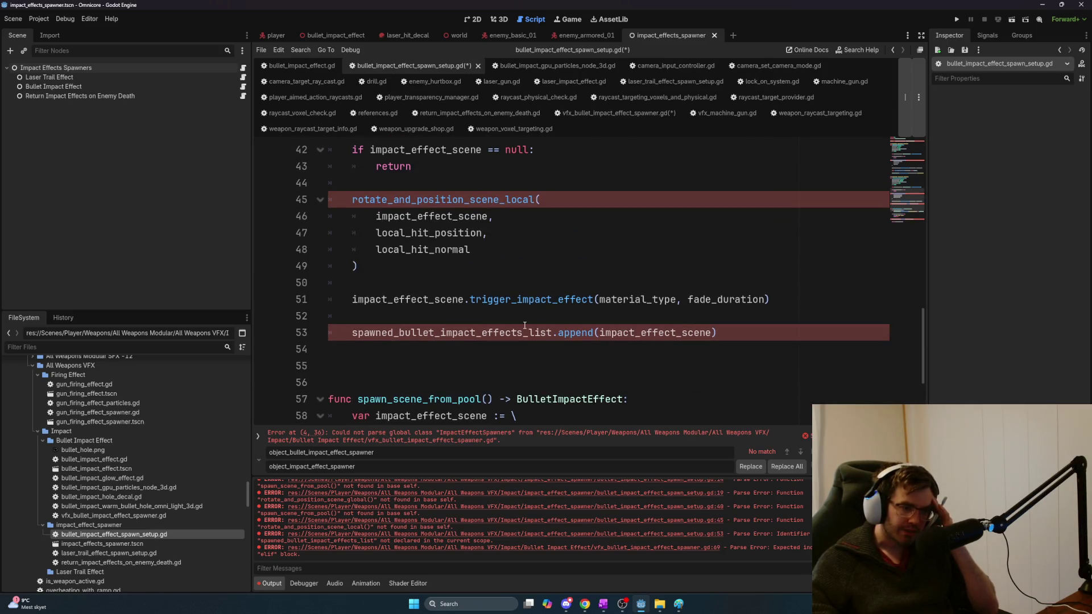
double_click(530, 326)
left_click_drag(718, 333, 348, 330)
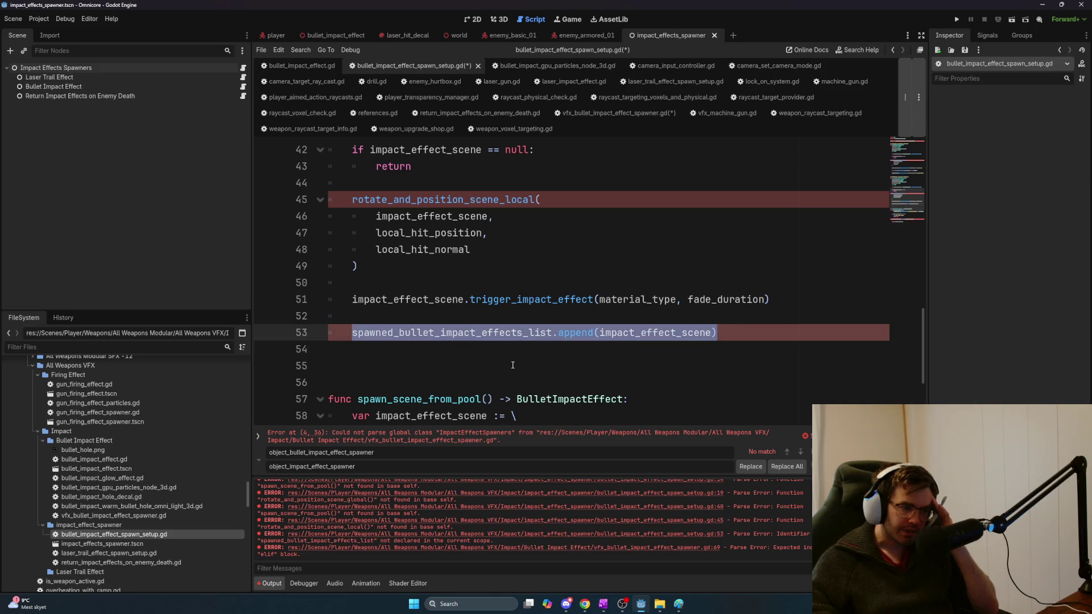
scroll(512, 366, "up", 3)
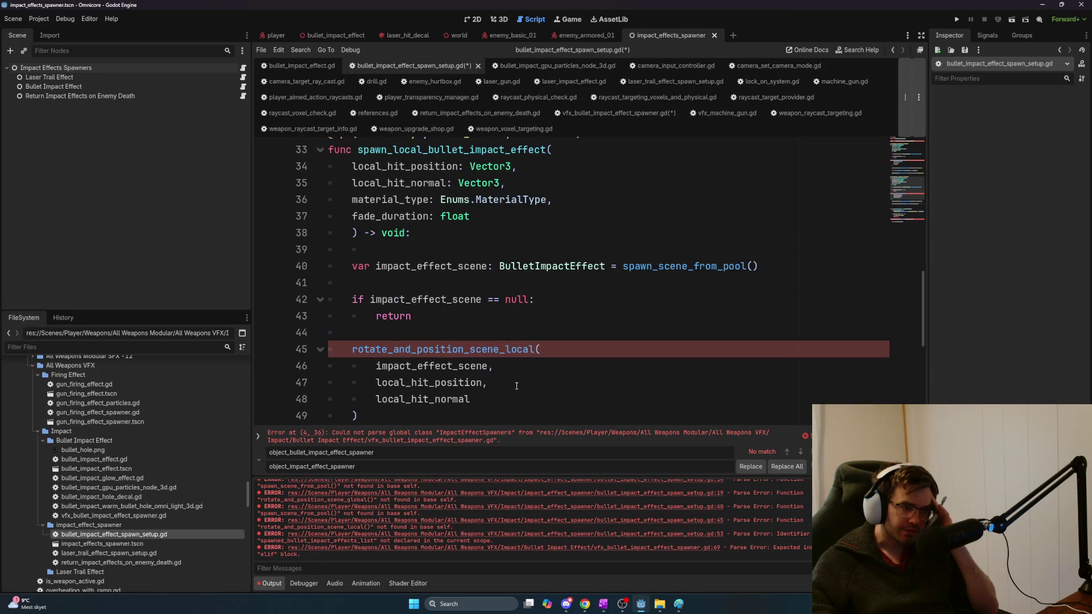
scroll(517, 386, "up", 2)
scroll(553, 343, "down", 6)
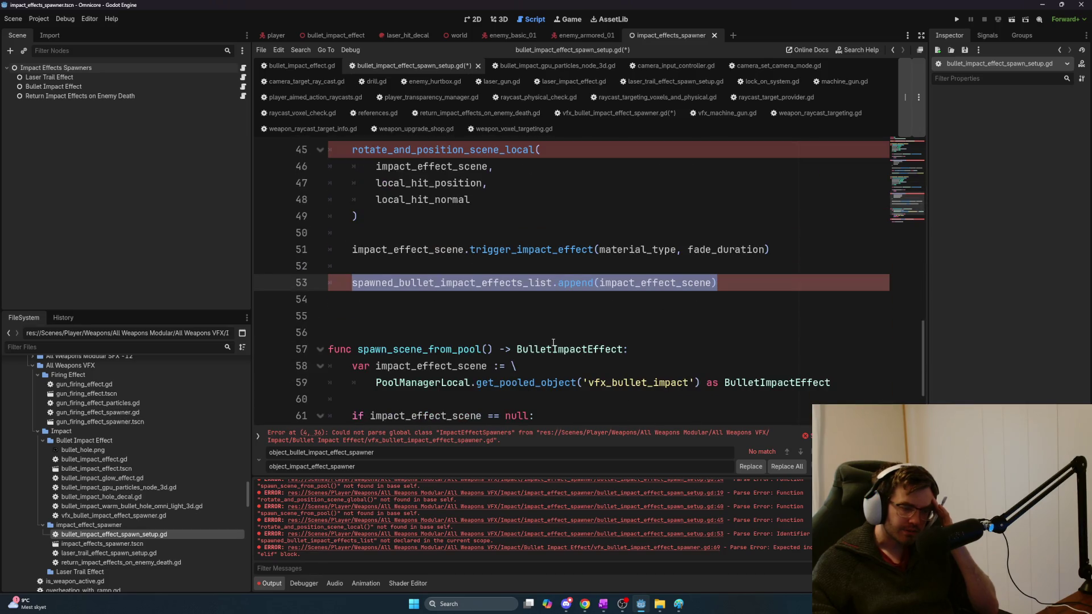
scroll(501, 333, "up", 4)
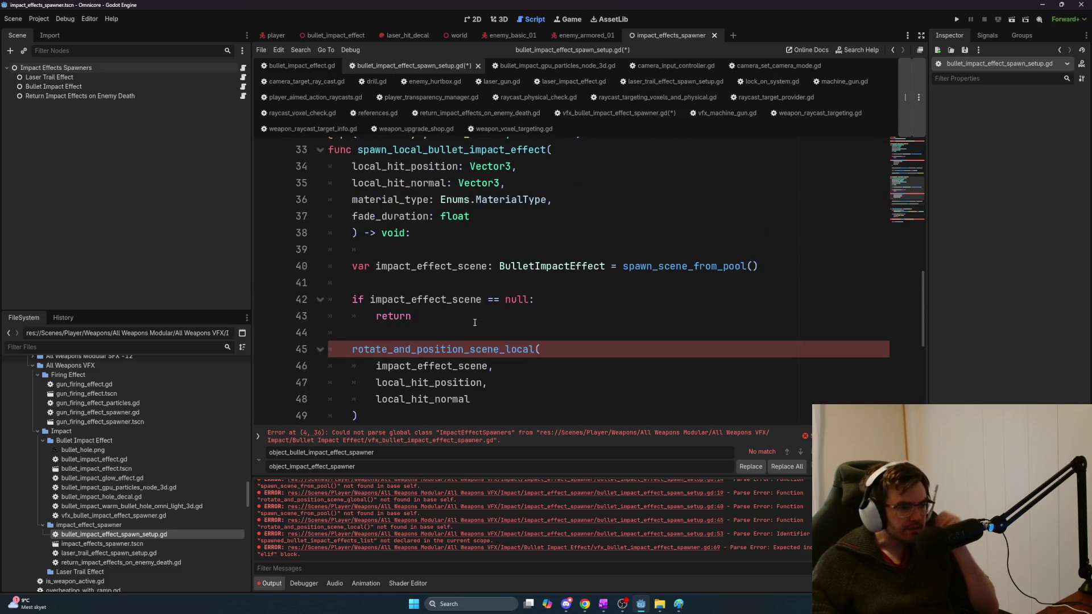
scroll(486, 336, "up", 3)
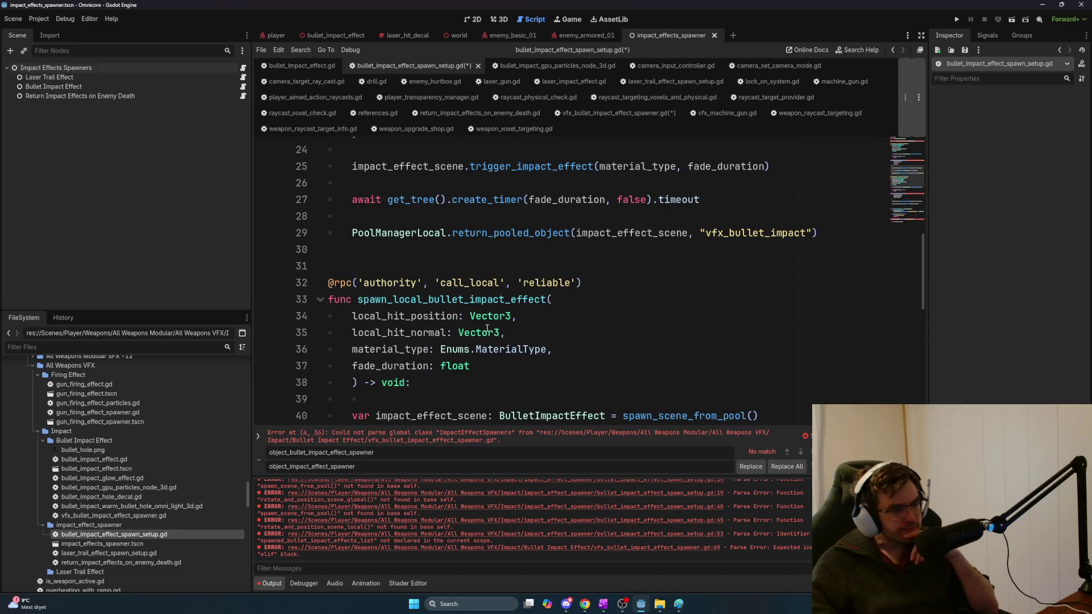
scroll(495, 340, "down", 5)
scroll(498, 342, "up", 4)
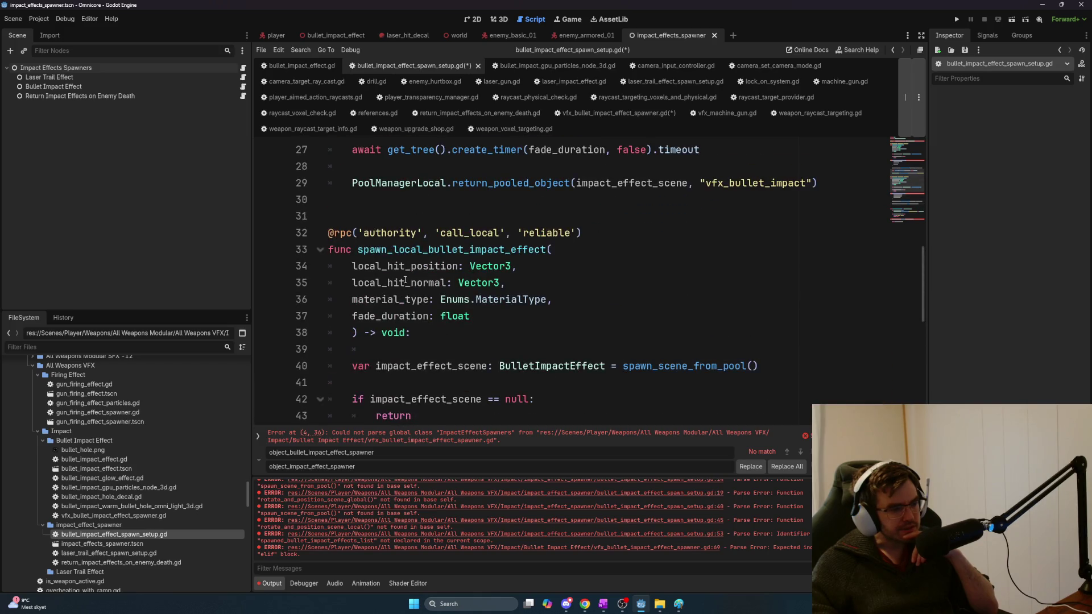
scroll(502, 251, "up", 3)
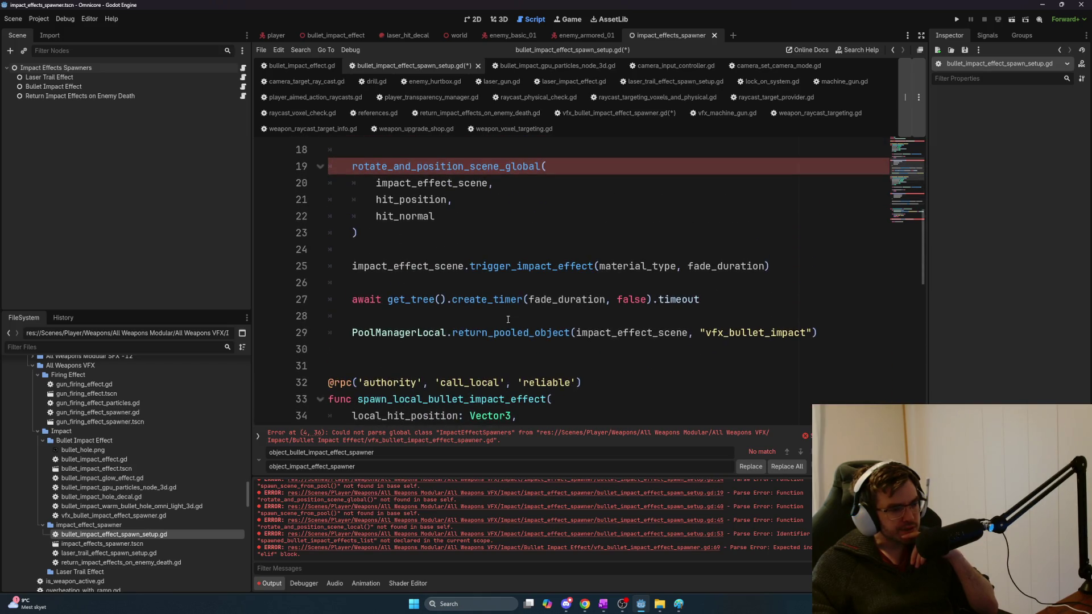
scroll(541, 336, "down", 9)
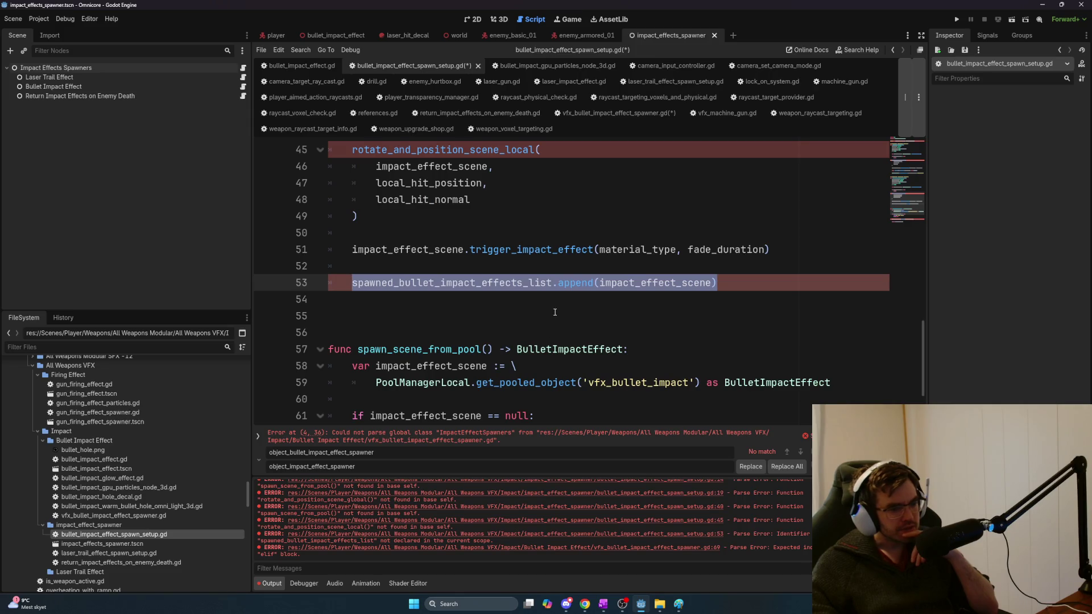
scroll(541, 309, "up", 8)
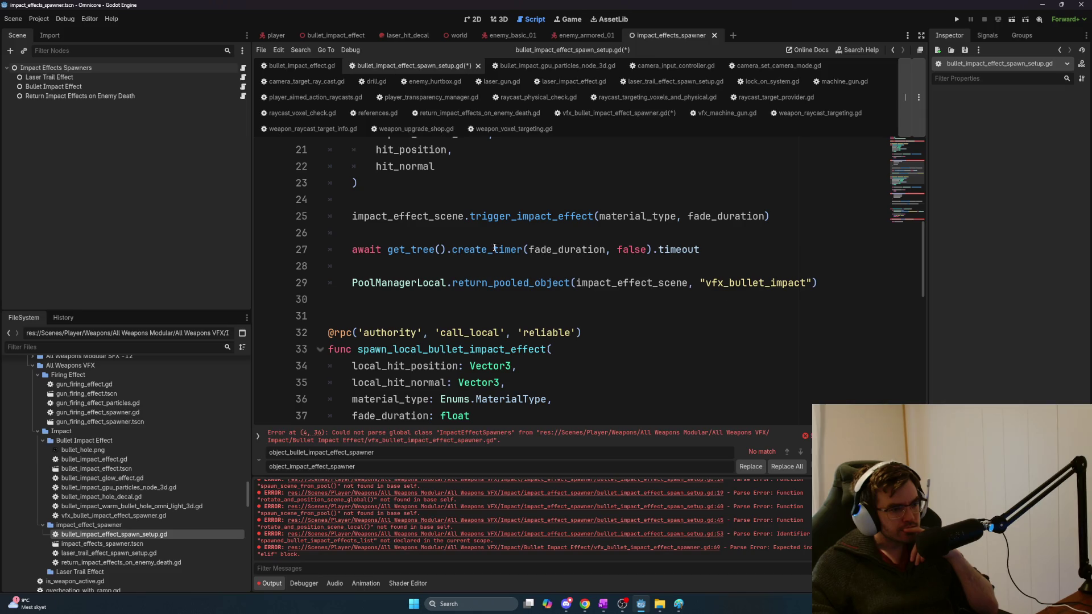
scroll(727, 231, "up", 5)
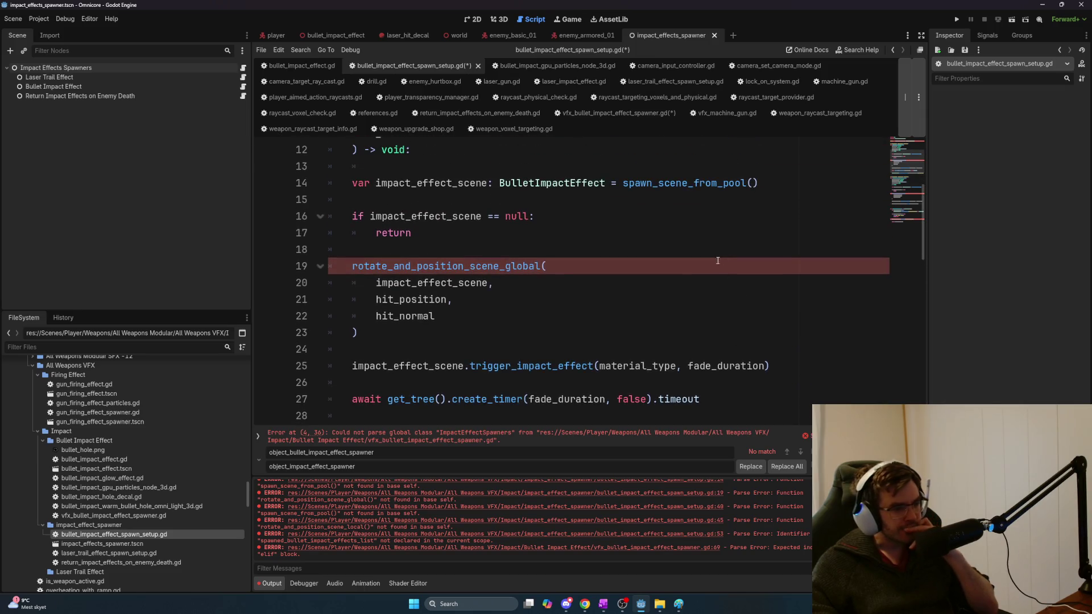
scroll(695, 267, "down", 2)
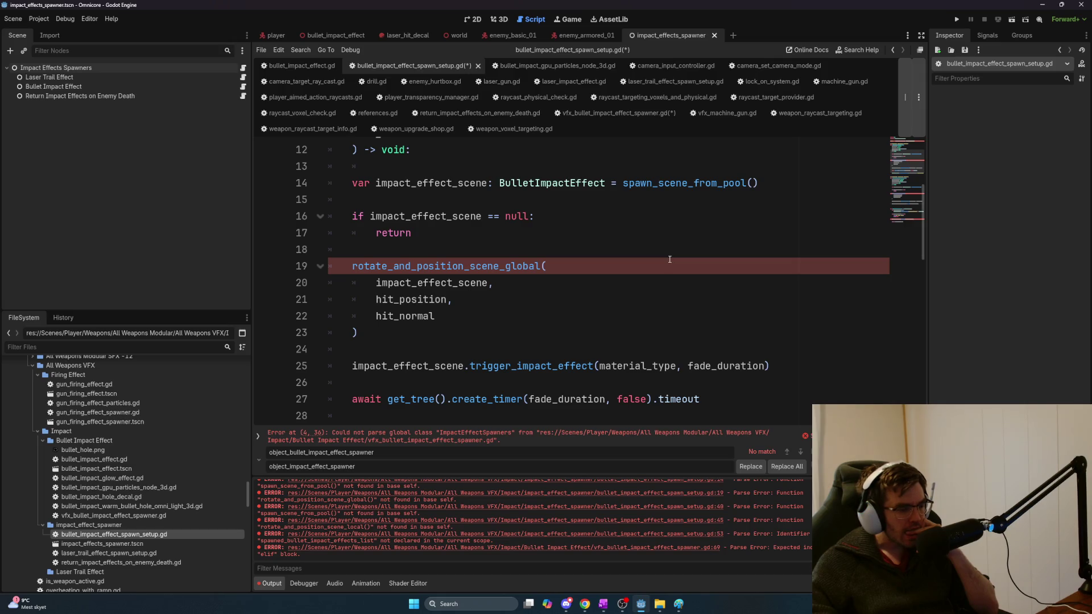
scroll(668, 260, "down", 1)
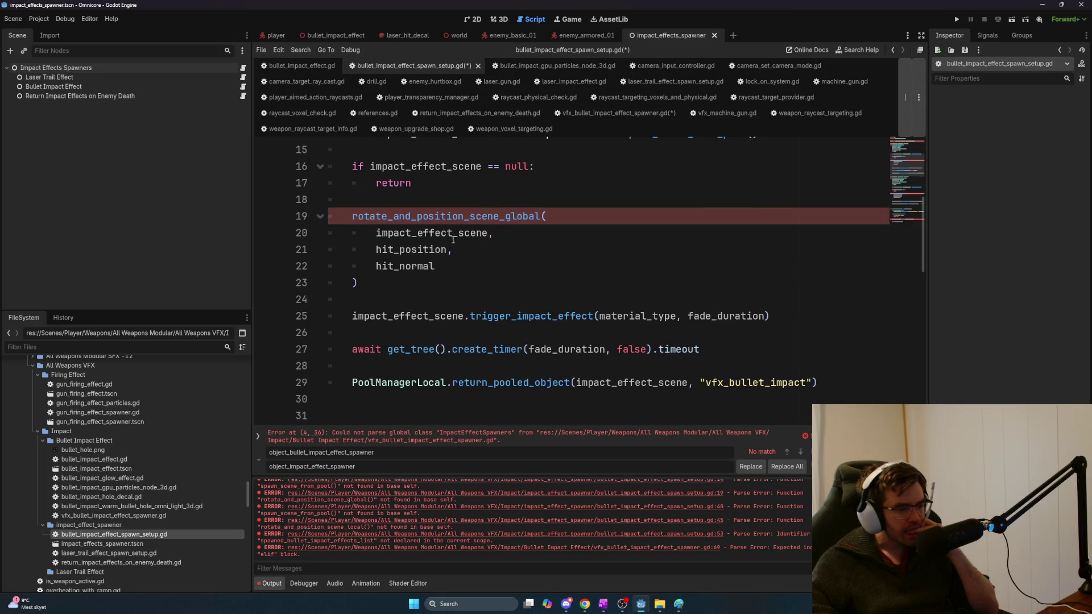
scroll(454, 240, "up", 5)
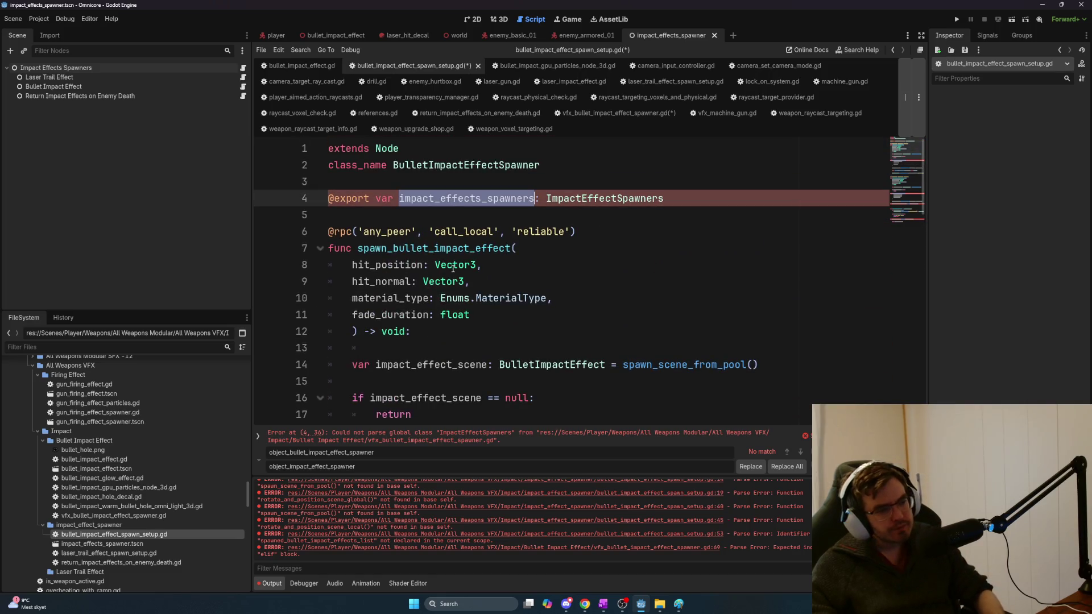
Step: Prefix the line 19 rotate_and_position_scene_global call with 'impact_effects_spawners.'
scroll(453, 268, "down", 3)
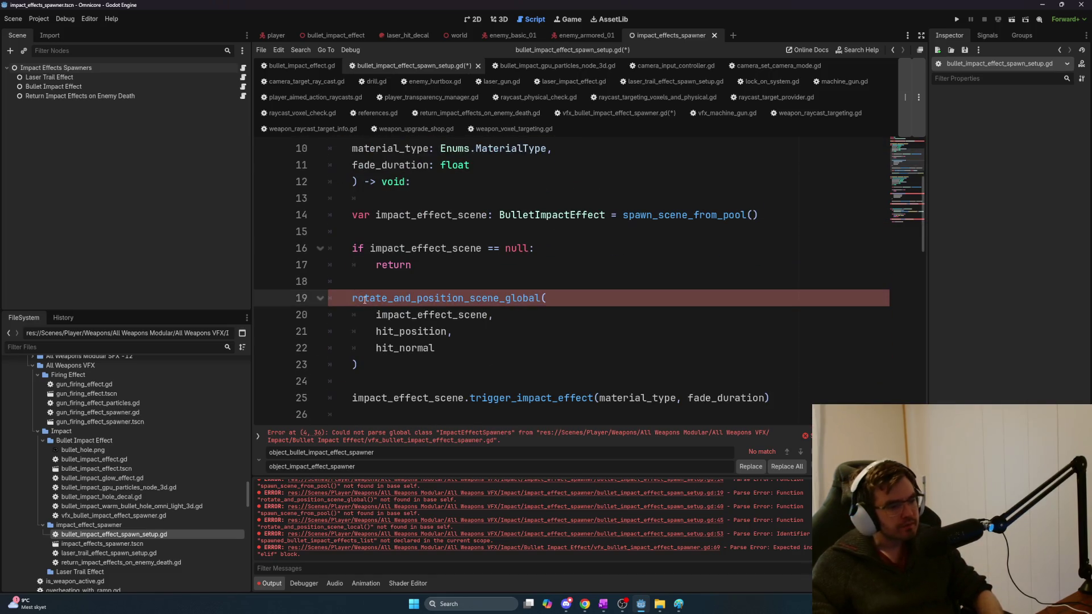
type("impact_effects_spawners.")
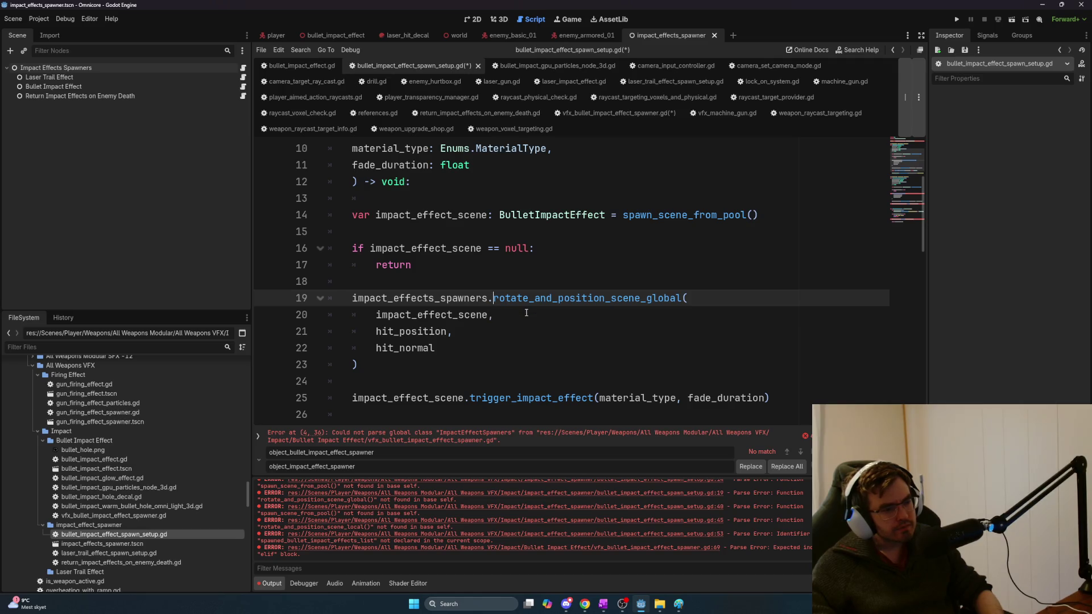
scroll(529, 314, "down", 1)
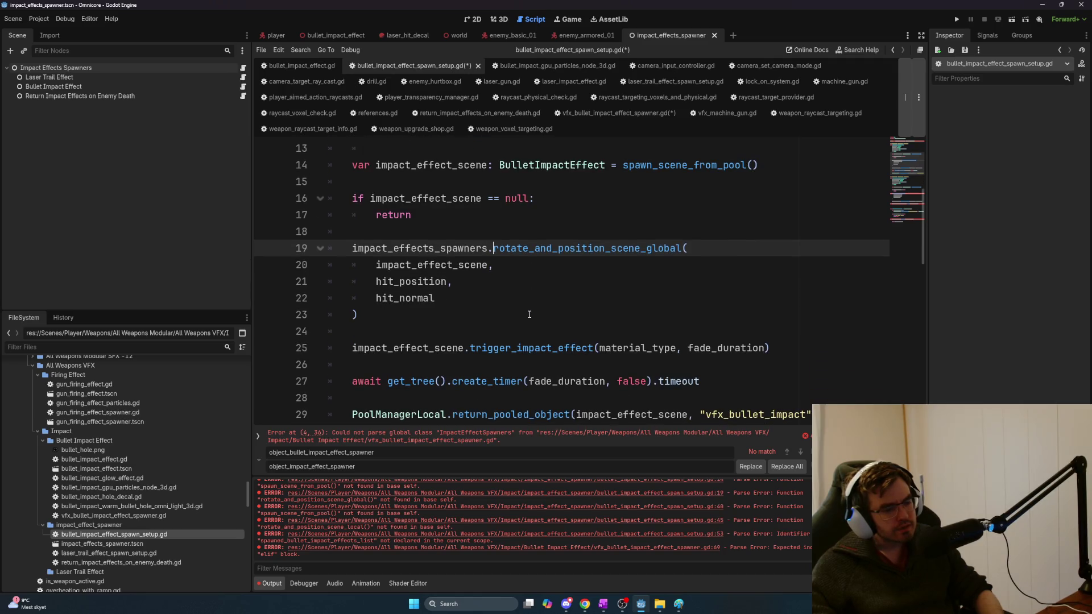
scroll(530, 315, "down", 2)
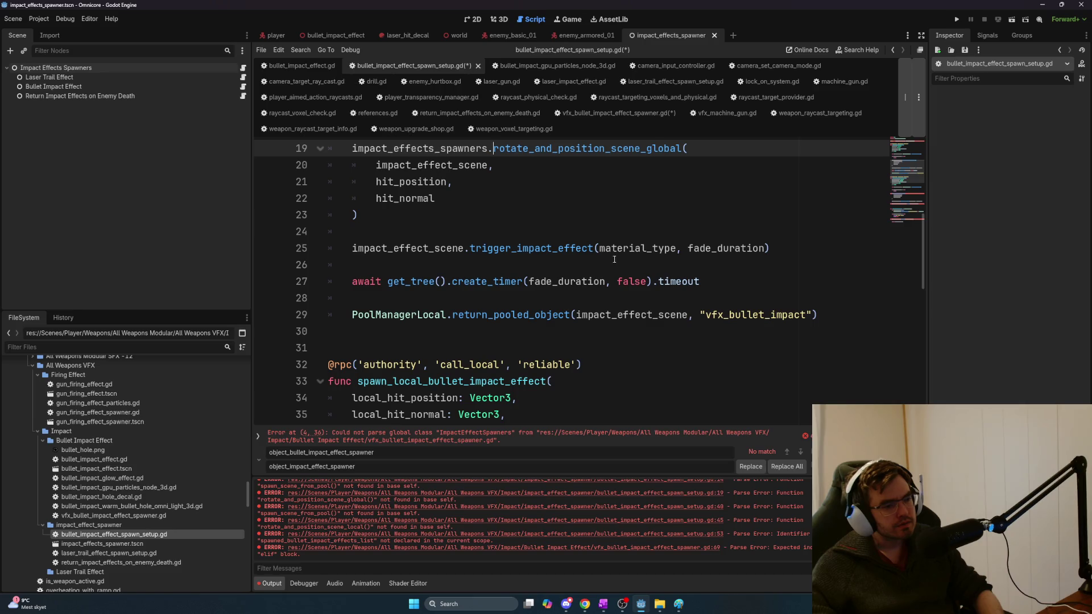
Step: Bring up vfx_bullet_impact_effect_spawner.gd in the Script editor from its error entry
scroll(509, 251, "up", 2)
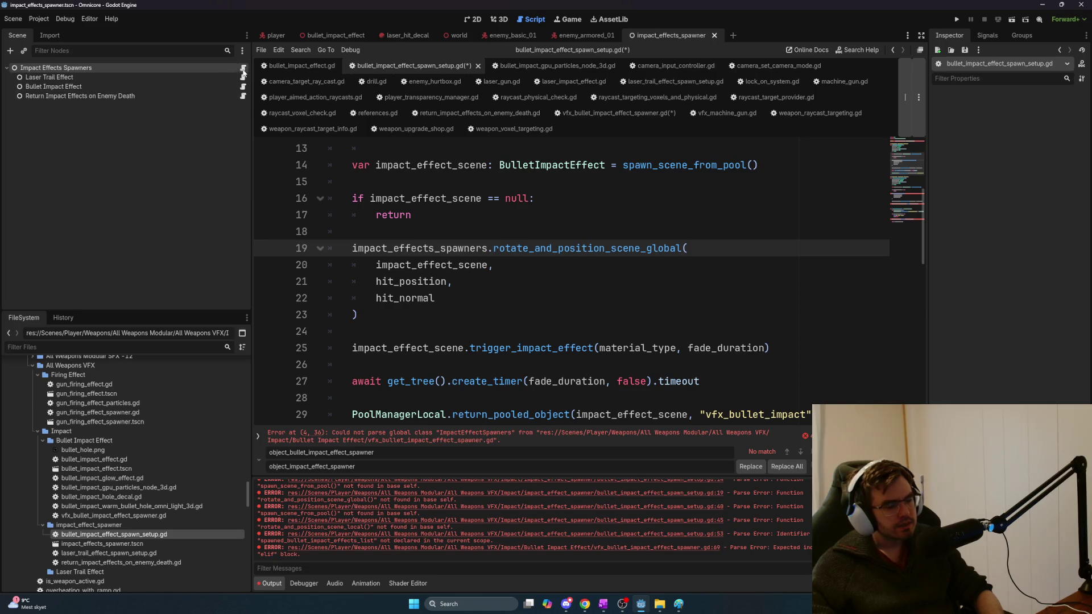
left_click(243, 86)
scroll(485, 297, "up", 14)
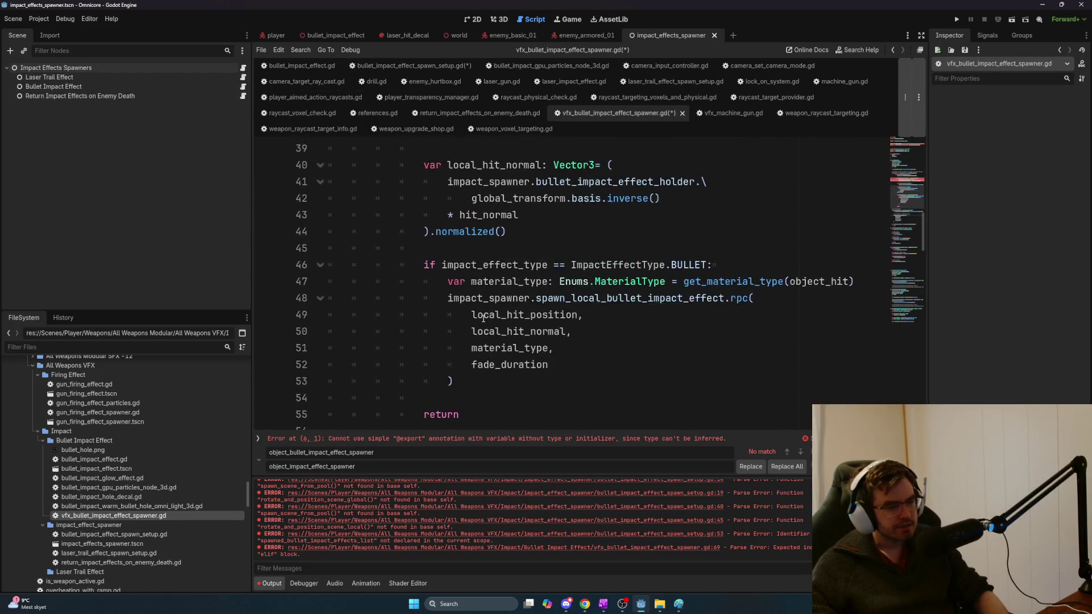
Step: Complete line 6 as an export bullet_impact_effect_spawner typed BulletImpactEffectSpawner
scroll(485, 325, "up", 4)
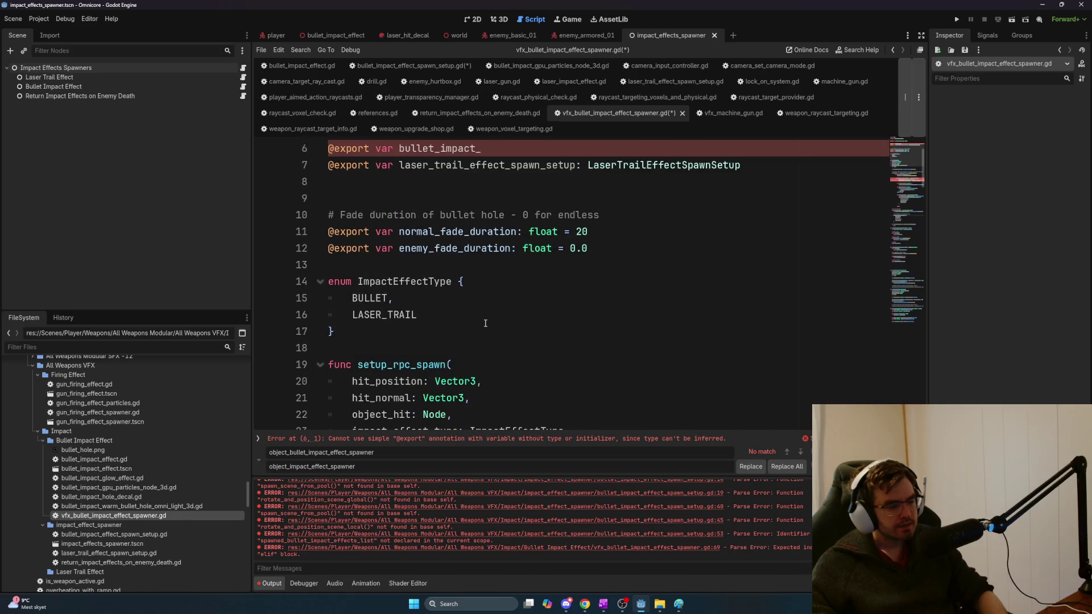
left_click(480, 224)
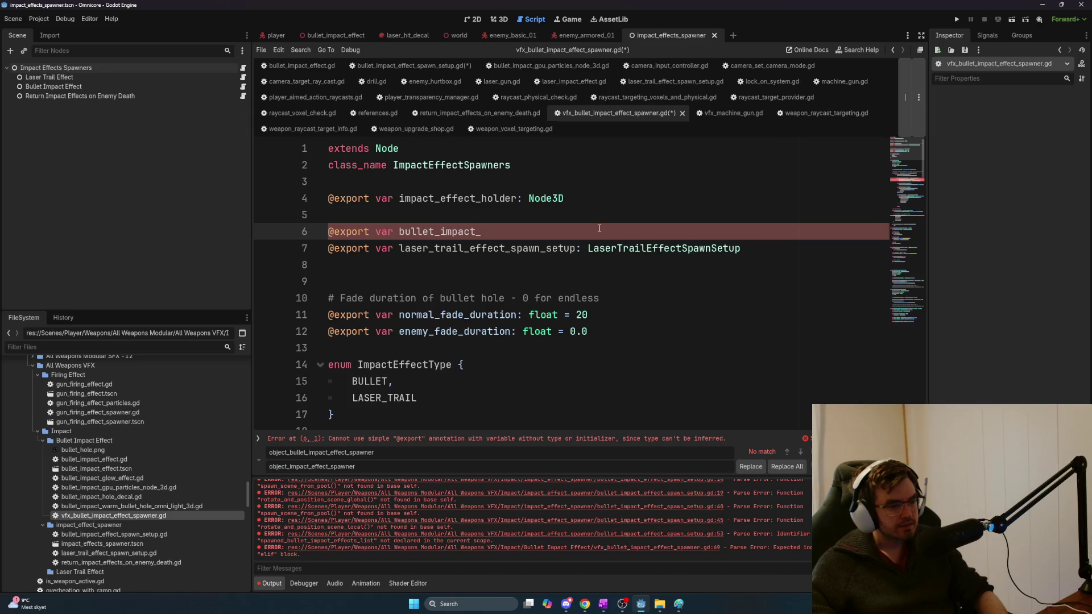
type("effect_spaw")
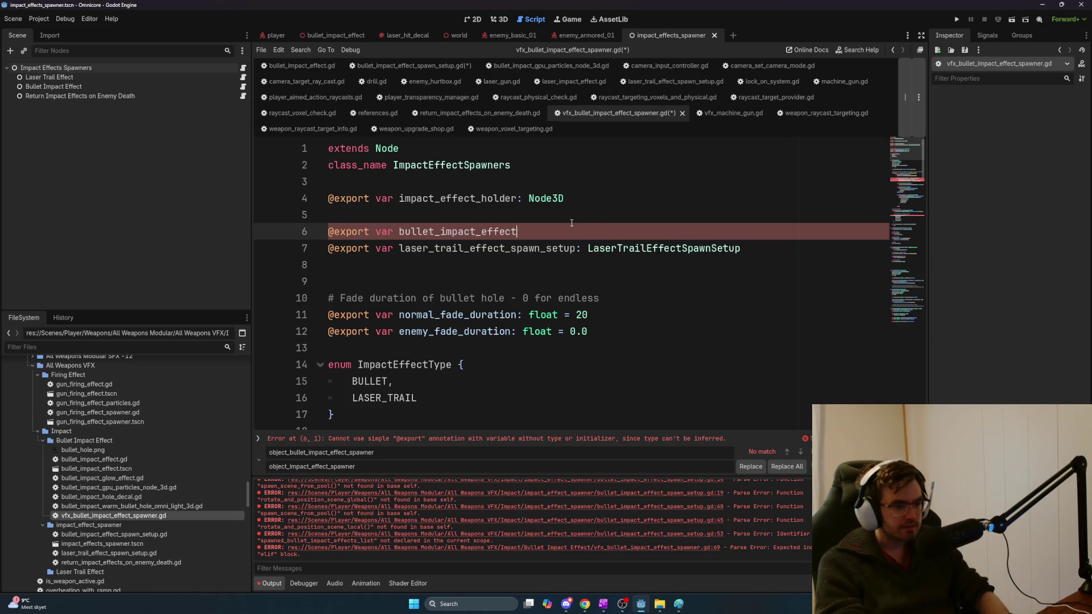
type("ner: Bu")
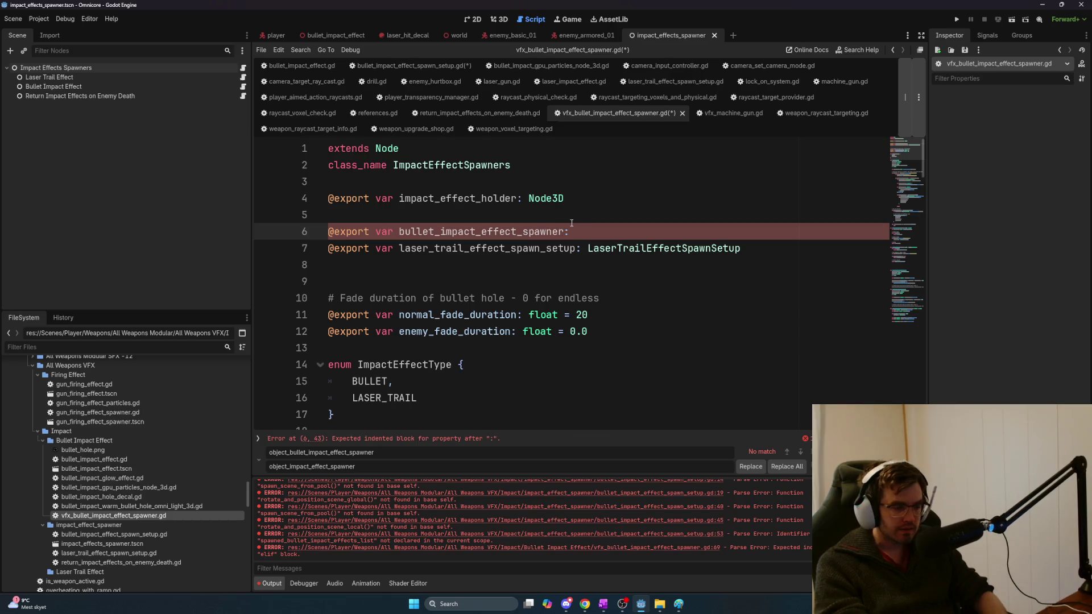
type("lletimpacteffec")
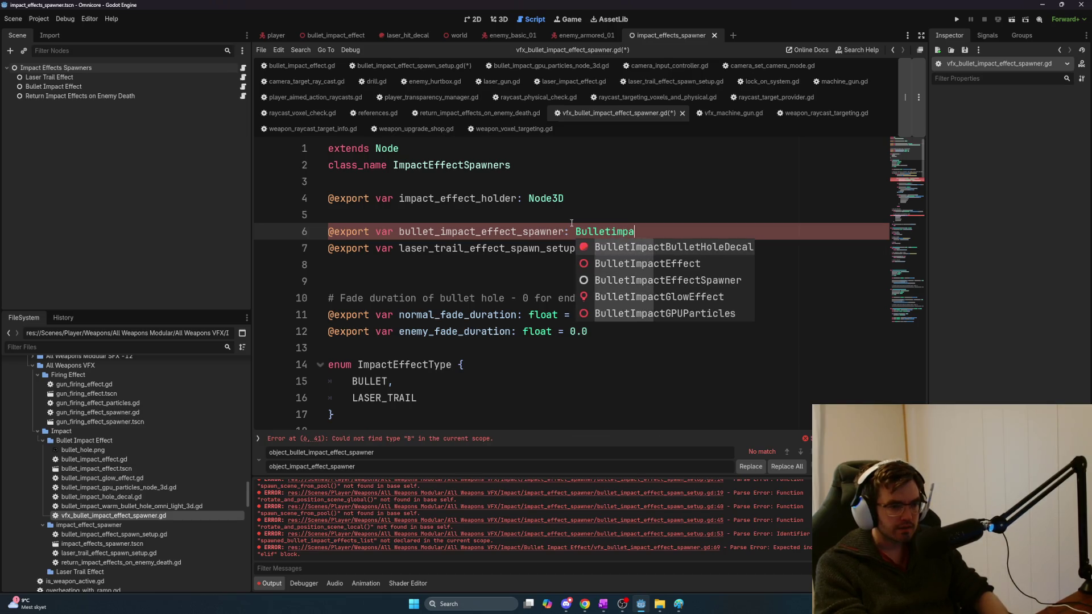
key("Down")
key("Return")
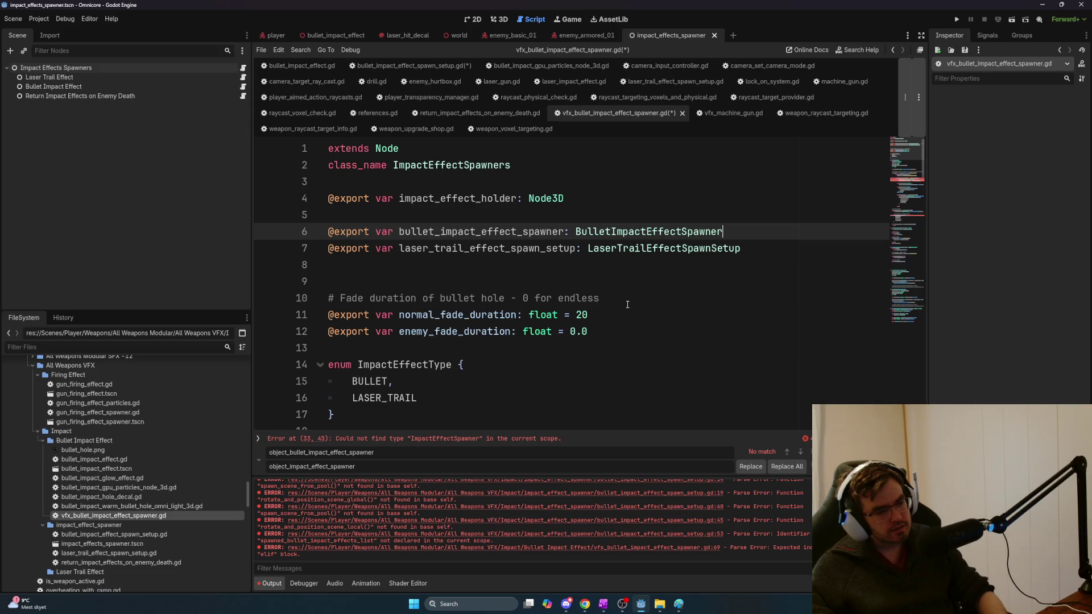
Step: Delete 'Setup' from line 7's type so it reads LaserTrailEffectSpawner
left_click(731, 247)
left_click_drag(741, 248, 711, 248)
double_click(712, 248)
key("BackSpace")
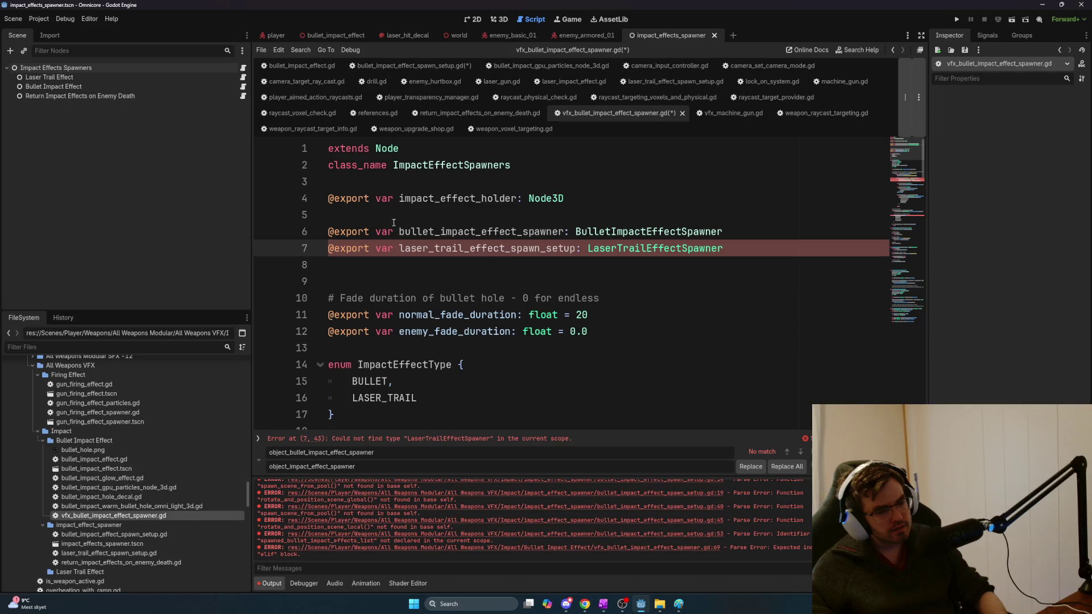
double_click(631, 249)
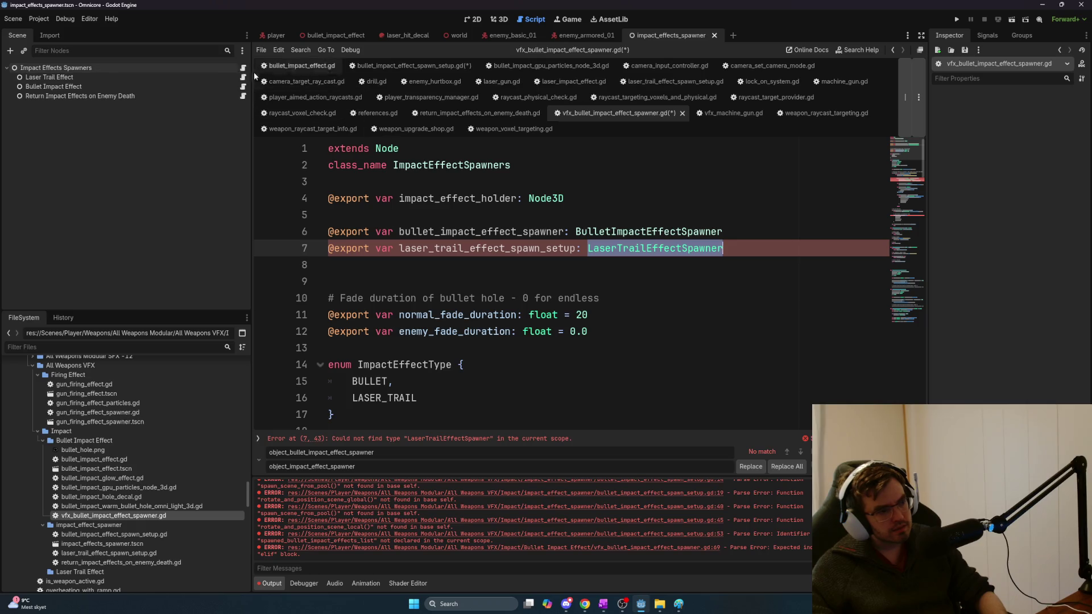
Step: Rename the Laser Trail Effect script's class_name to LaserTrailEffectSpawner and save
left_click(243, 77)
type("Spawner")
key("ctrl+s")
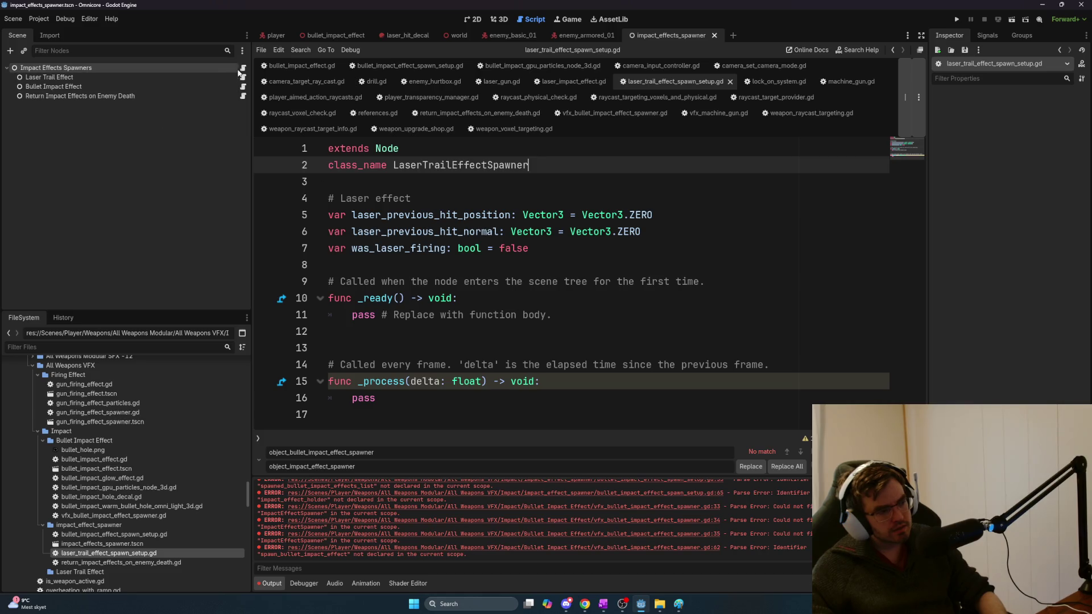
left_click(244, 67)
scroll(637, 283, "down", 1)
scroll(636, 282, "down", 5)
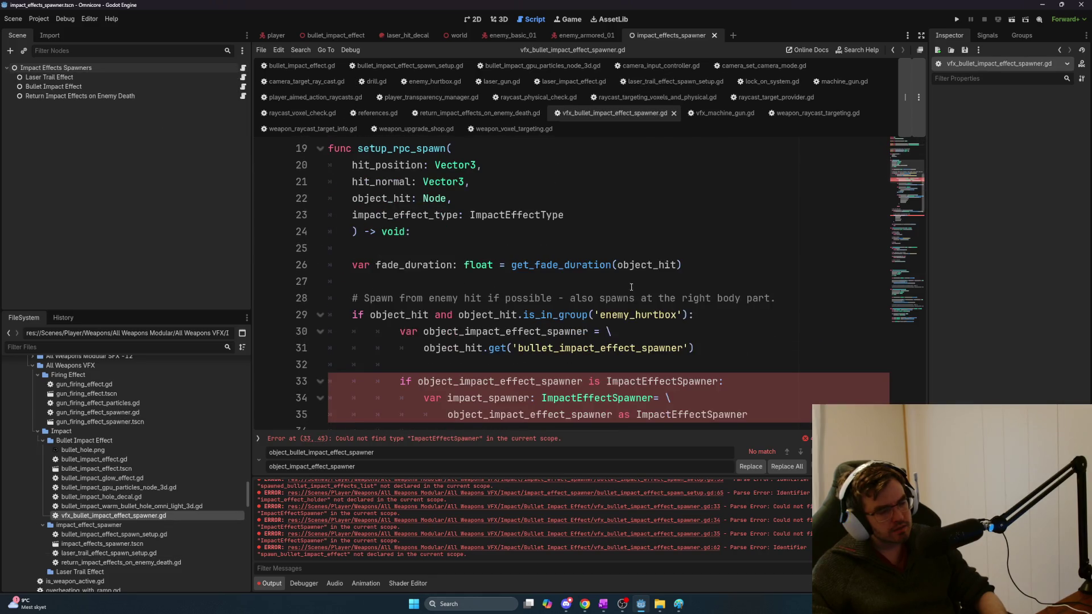
scroll(620, 285, "down", 1)
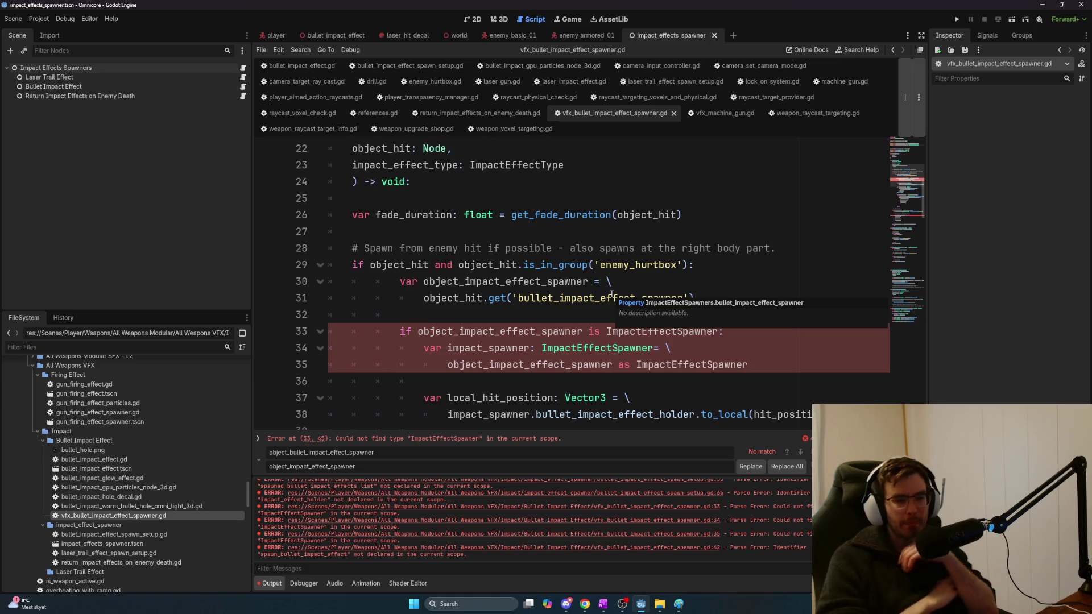
scroll(574, 300, "up", 3)
scroll(574, 301, "down", 3)
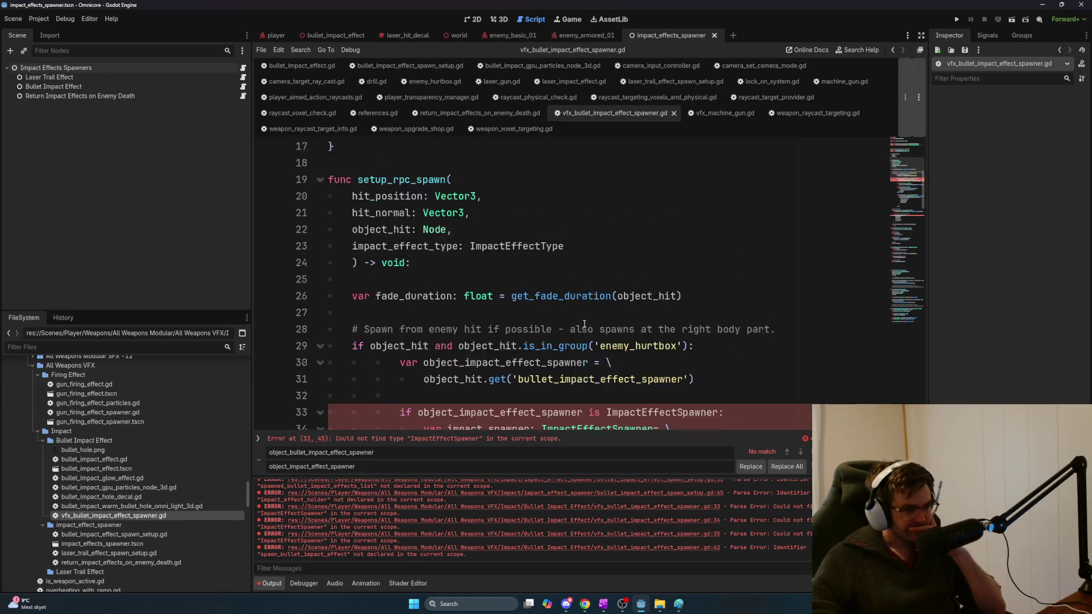
scroll(623, 325, "down", 9)
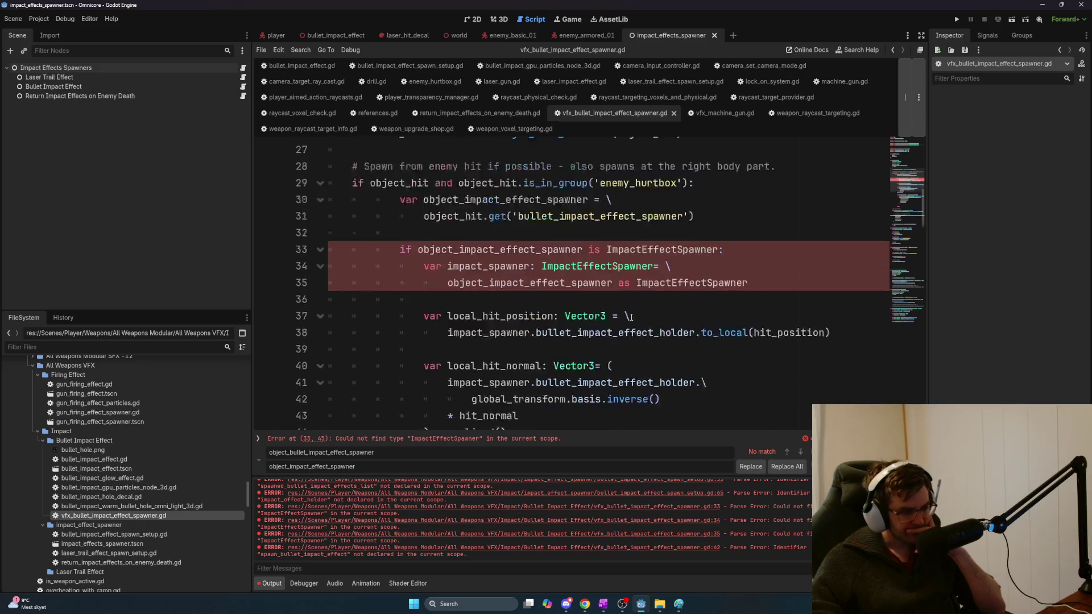
scroll(637, 315, "down", 1)
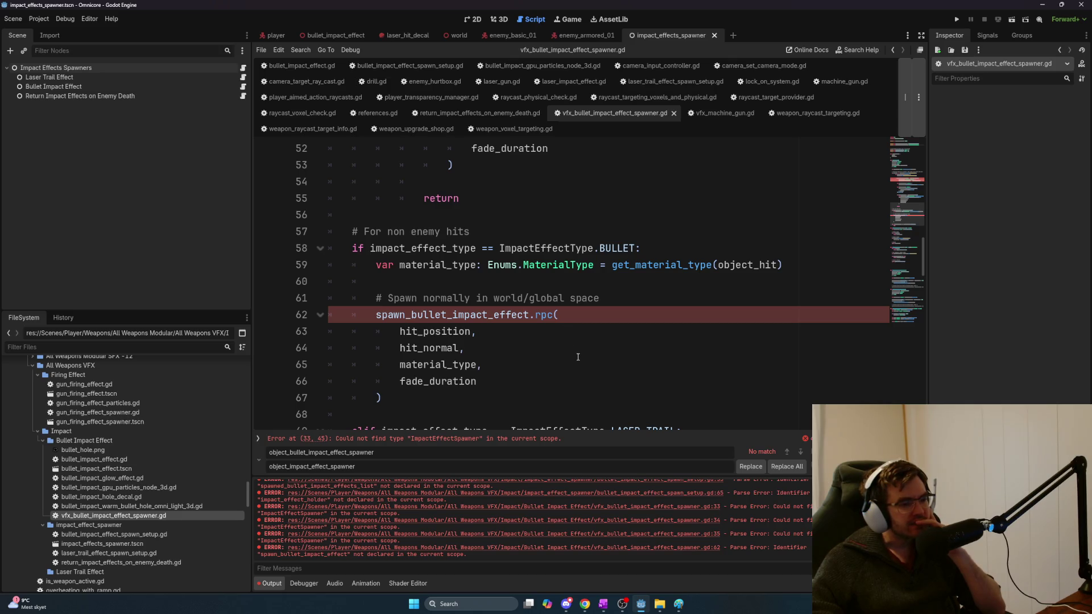
scroll(568, 348, "down", 1)
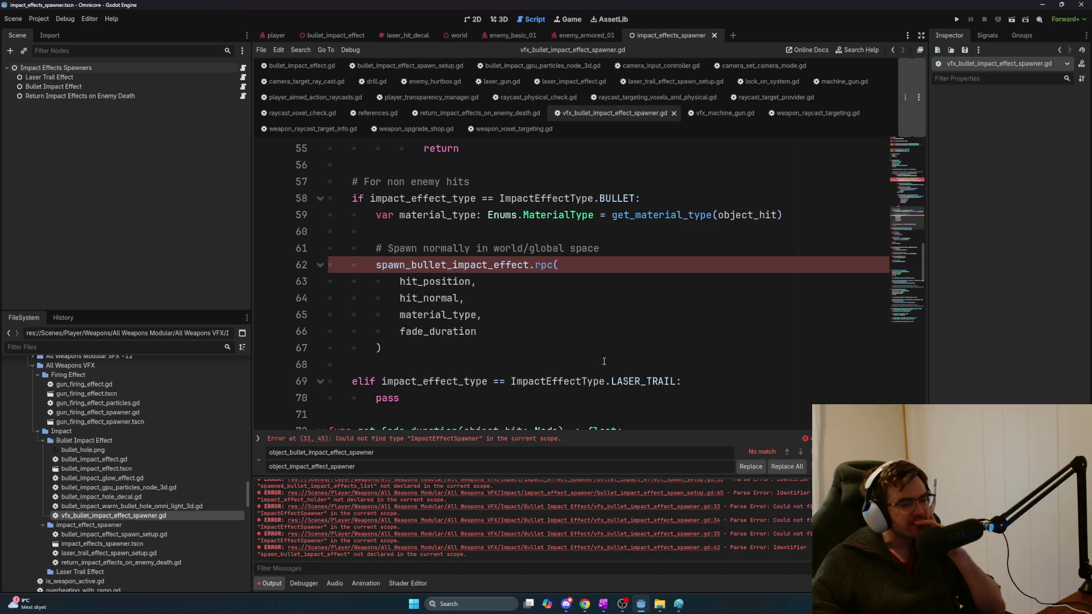
scroll(647, 314, "up", 4)
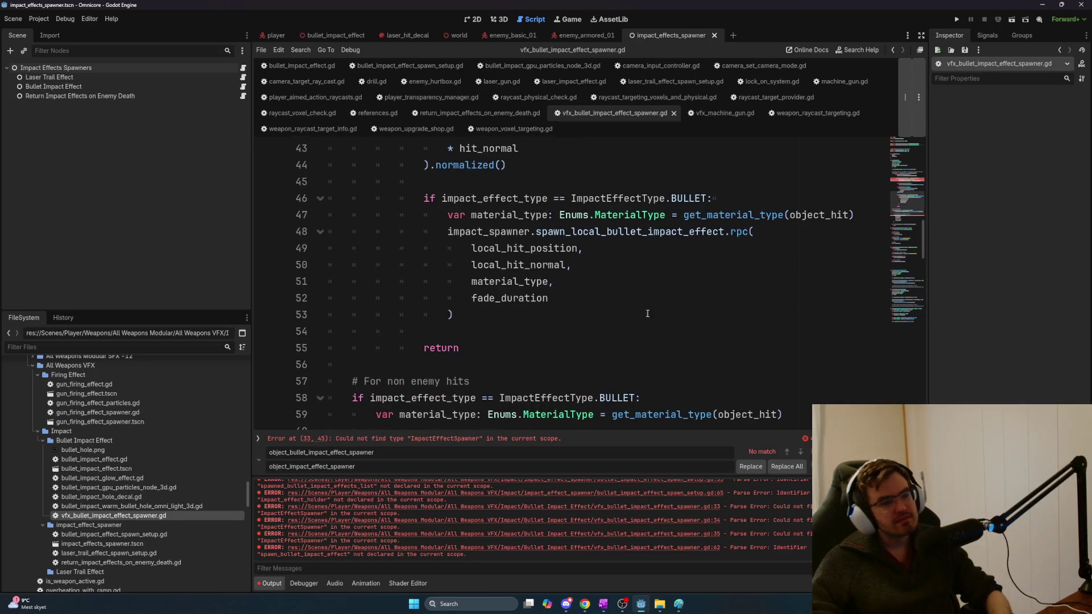
scroll(597, 290, "up", 4)
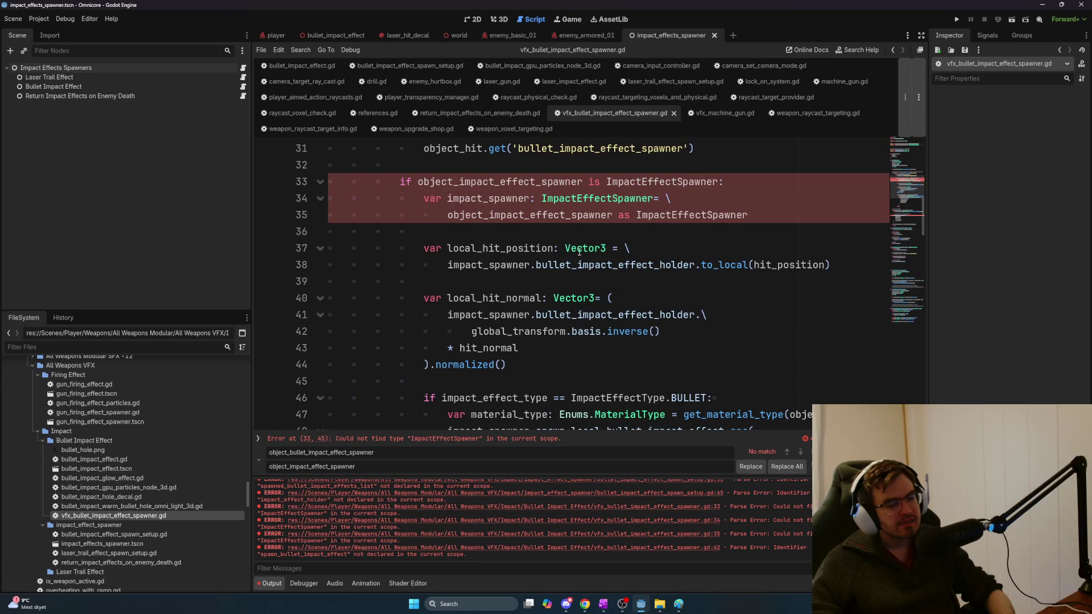
scroll(587, 256, "up", 1)
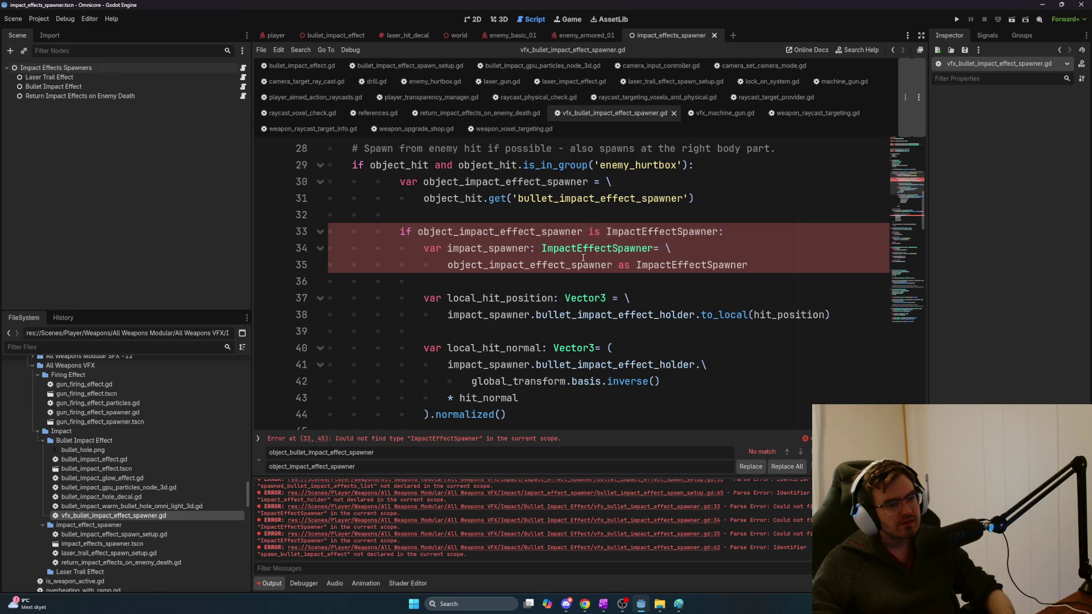
scroll(739, 314, "up", 9)
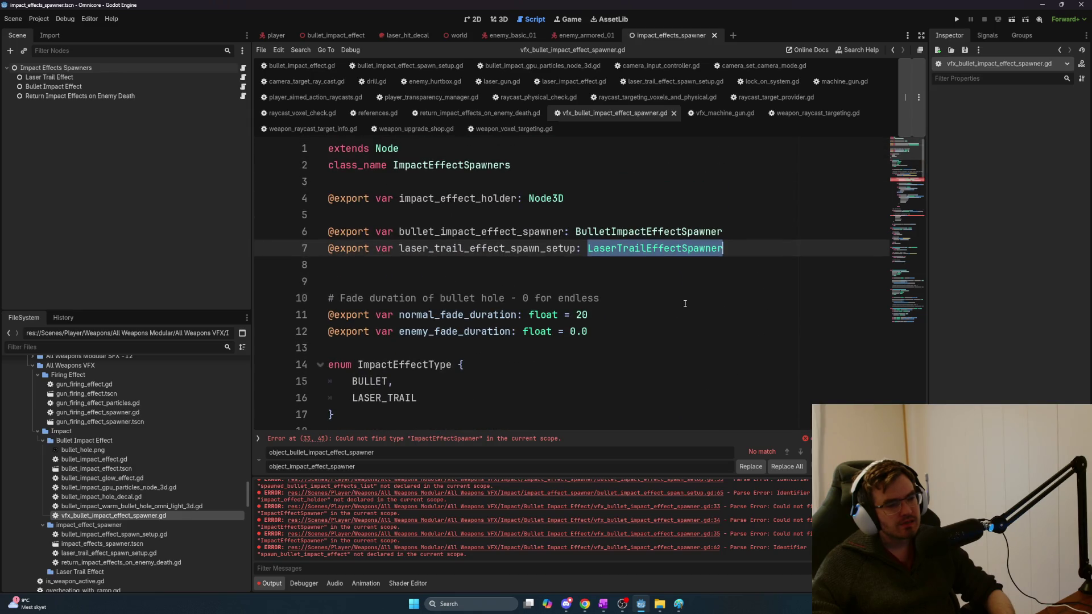
double_click(648, 231)
double_click(522, 231)
scroll(648, 304, "down", 1)
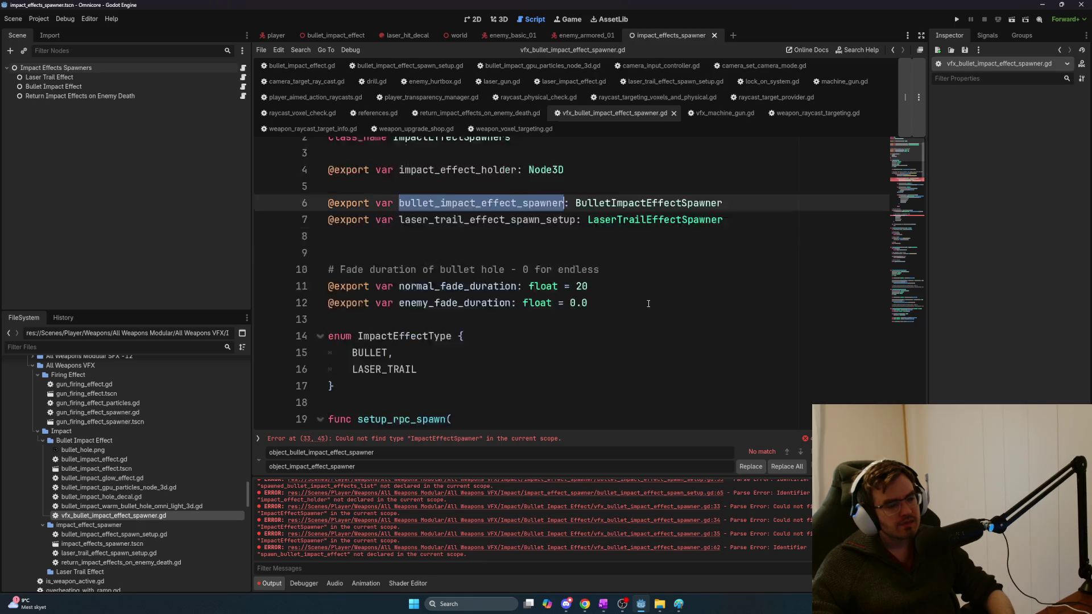
scroll(648, 304, "down", 12)
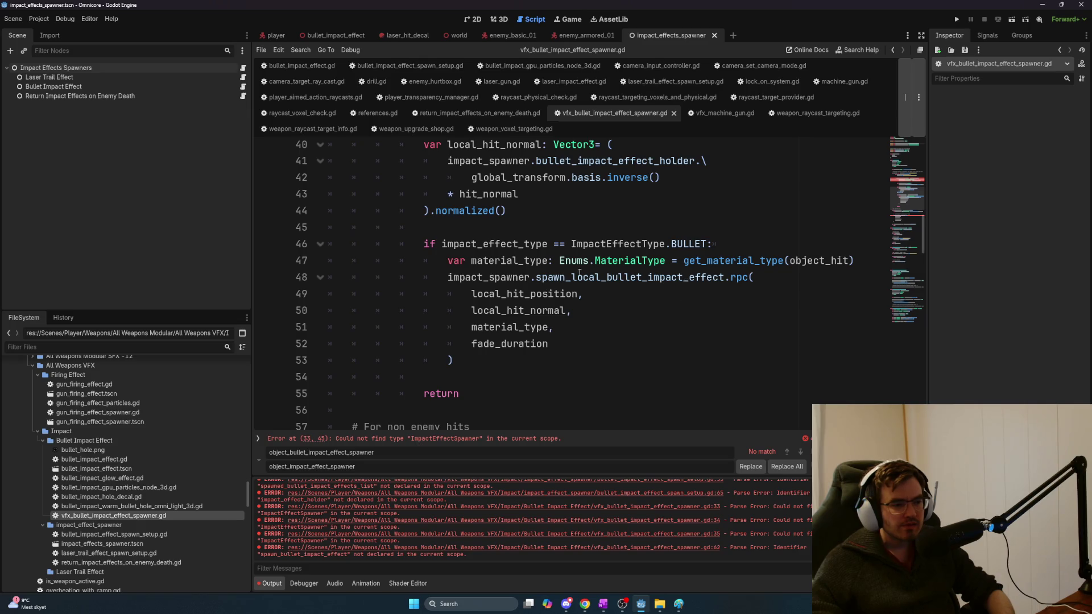
left_click(537, 277)
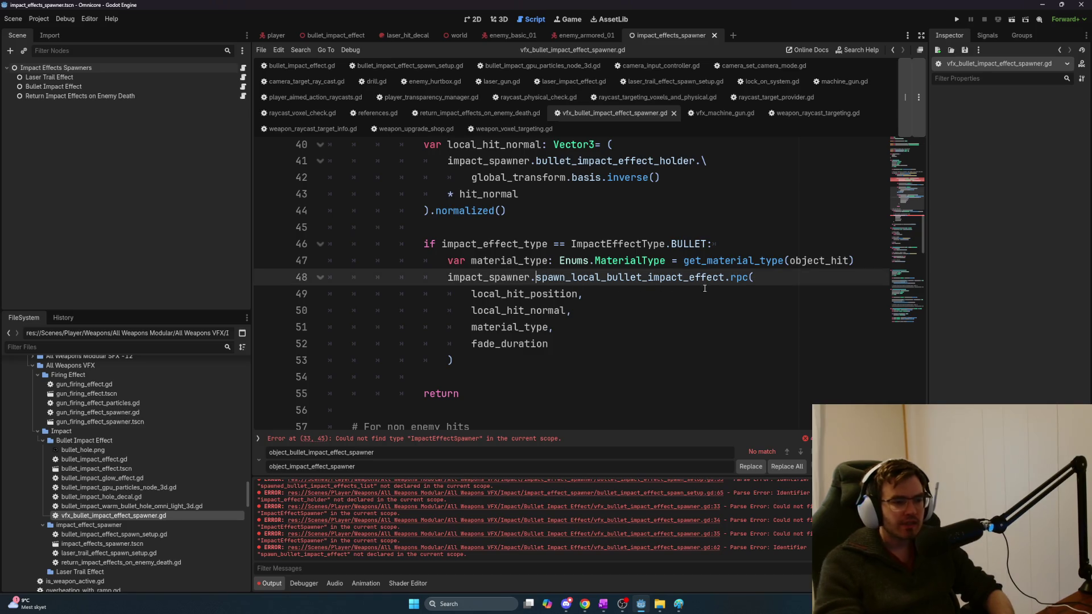
Step: Prefix the line 48 spawn call with bullet_impact_effect_spawner and wrap its indented arguments with a backslash
type("bullet_impact_effect_spawner.")
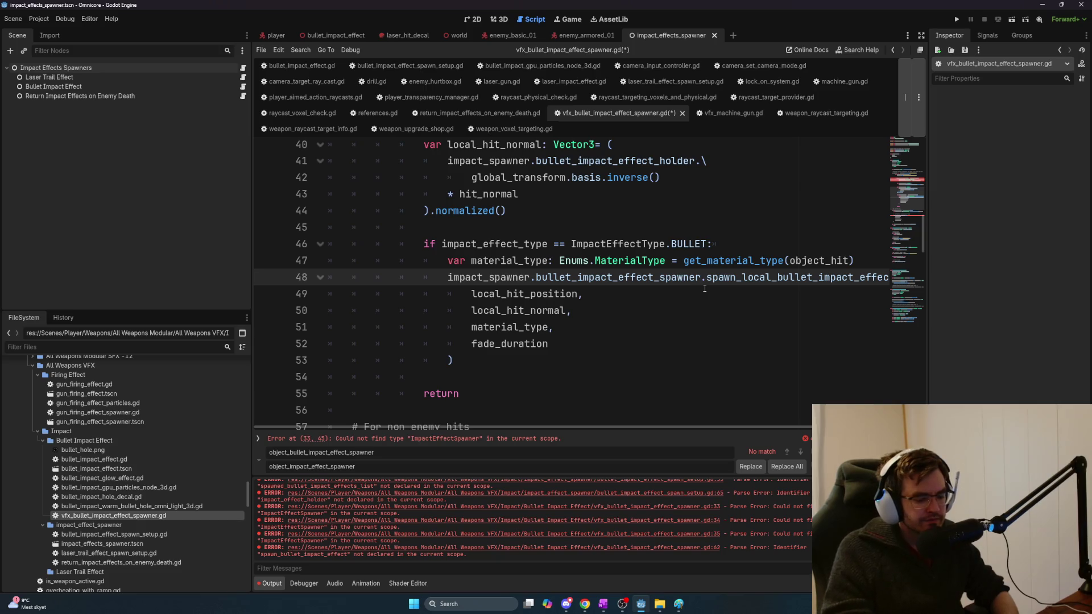
type("\\")
key("Return")
key("Down")
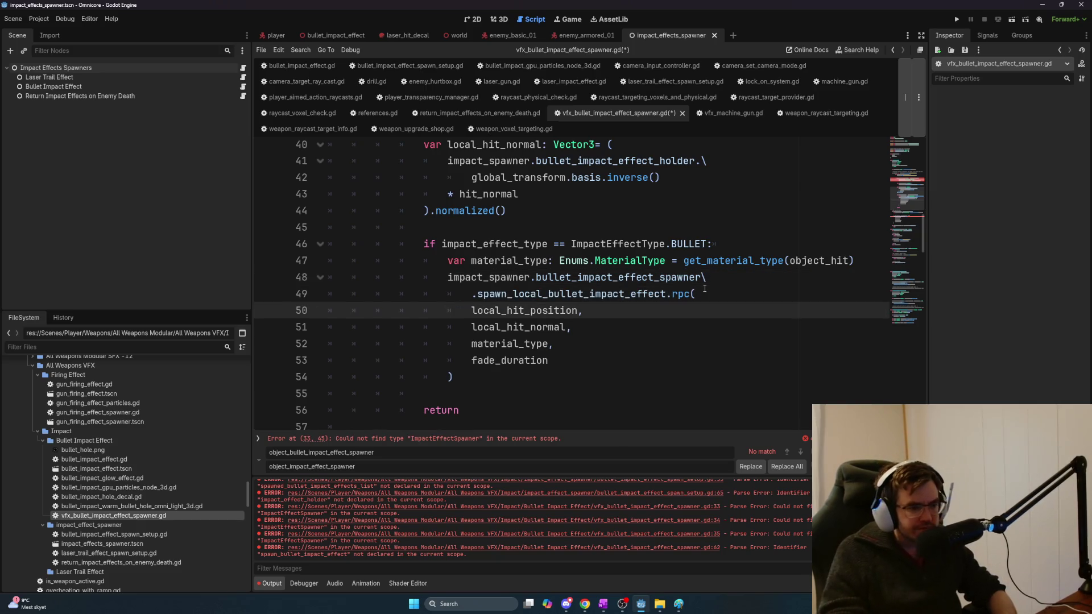
key("shift+Down")
key("shift+Down")
key("shift+Down")
key("Tab")
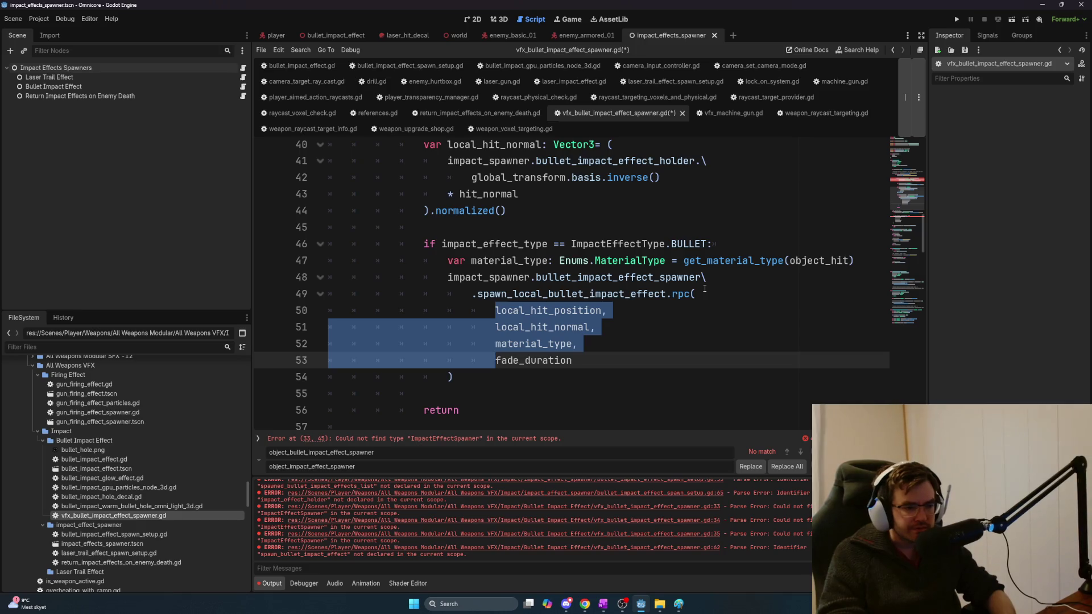
Step: Prefix the line 63 spawn call with bullet_impact_effect_spawner, removing the stray dot
double_click(628, 277)
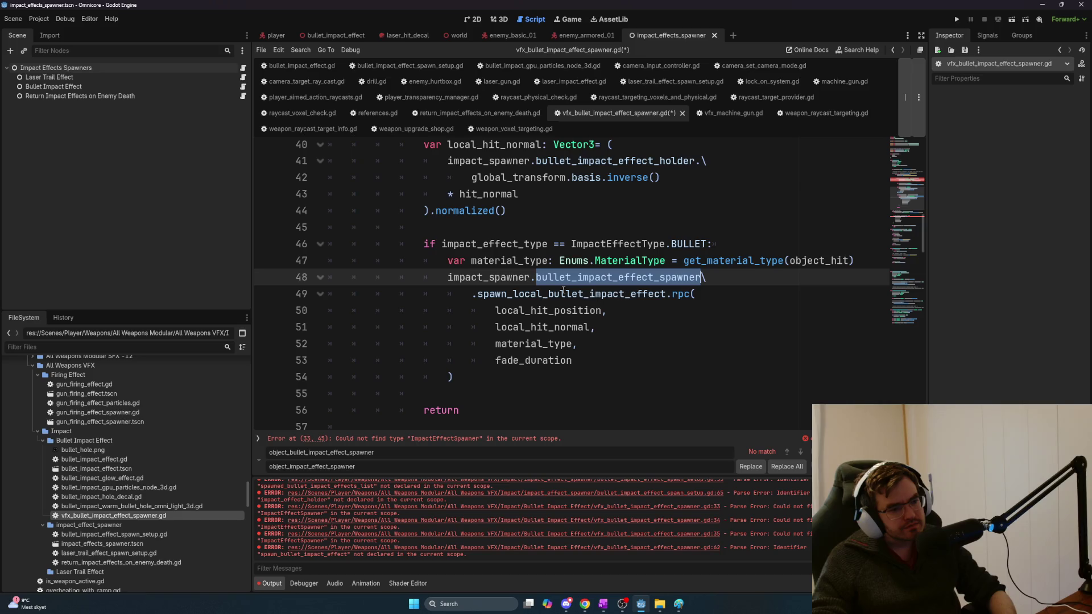
scroll(534, 301, "down", 4)
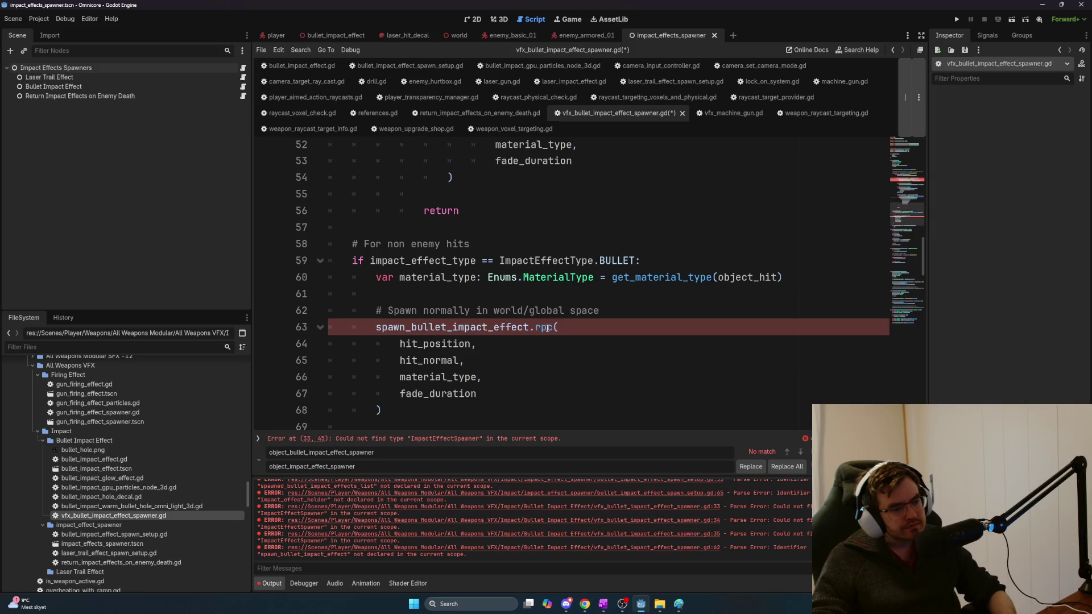
left_click(377, 328)
type(".bullet_impact_effect_spawner")
type(".")
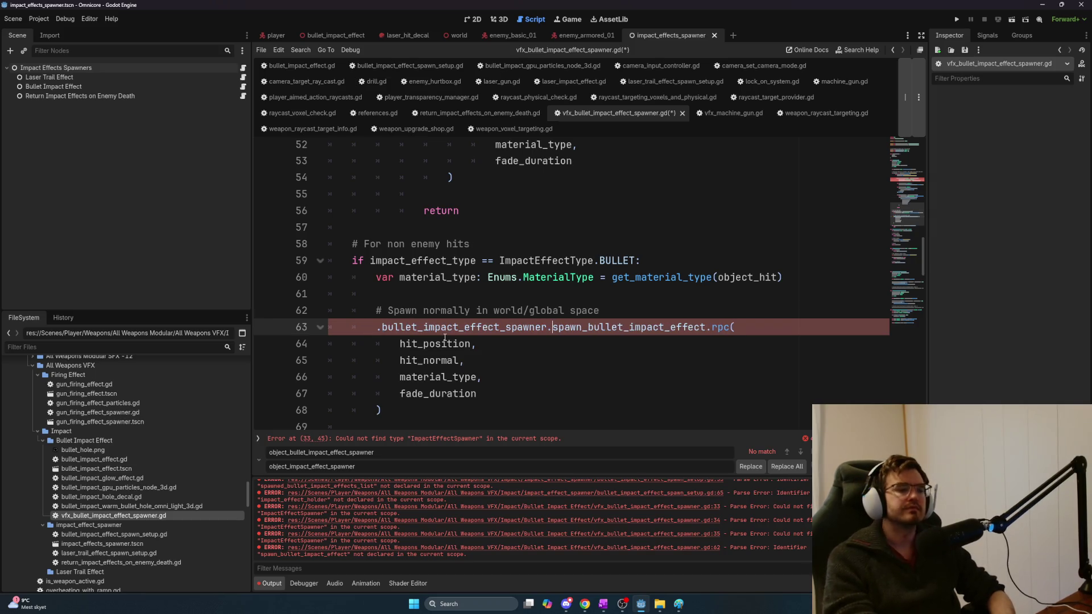
key("Home")
type(".")
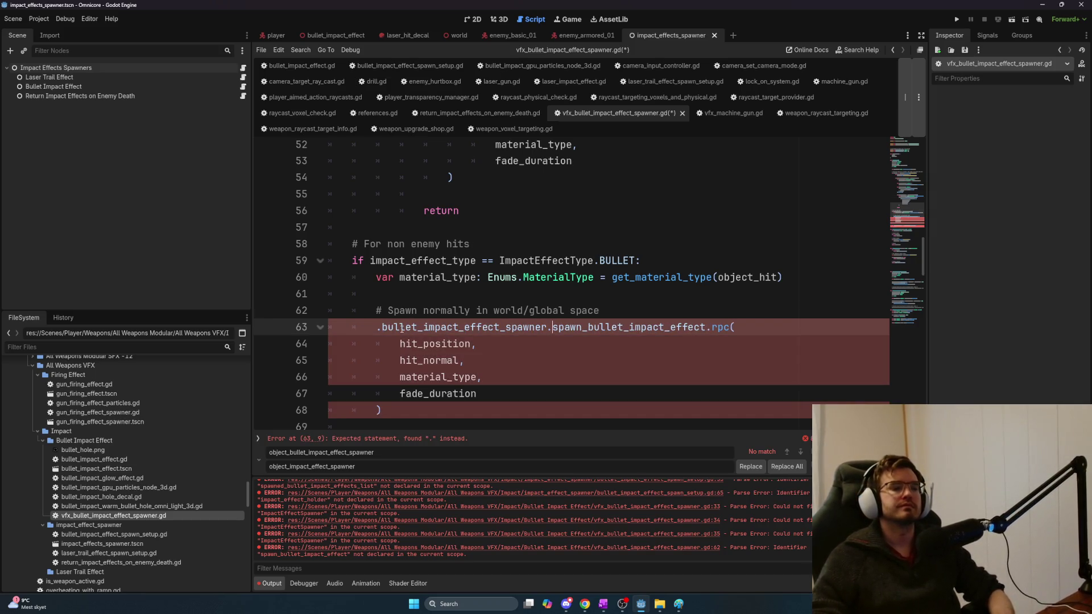
key("BackSpace")
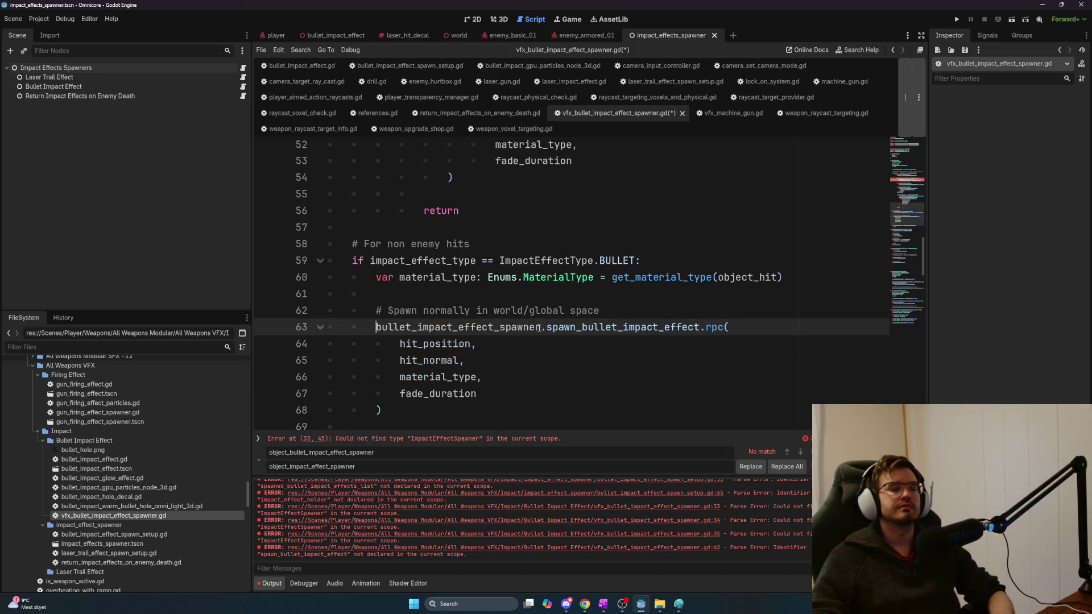
left_click(548, 329, "shift")
scroll(587, 375, "down", 7)
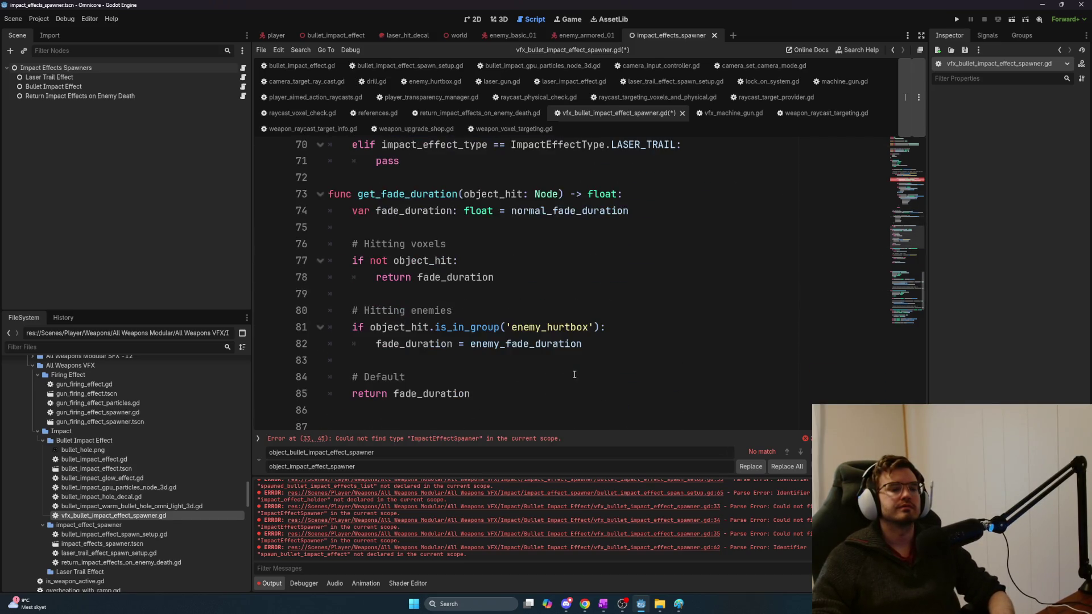
scroll(751, 287, "down", 6)
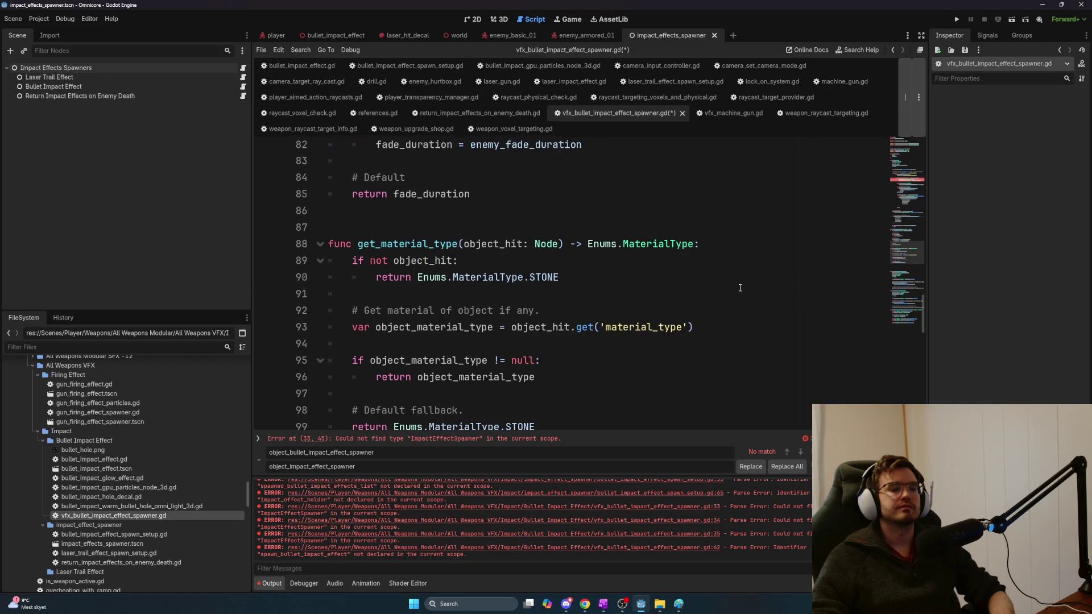
mouse_move(575, 361)
left_mouse_down()
mouse_move(546, 277)
mouse_move(382, 227)
left_mouse_up()
key("BackSpace")
scroll(581, 285, "up", 3)
scroll(581, 284, "down", 2)
mouse_move(538, 327)
left_mouse_down()
mouse_move(466, 311)
mouse_move(290, 149)
left_mouse_up()
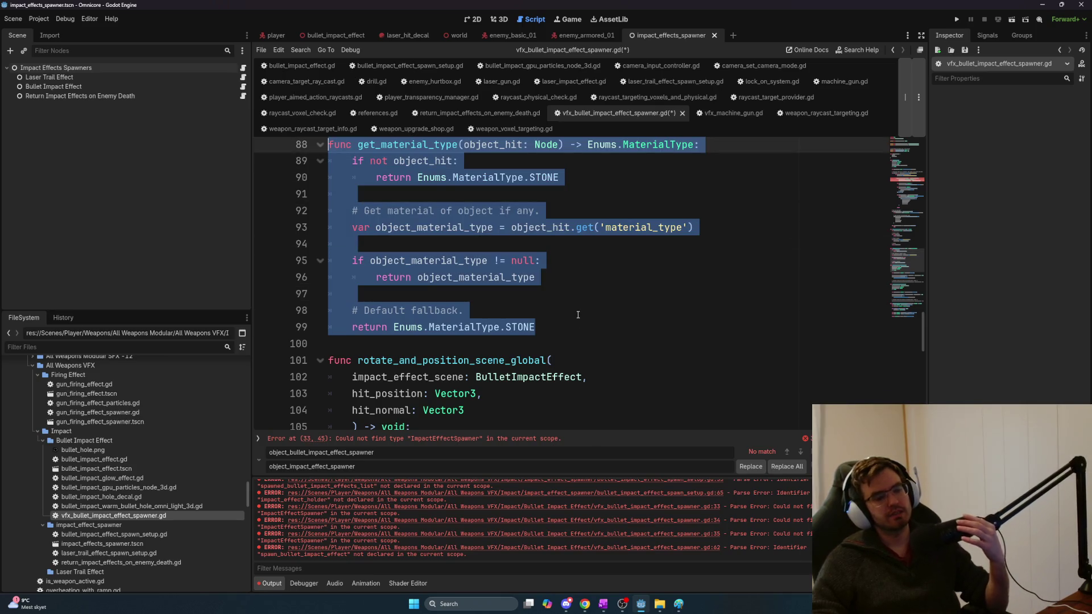
left_click(568, 323)
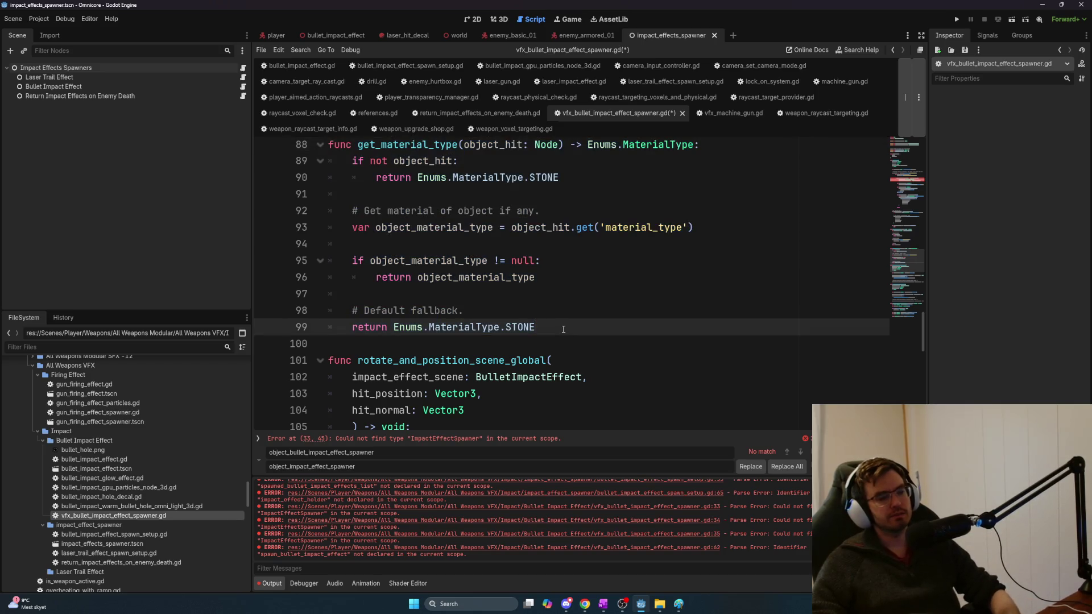
mouse_move(568, 323)
left_mouse_down()
mouse_move(327, 211)
mouse_move(320, 146)
left_mouse_up()
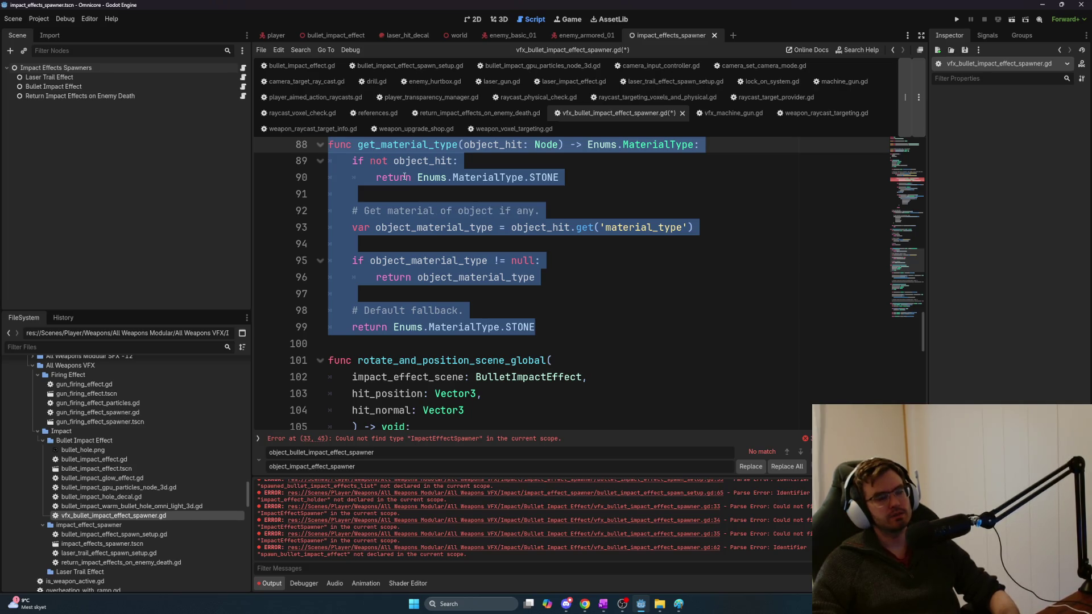
scroll(404, 177, "up", 4)
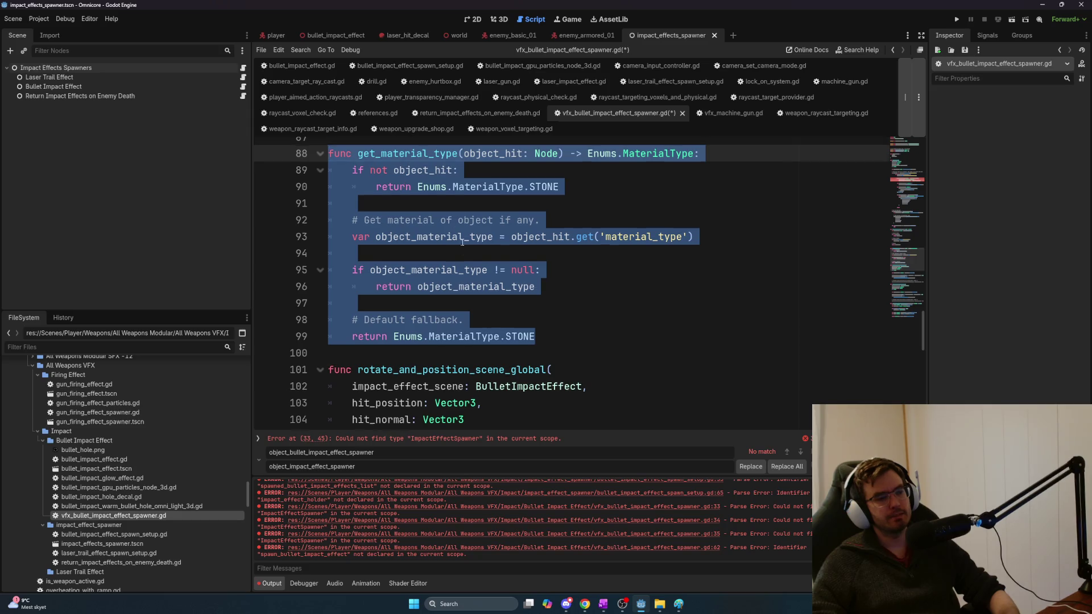
scroll(497, 255, "up", 7)
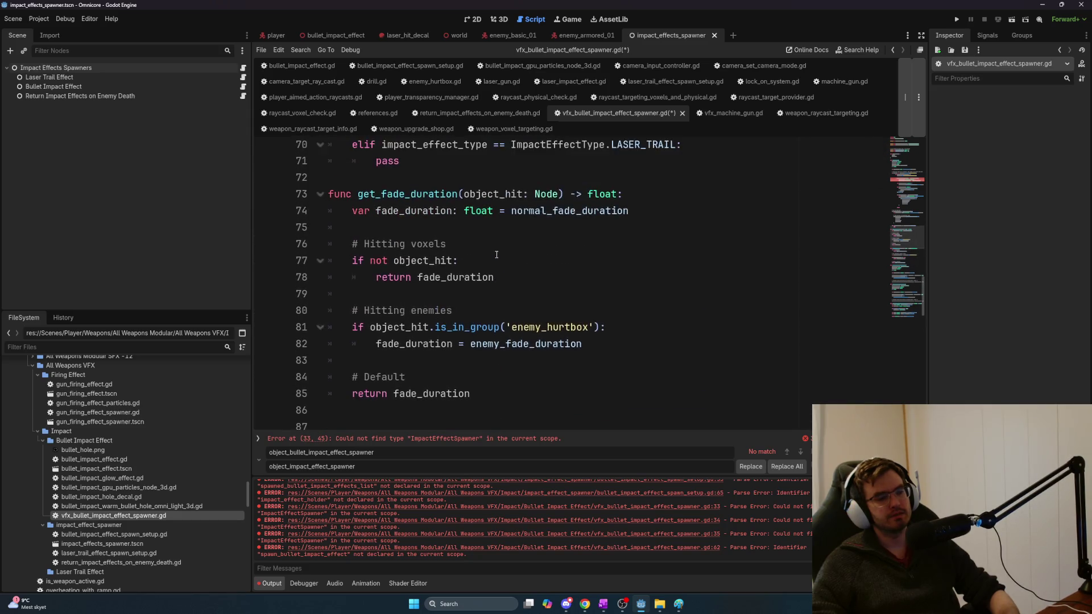
scroll(497, 255, "down", 10)
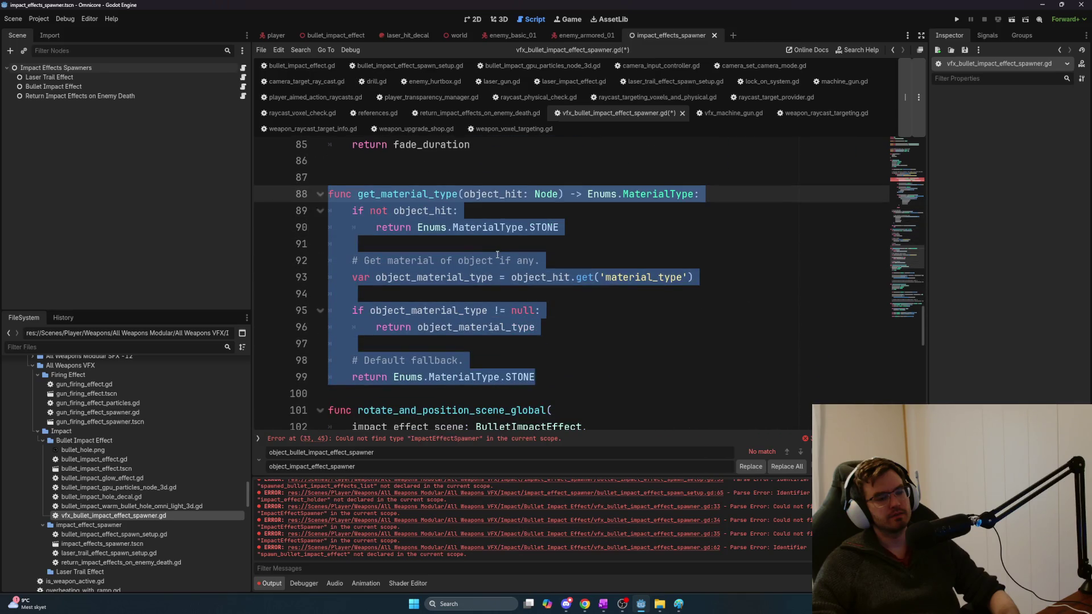
scroll(498, 254, "up", 6)
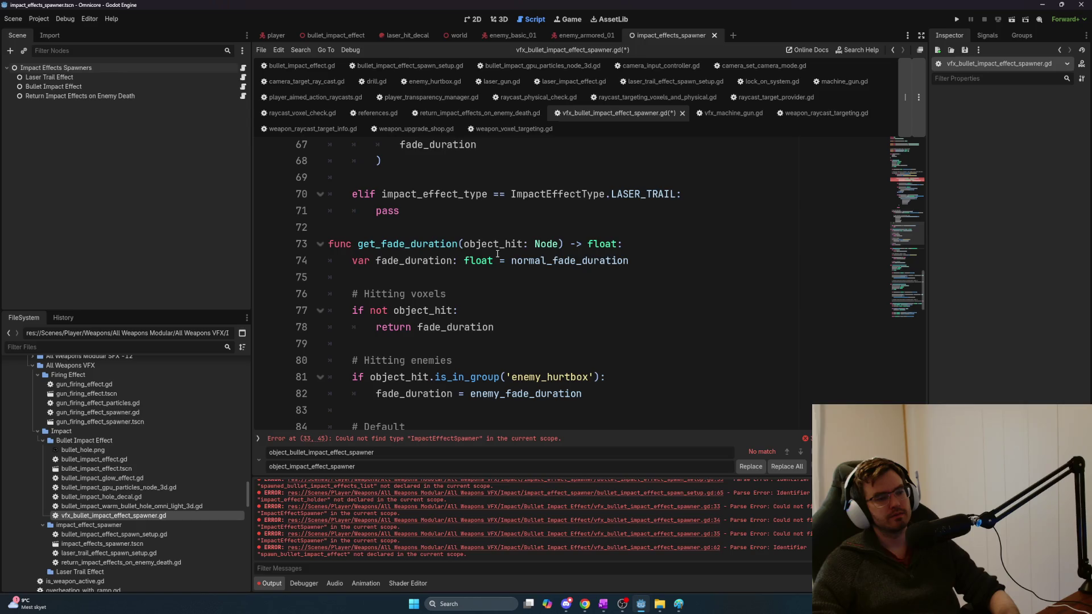
scroll(498, 254, "down", 10)
scroll(498, 256, "up", 4)
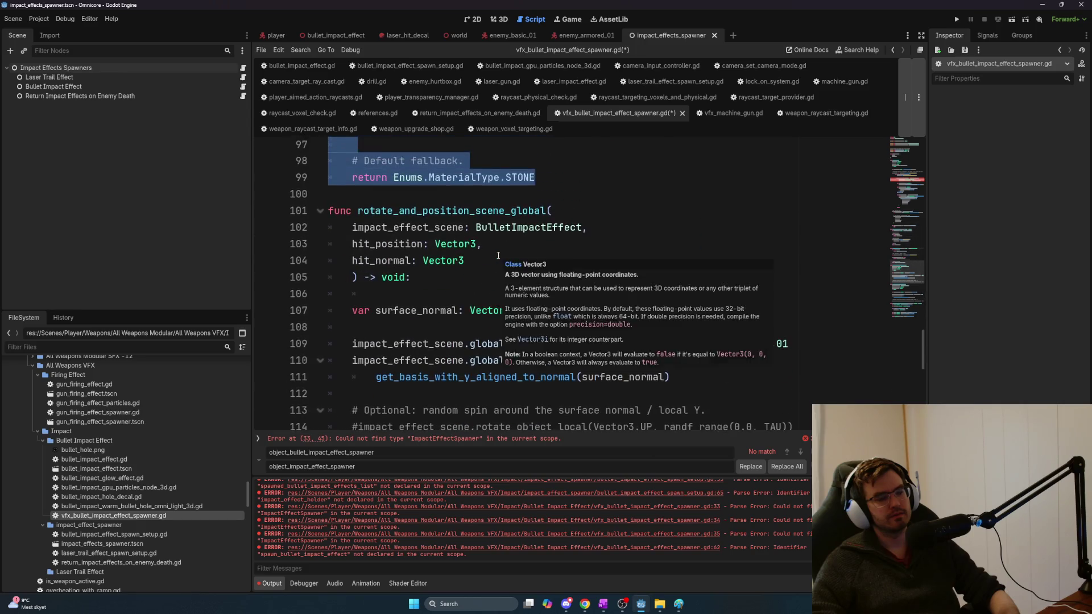
scroll(514, 227, "down", 3)
scroll(514, 227, "up", 7)
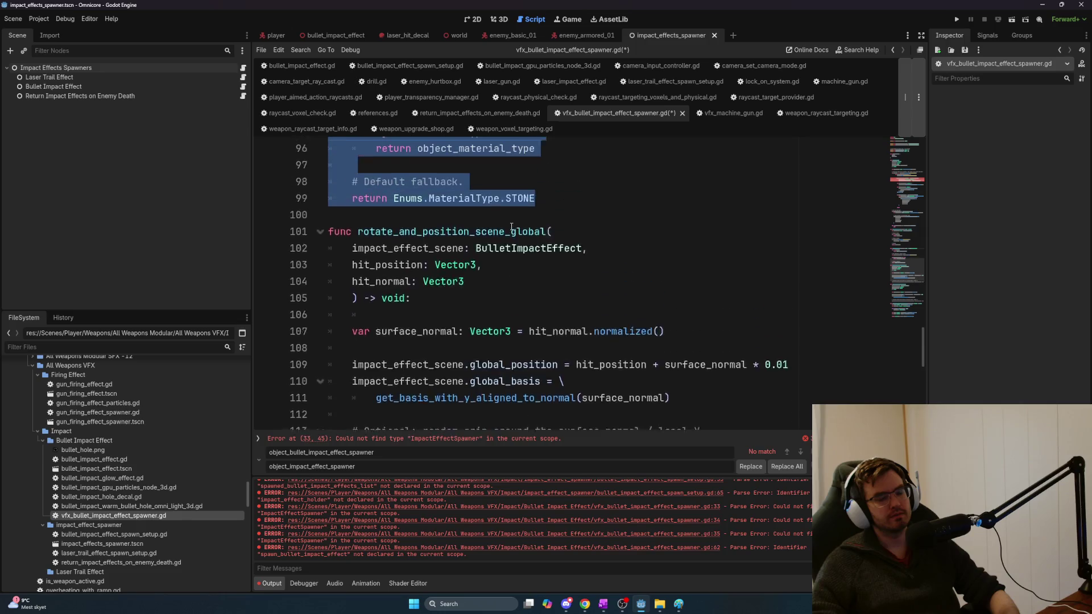
scroll(508, 237, "up", 3)
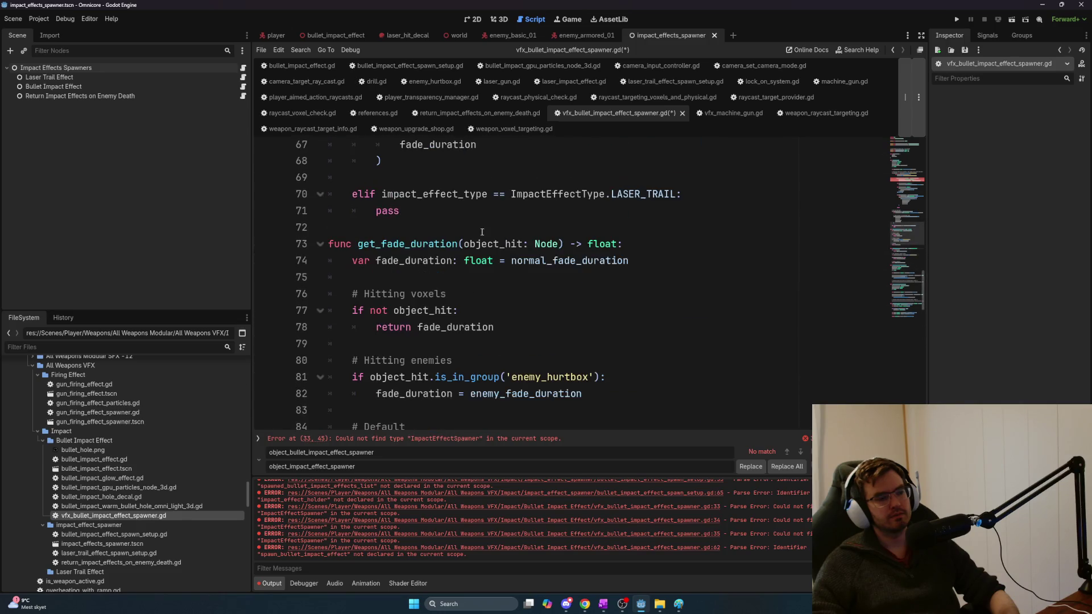
left_click_drag(330, 244, 480, 258)
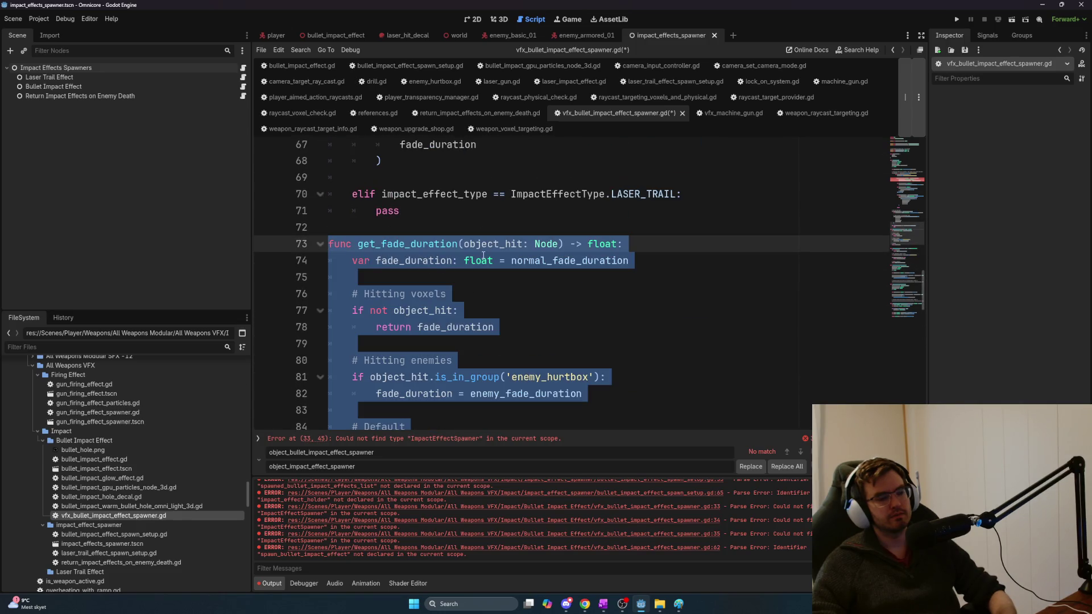
scroll(483, 256, "up", 5)
scroll(495, 262, "down", 13)
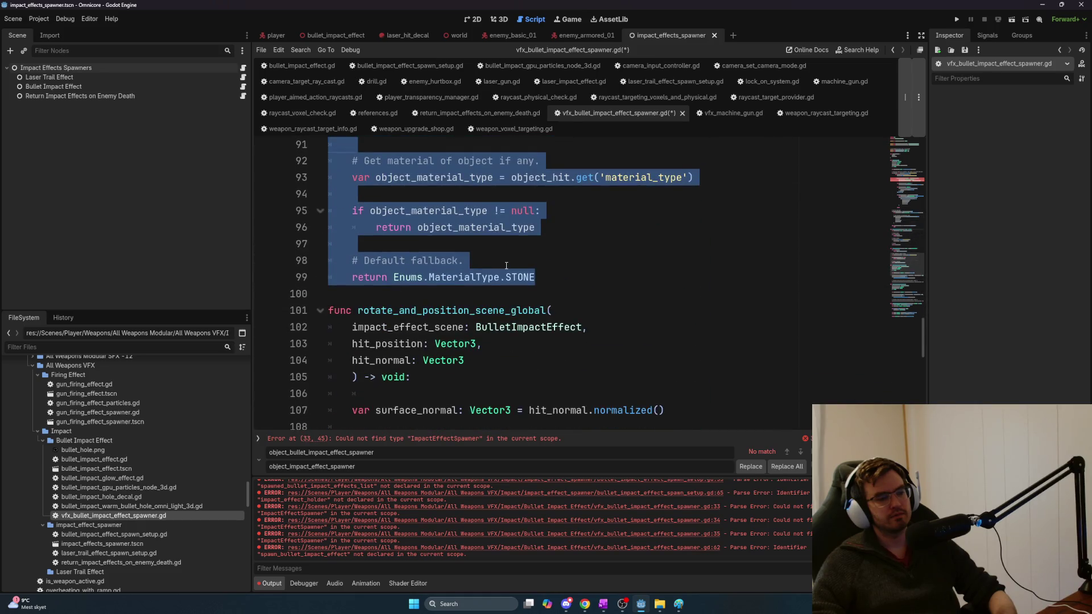
scroll(506, 265, "down", 7)
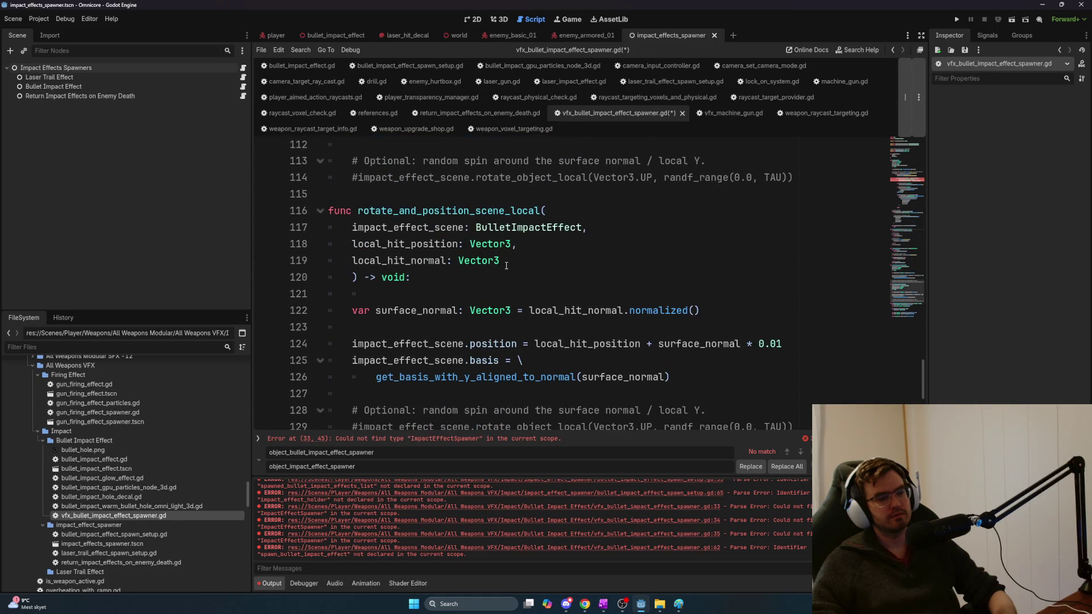
scroll(506, 264, "down", 4)
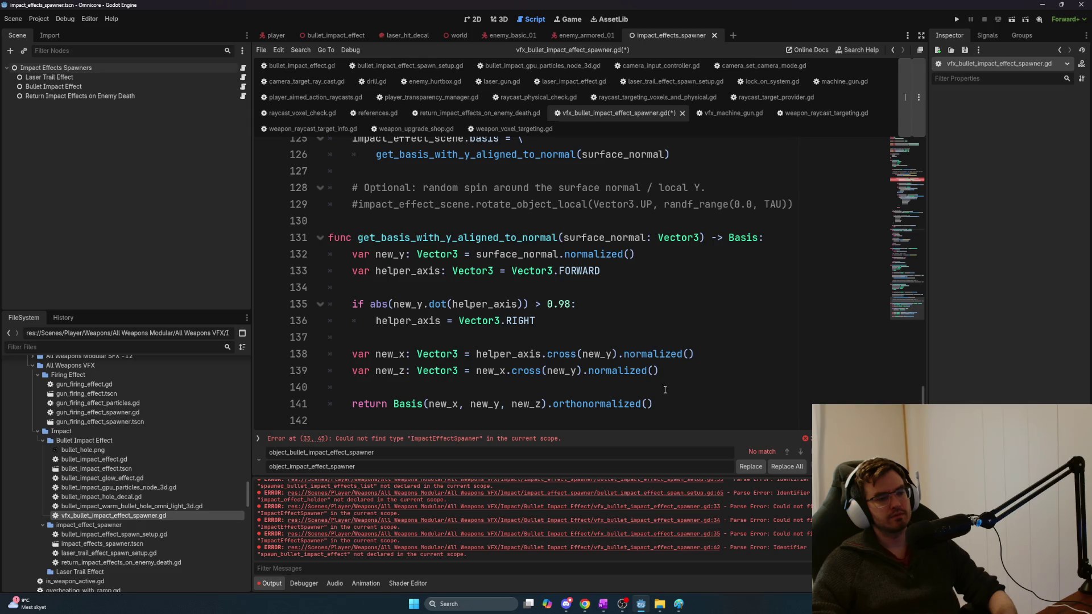
scroll(666, 390, "up", 9)
left_click(371, 188)
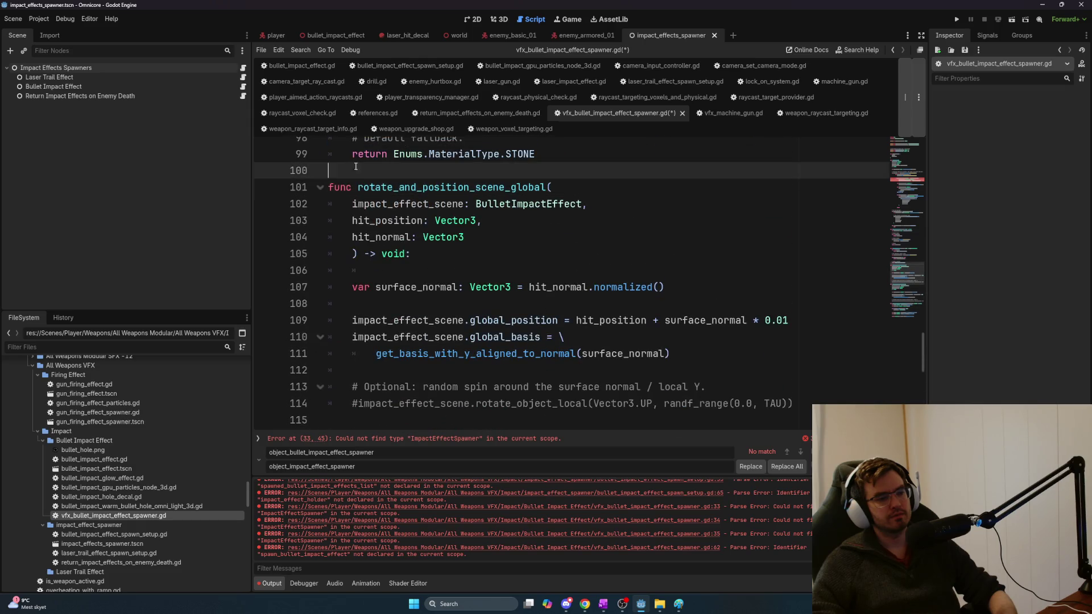
scroll(455, 256, "up", 2)
scroll(519, 272, "down", 8)
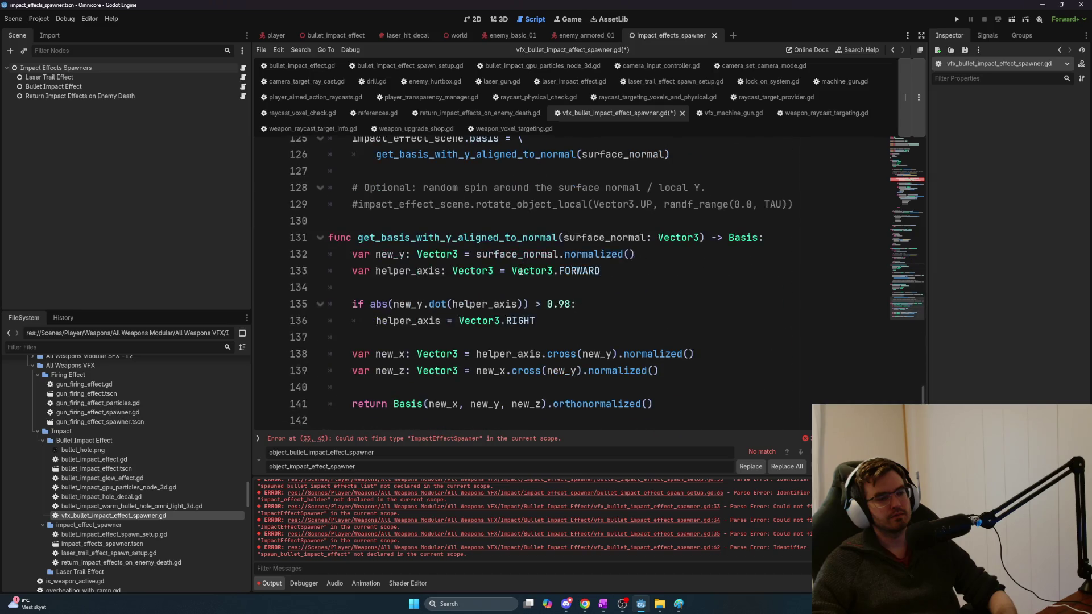
scroll(520, 273, "up", 10)
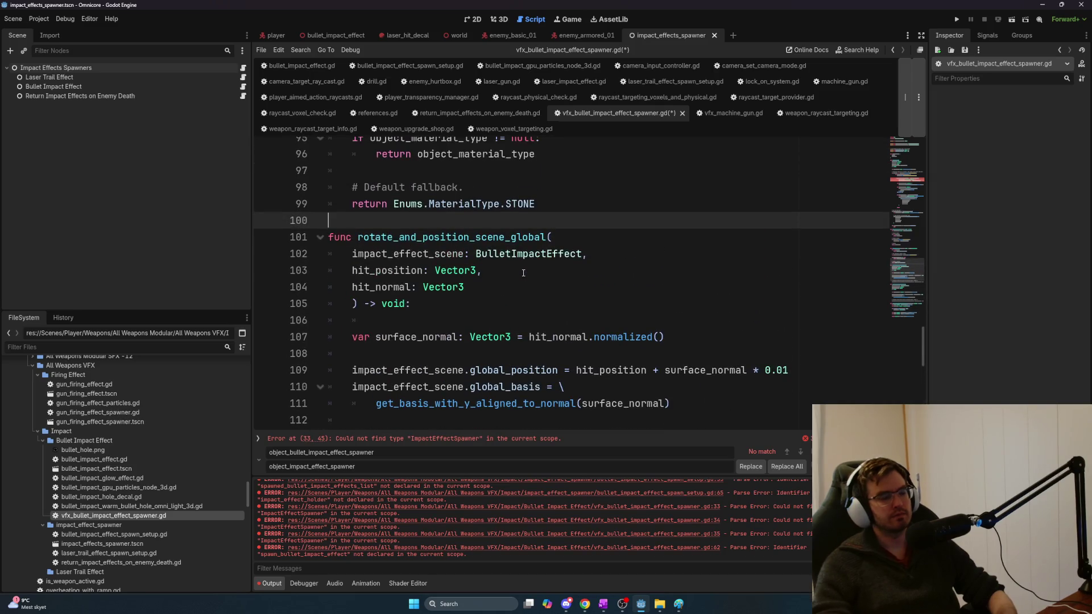
Step: Insert a divider comment reading 'ROTATING AND POSITIONING' on line 100 and review the functions below
key("Return")
key("ctrl+v")
type("ROTATING AND POSITIONING")
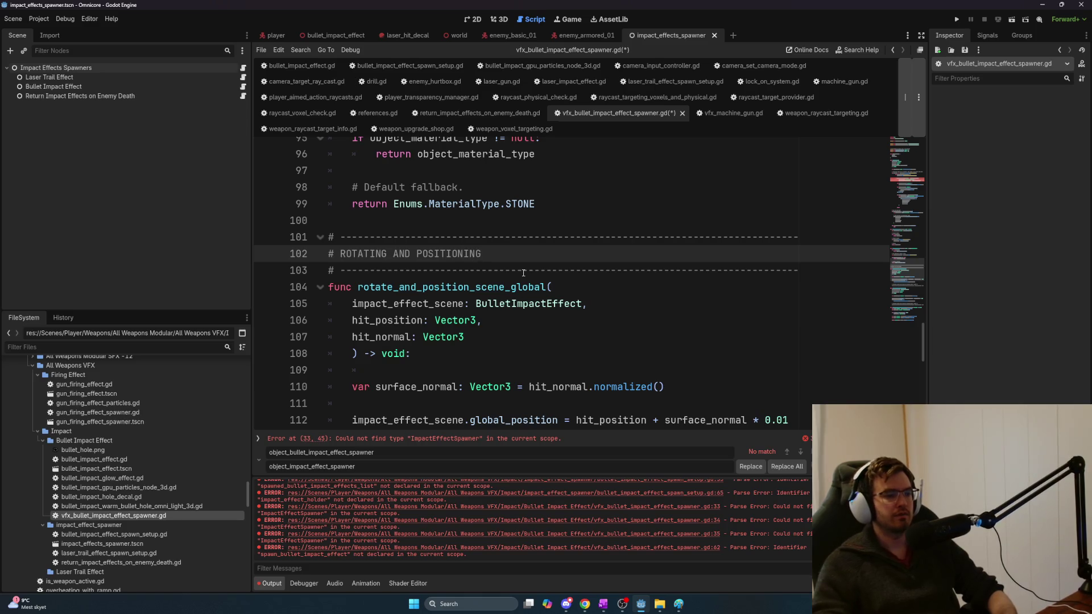
scroll(488, 306, "down", 3)
scroll(488, 307, "down", 1)
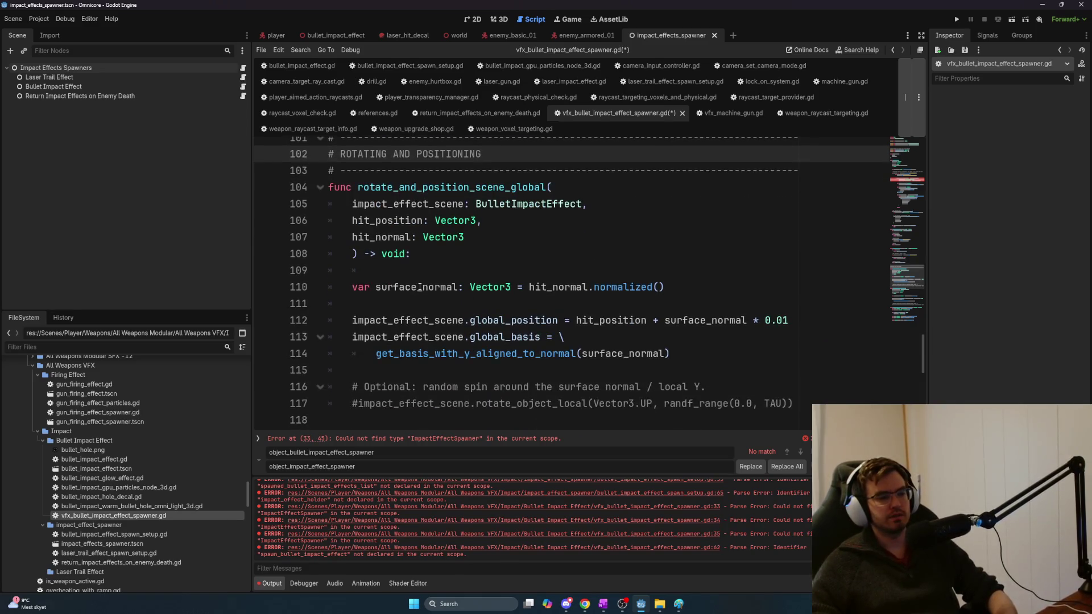
left_click(423, 287)
scroll(458, 295, "down", 4)
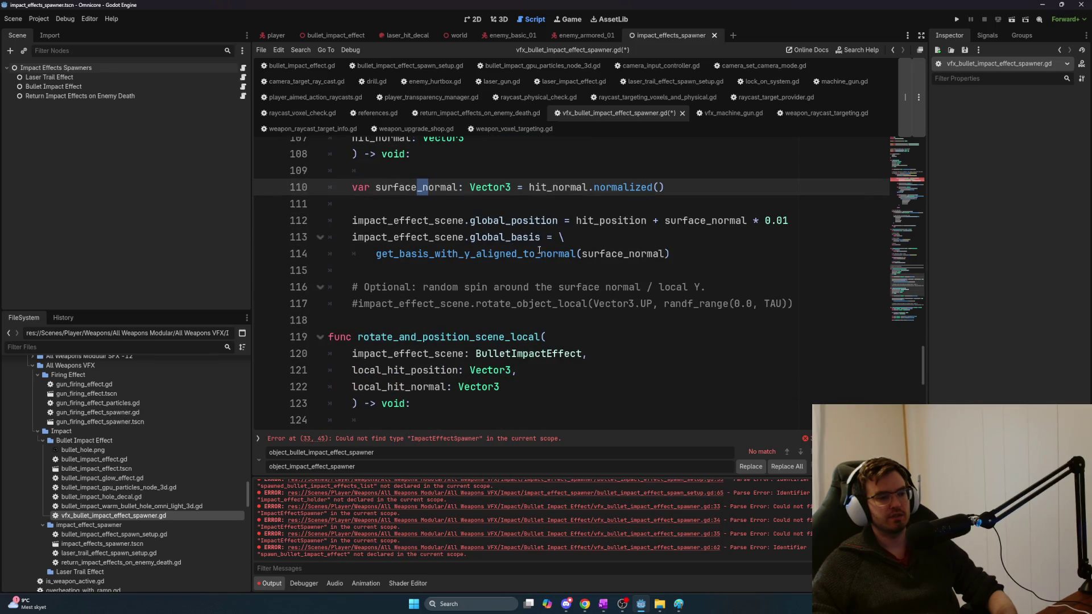
scroll(422, 240, "up", 4)
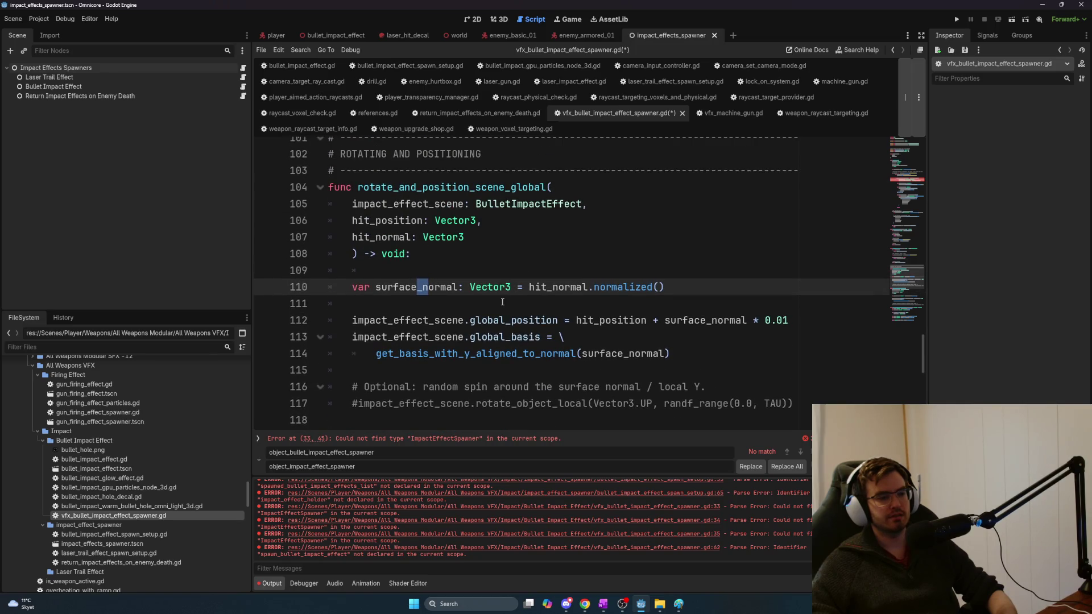
scroll(503, 302, "down", 9)
left_click(646, 416)
scroll(428, 286, "up", 5)
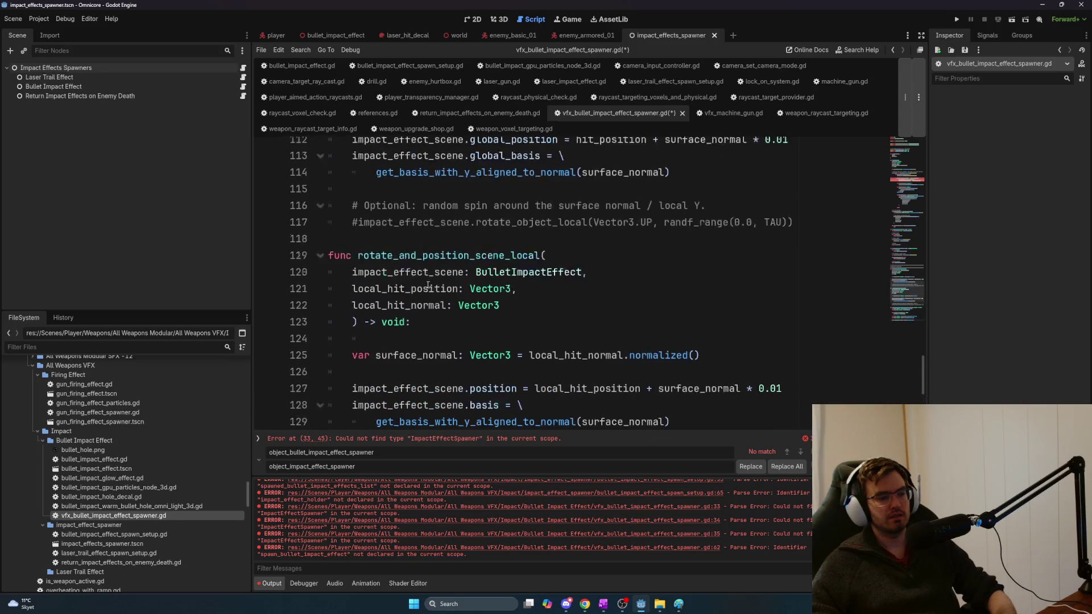
scroll(428, 285, "up", 7)
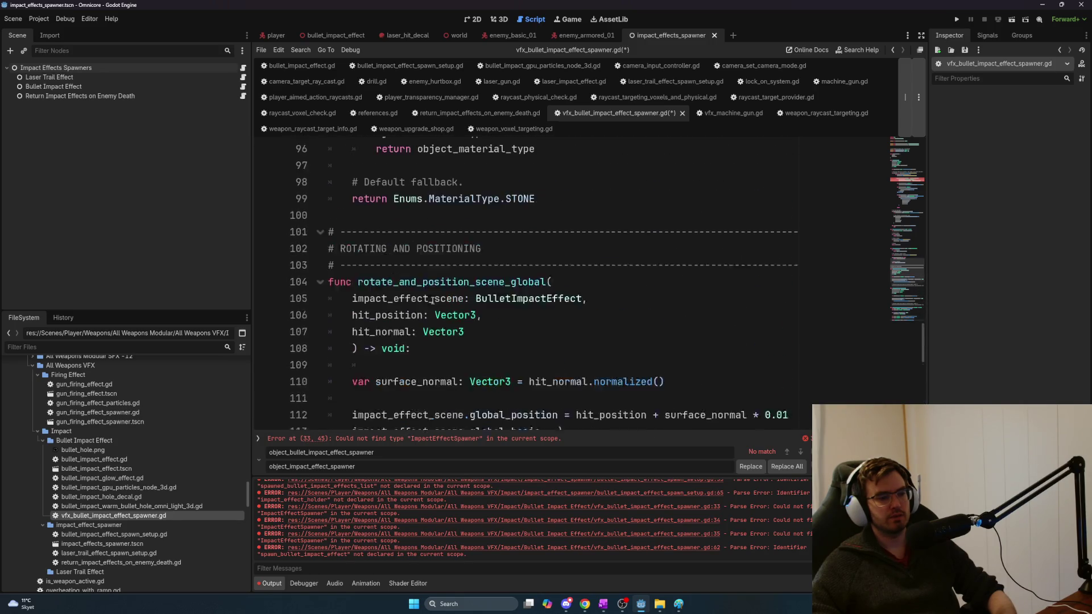
Step: Add a plain Node child named 'Rotating and Positioning' under Impact Effects Spawners
left_click(56, 68)
key("ctrl+a")
type("node")
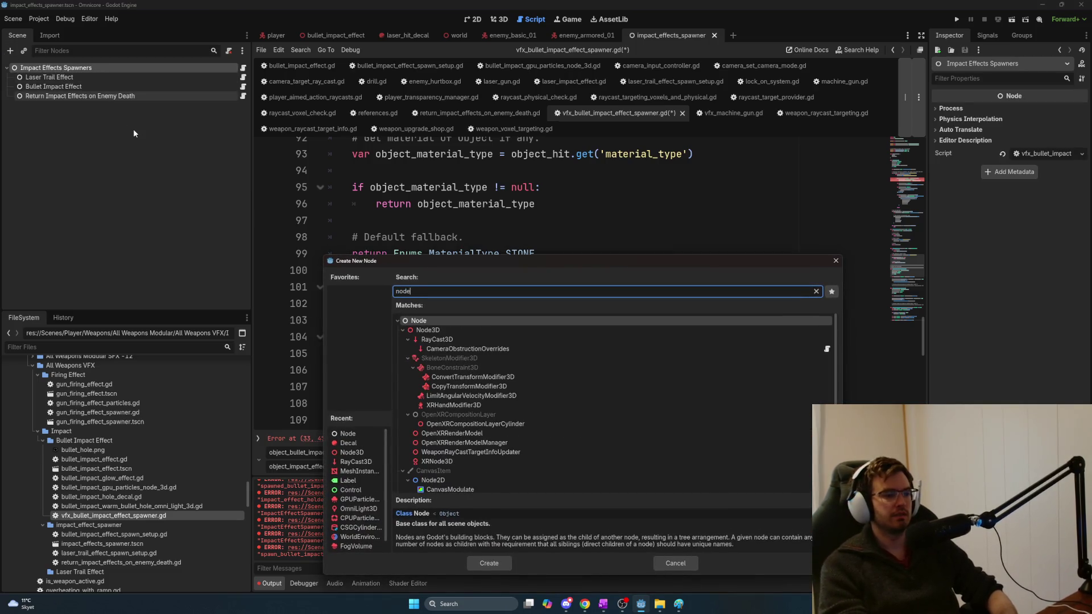
key("Return")
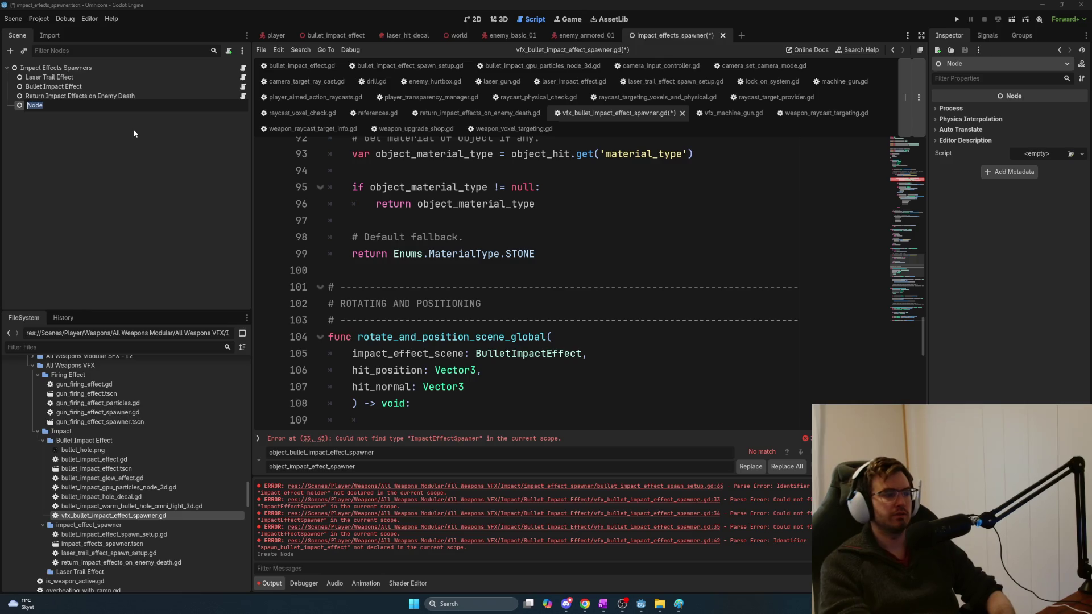
type("Rotating and")
type(" Positio")
type("ning")
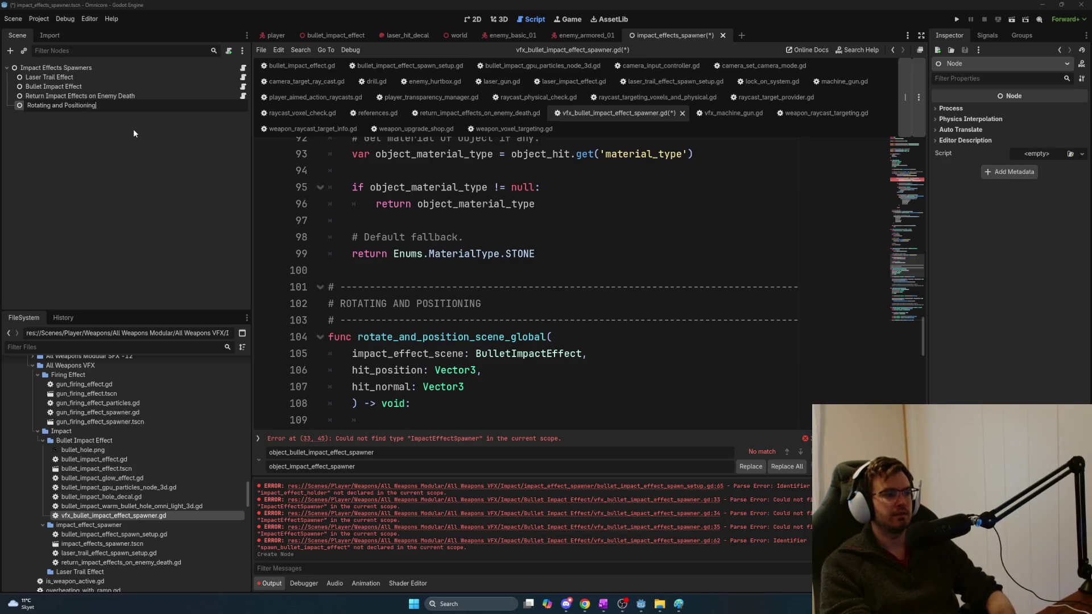
key("Return")
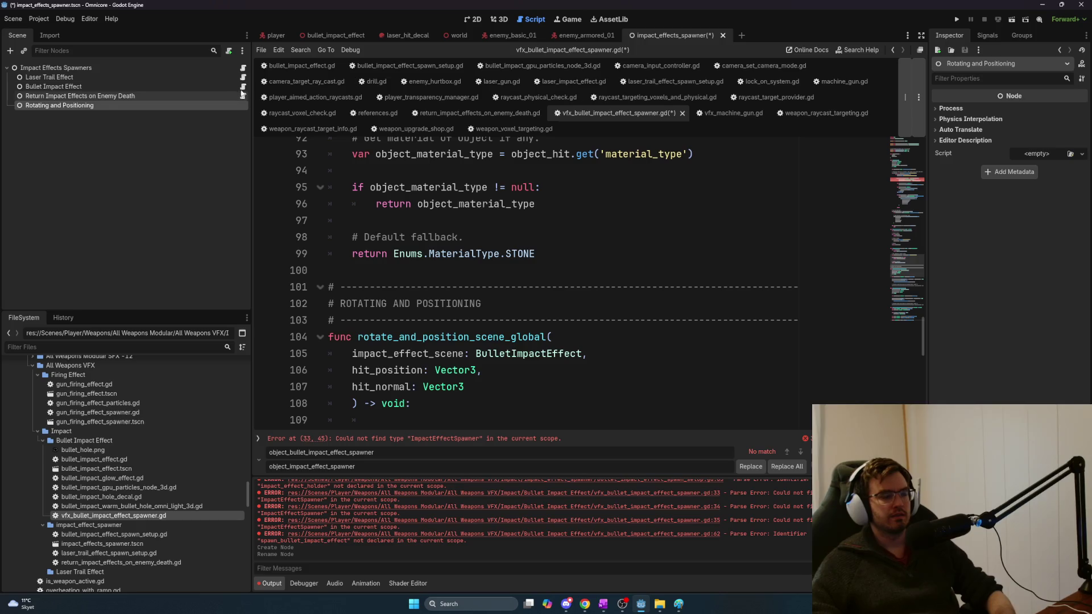
Step: Attach a new script impact_effects_rotating_and_positioning.gd to the Rotating and Positioning node
left_click(228, 52)
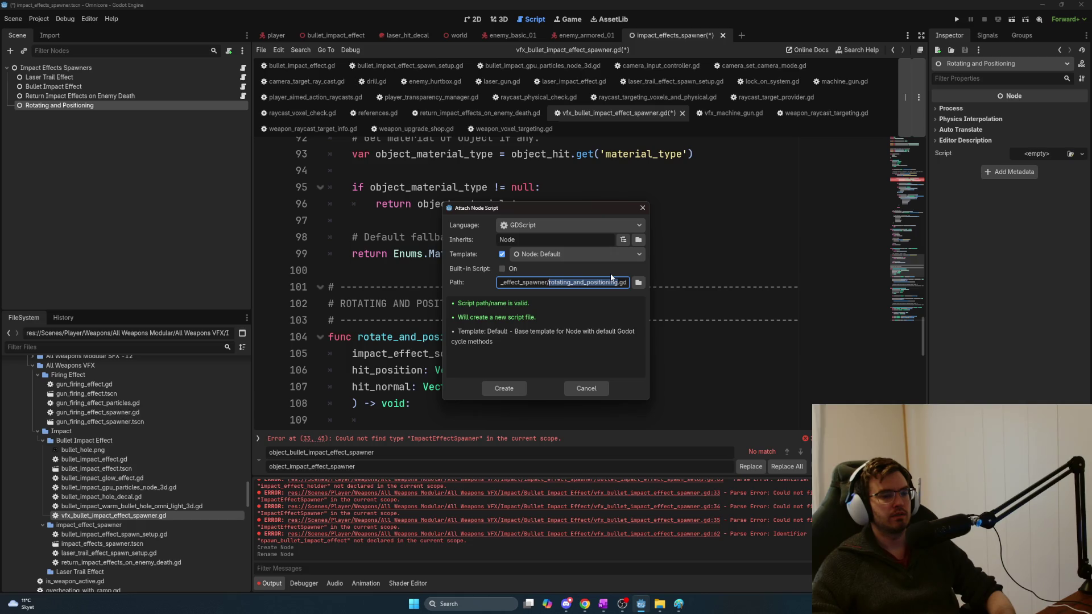
key("Left")
type("impact_effecs_")
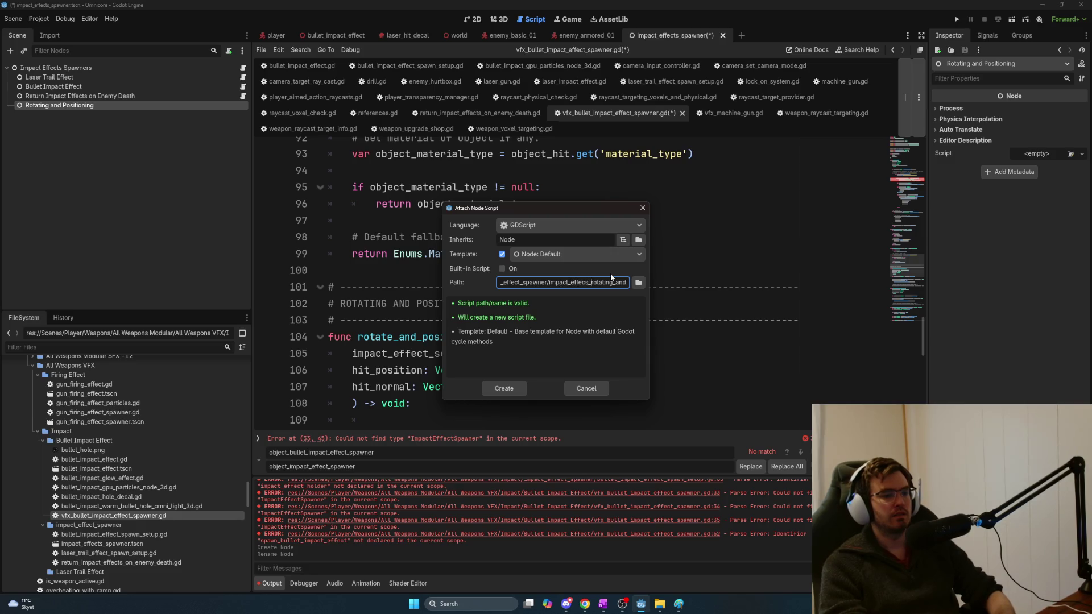
left_click(491, 388)
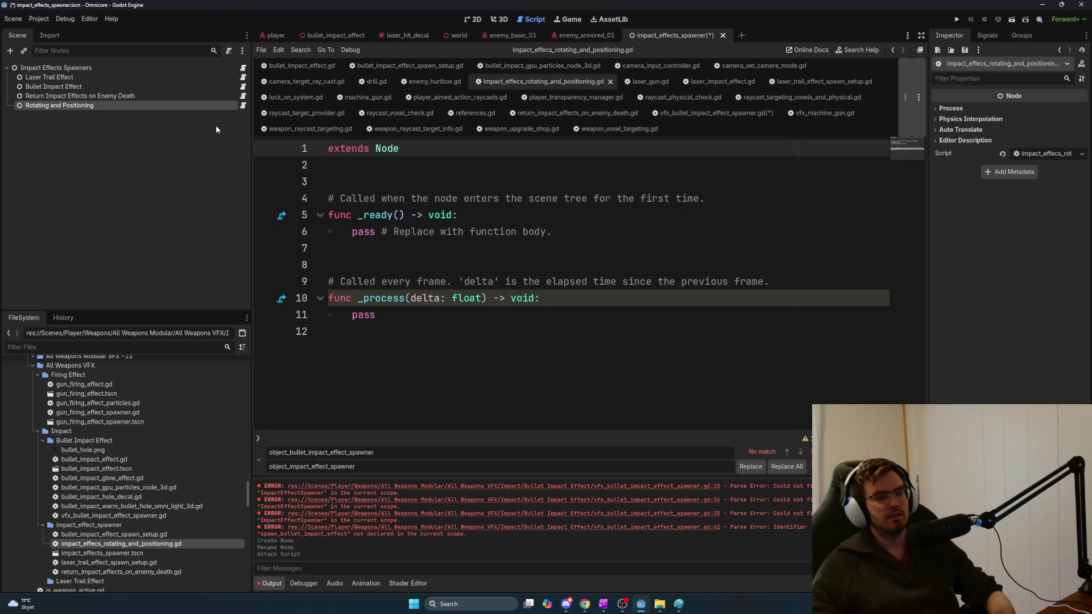
Step: Cut everything from line 101 to the end of the spawner script
key("alt+Left")
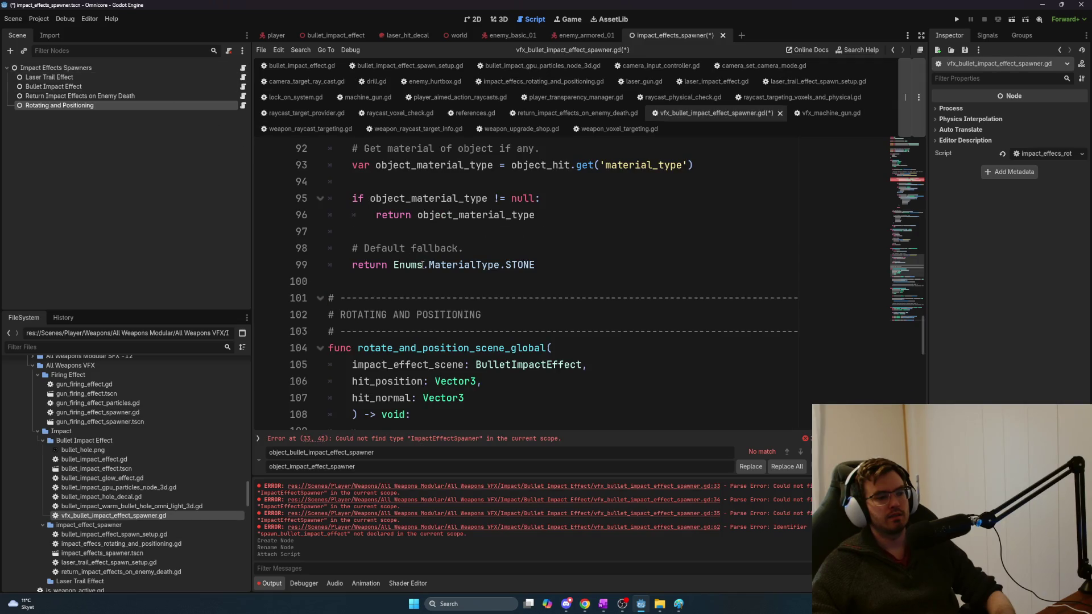
left_click(332, 297)
key("ctrl+shift+End")
key("ctrl+x")
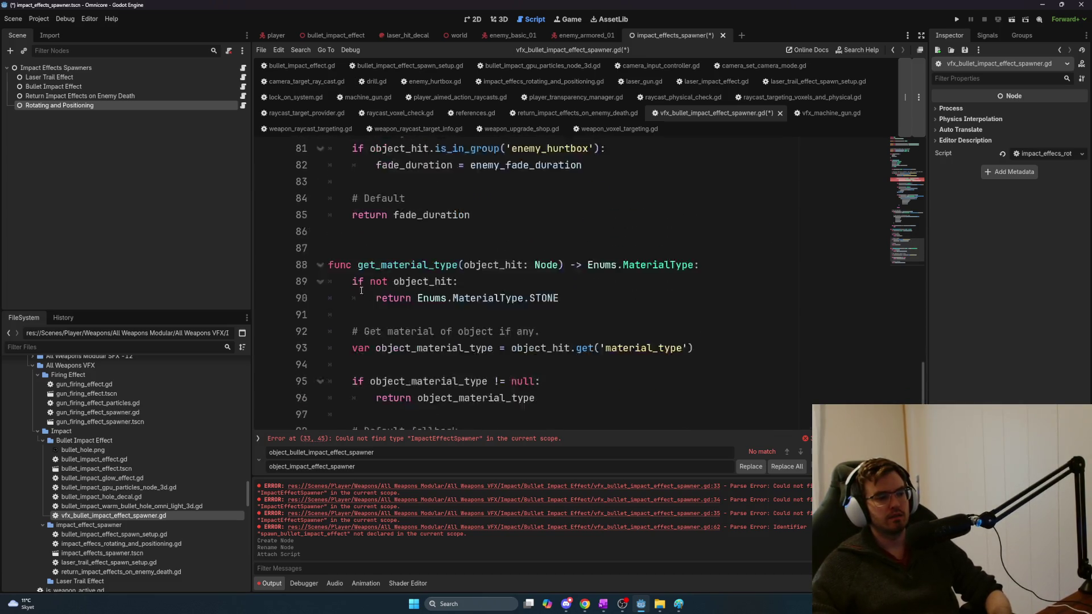